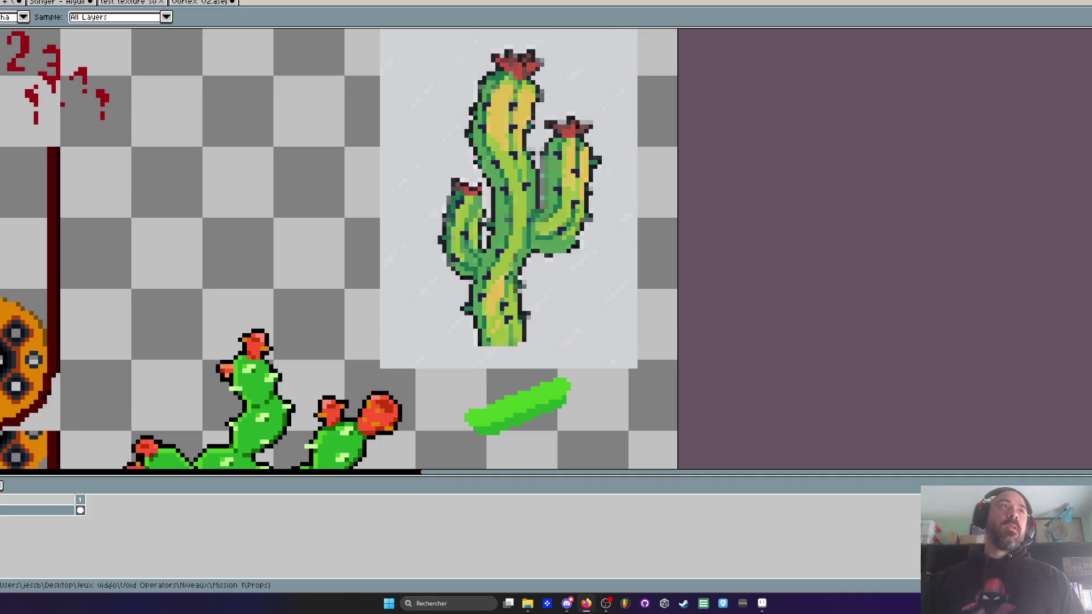
Step: Switch to the purple 'test texture 30' document and pan and zoom out to see it whole
left_click(124, 2)
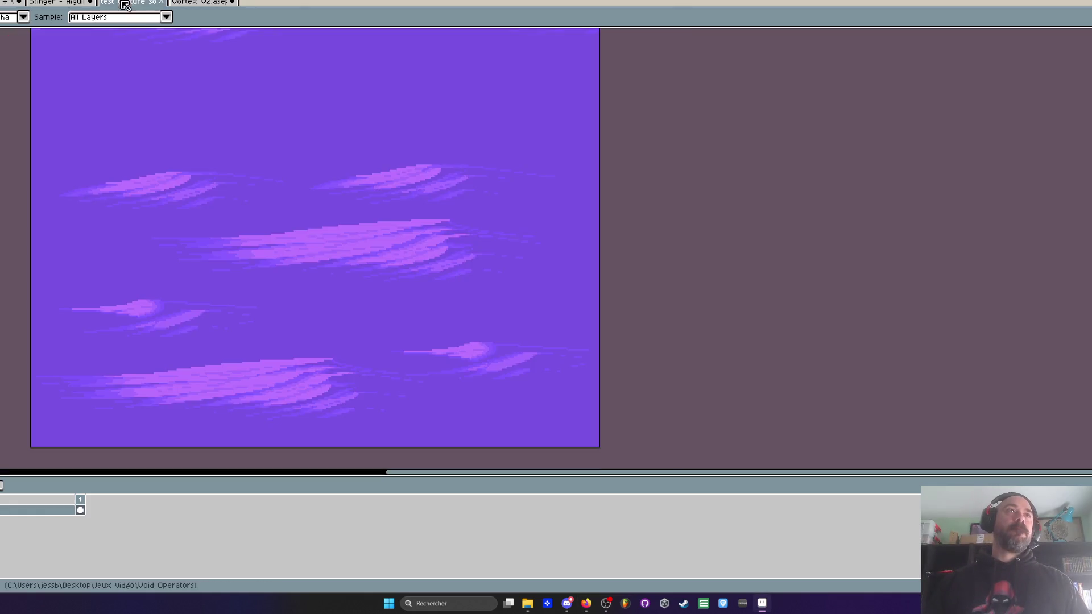
mouse_move(302, 171)
left_mouse_down()
mouse_move(241, 129)
mouse_move(322, 200)
left_mouse_up()
scroll(360, 232, "down", 2)
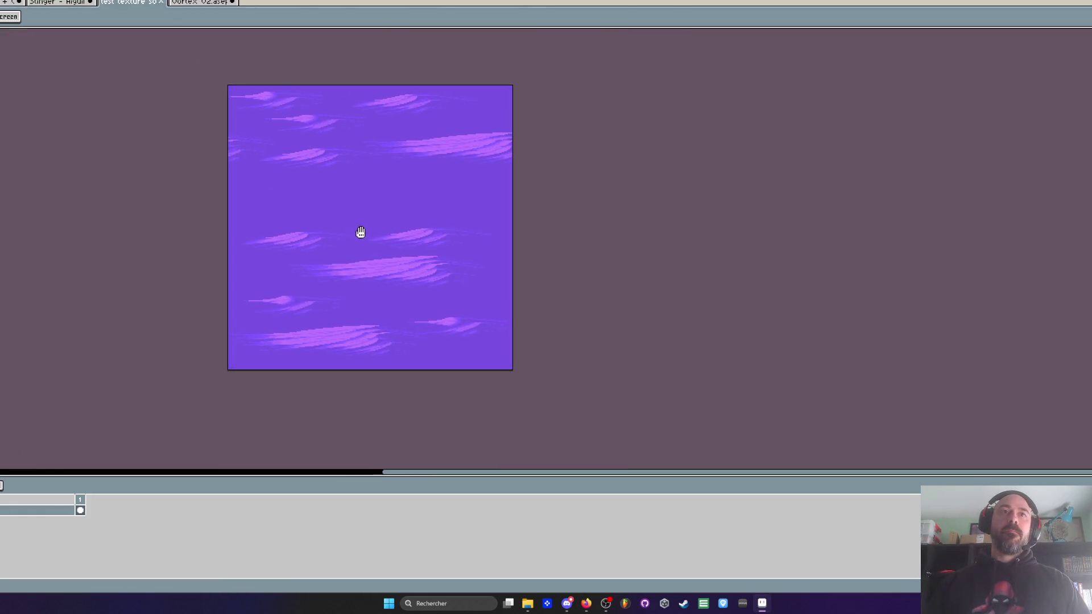
key("i")
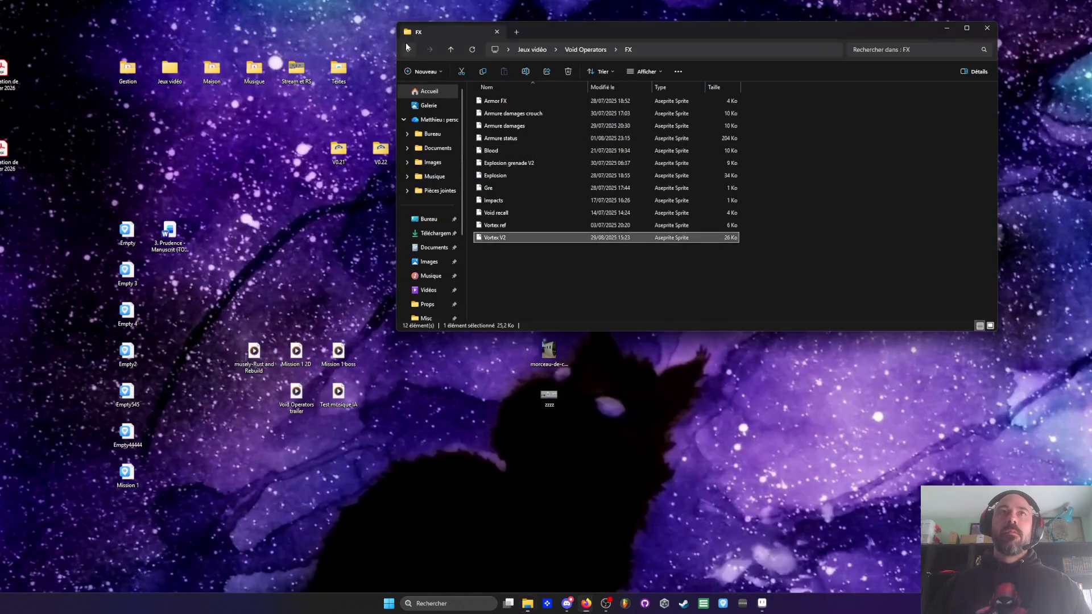
Step: Go back up to the Void Operators folder and select the test texture sol image
left_click(408, 50)
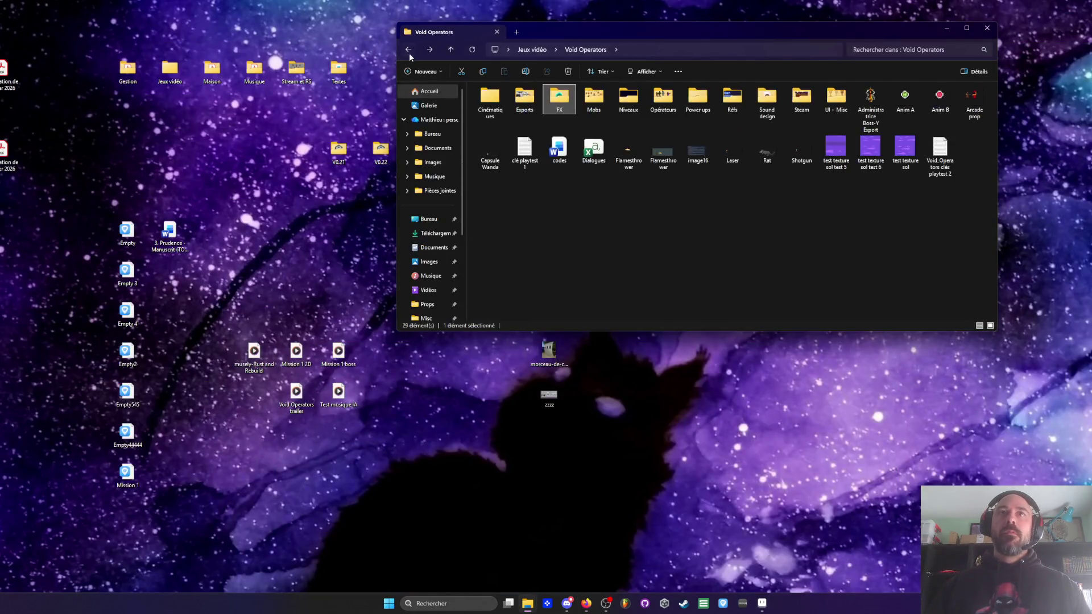
left_click(408, 51)
double_click(530, 189)
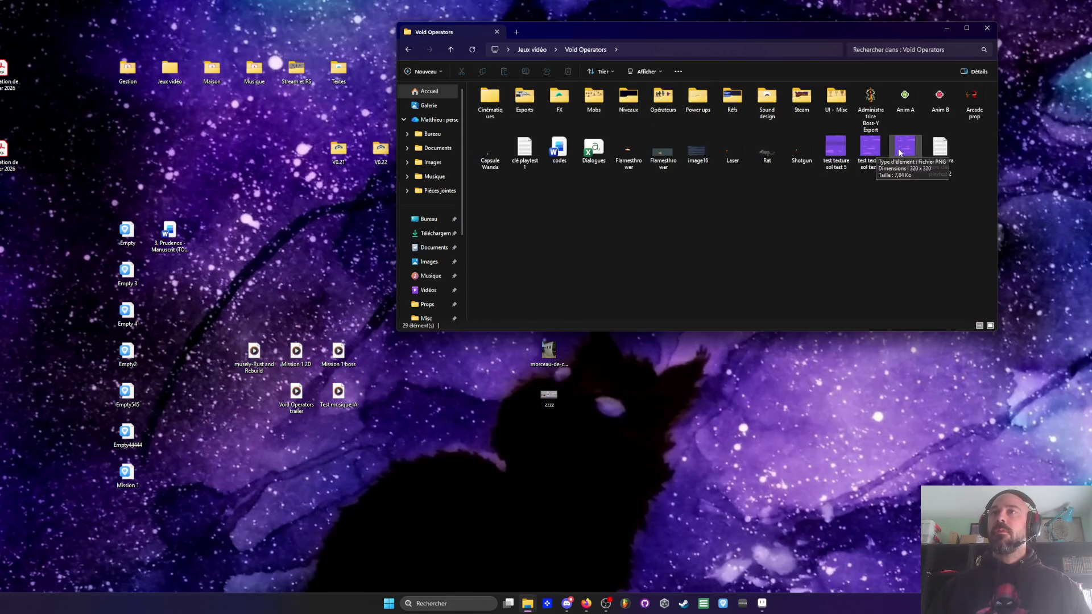
left_click(907, 151)
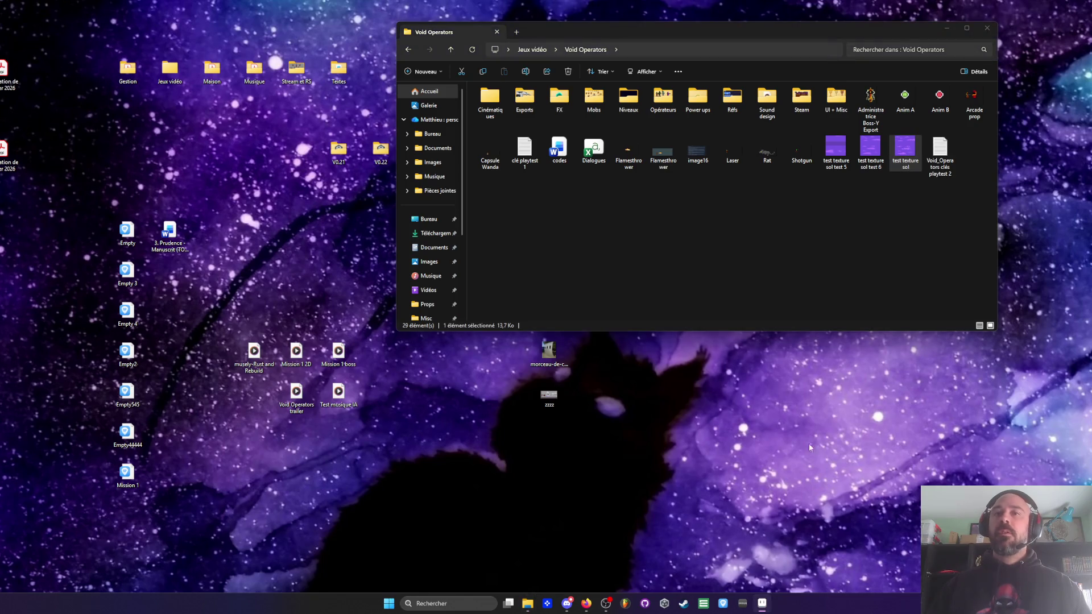
Step: Close the test texture sol tab in Aseprite and paste a copy, 'test texture sol - Copie', into the folder
left_click(763, 602)
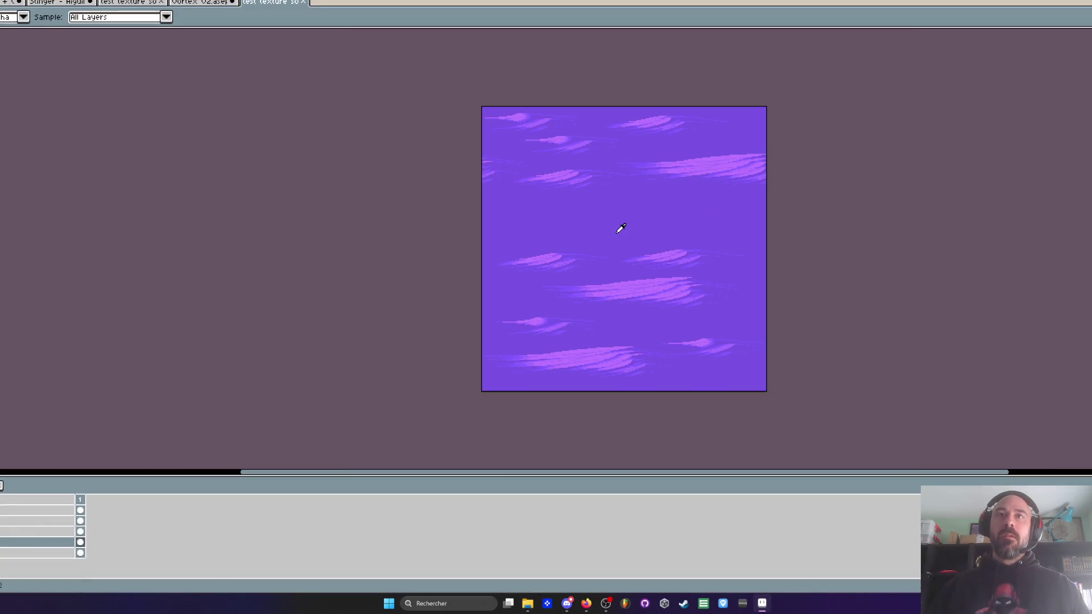
left_click(302, 2)
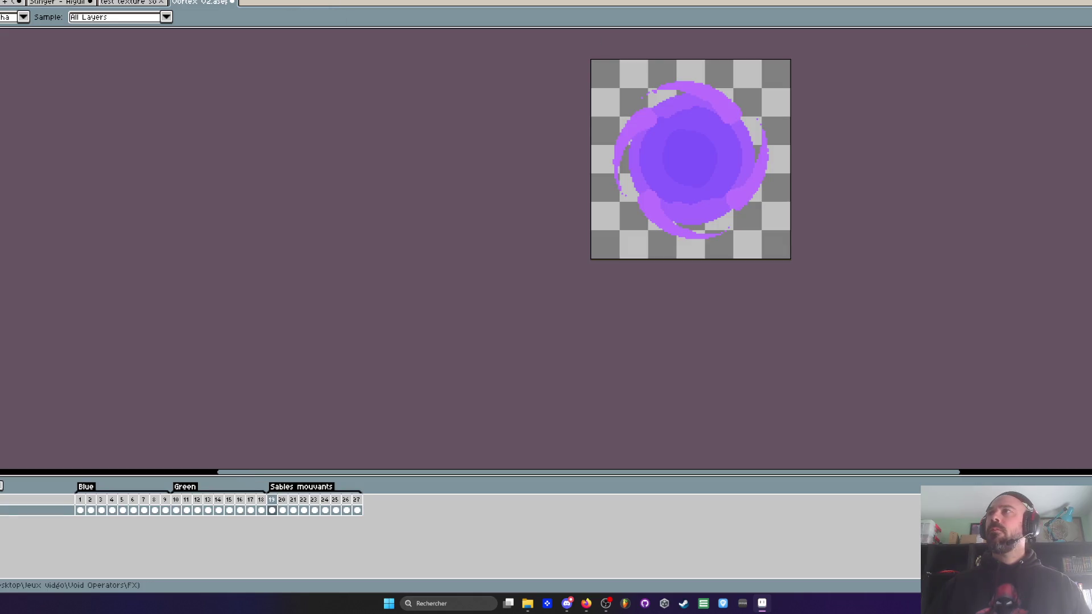
key("super+Down")
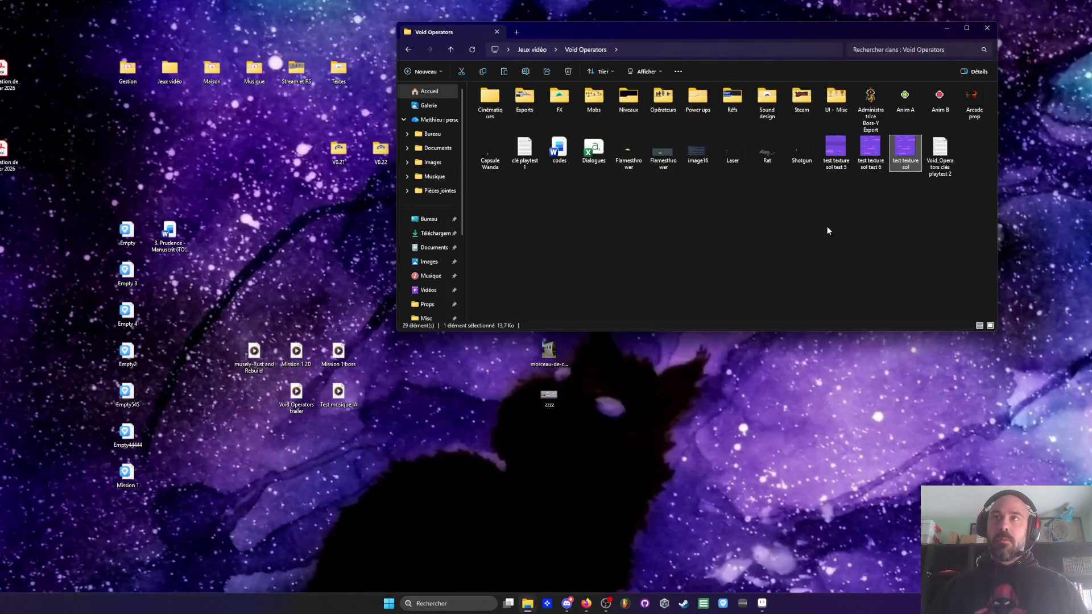
left_click(838, 222)
key("ctrl+v")
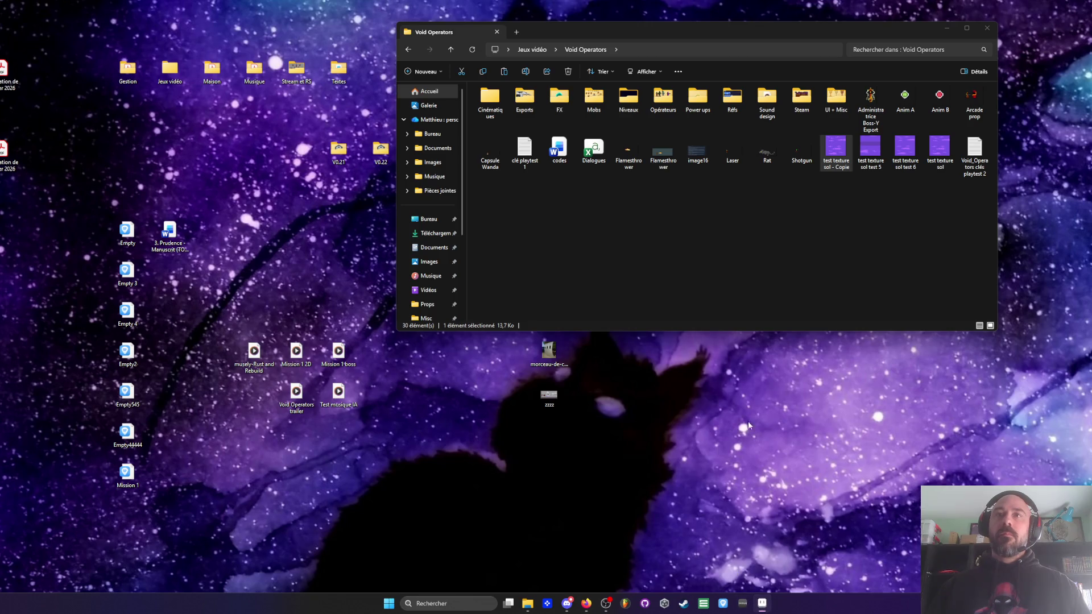
left_click(762, 603)
Step: Pick the Eraser and zoom in on the texture's right side
scroll(660, 231, "up", 1)
scroll(660, 231, "down", 1)
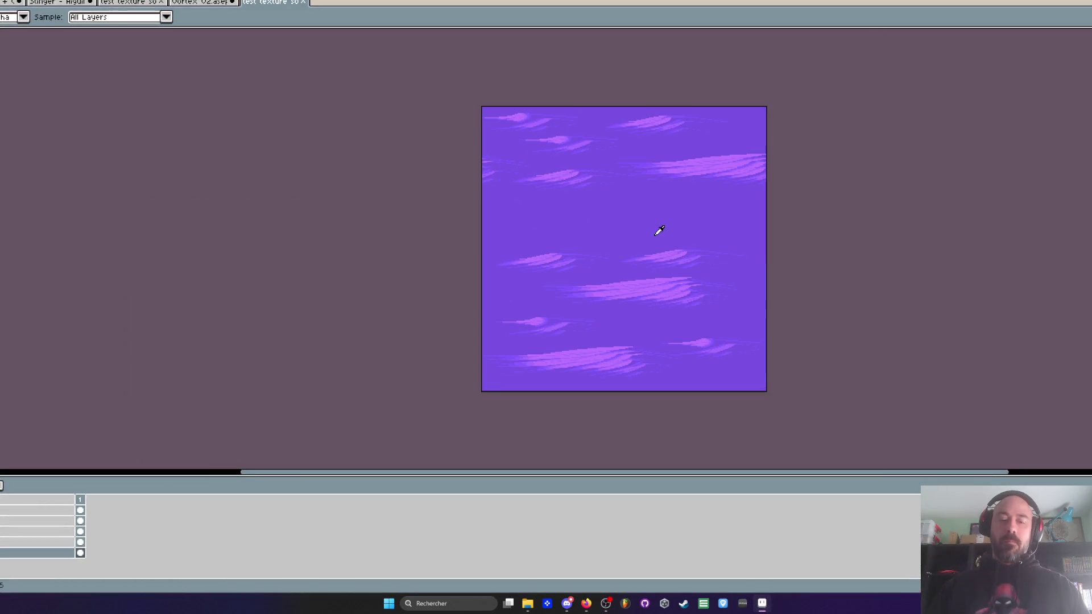
key("m")
scroll(471, 132, "up", 1)
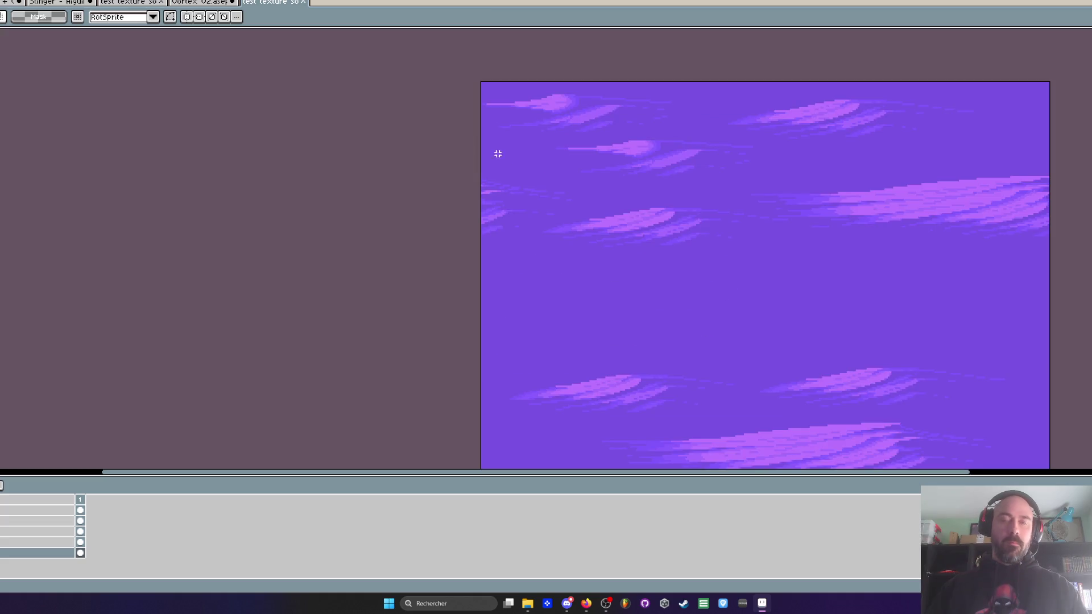
key("i")
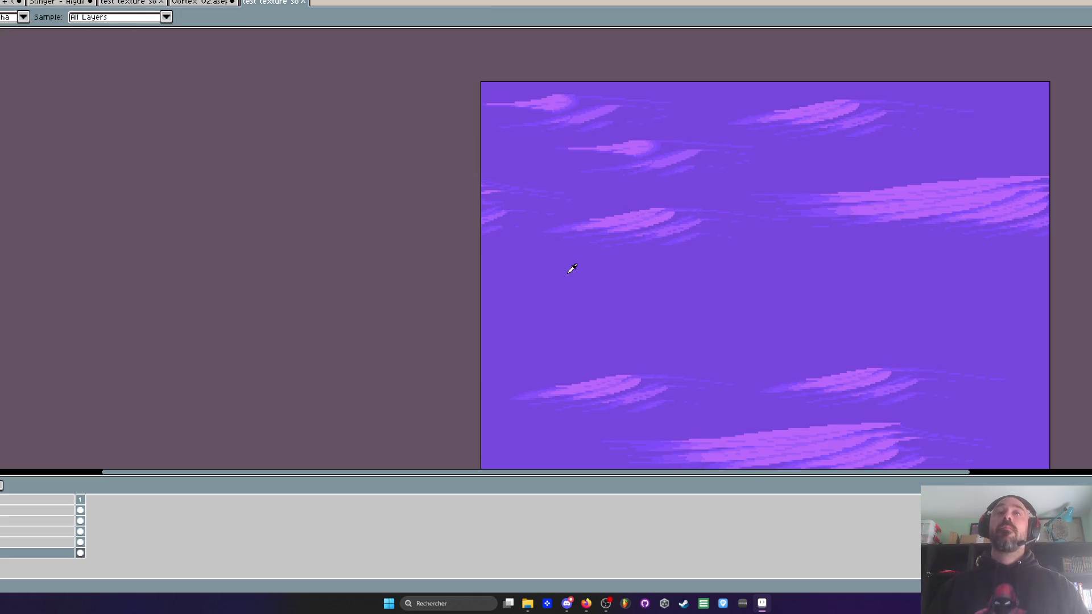
key("b")
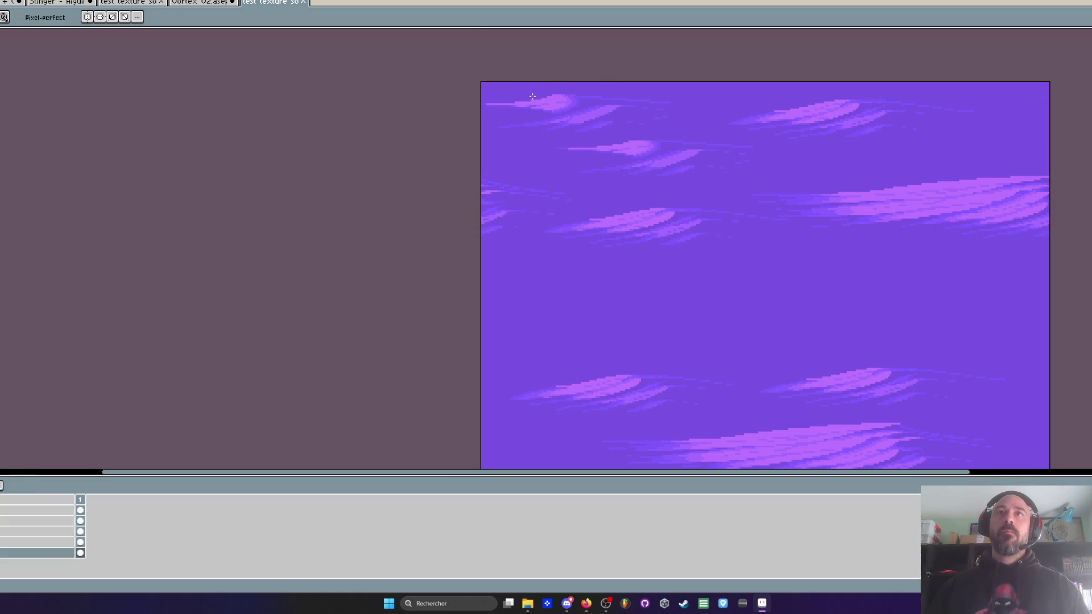
scroll(565, 102, "up", 2)
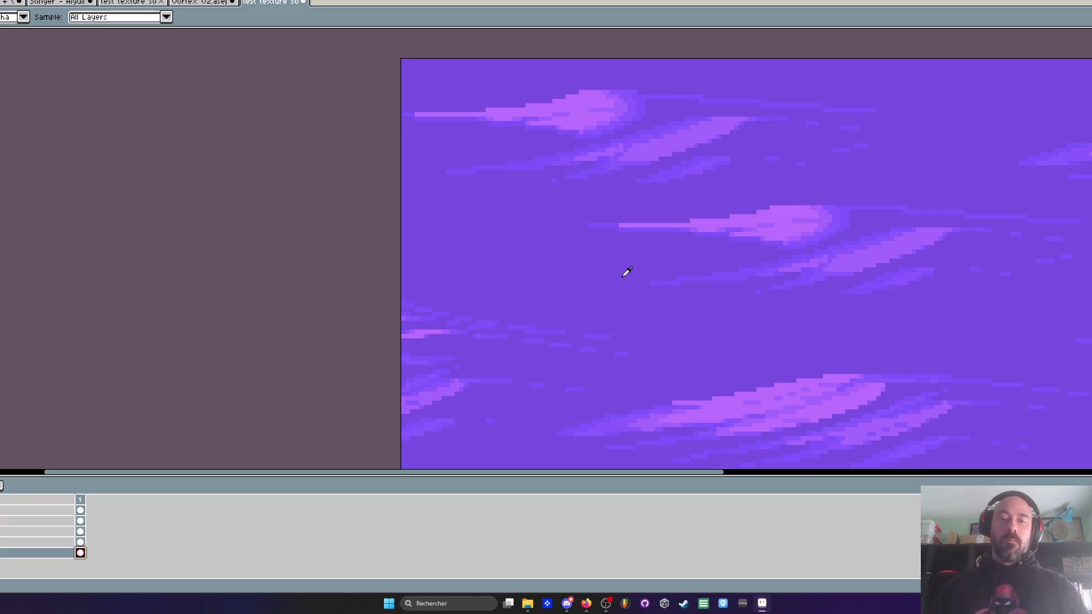
scroll(610, 150, "down", 2)
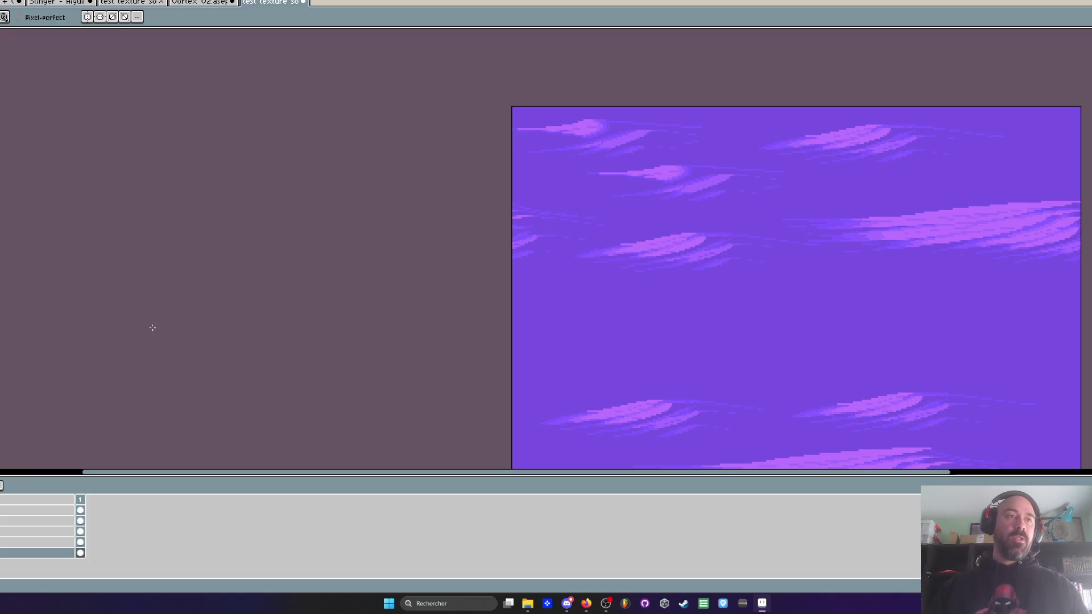
scroll(641, 390, "down", 1)
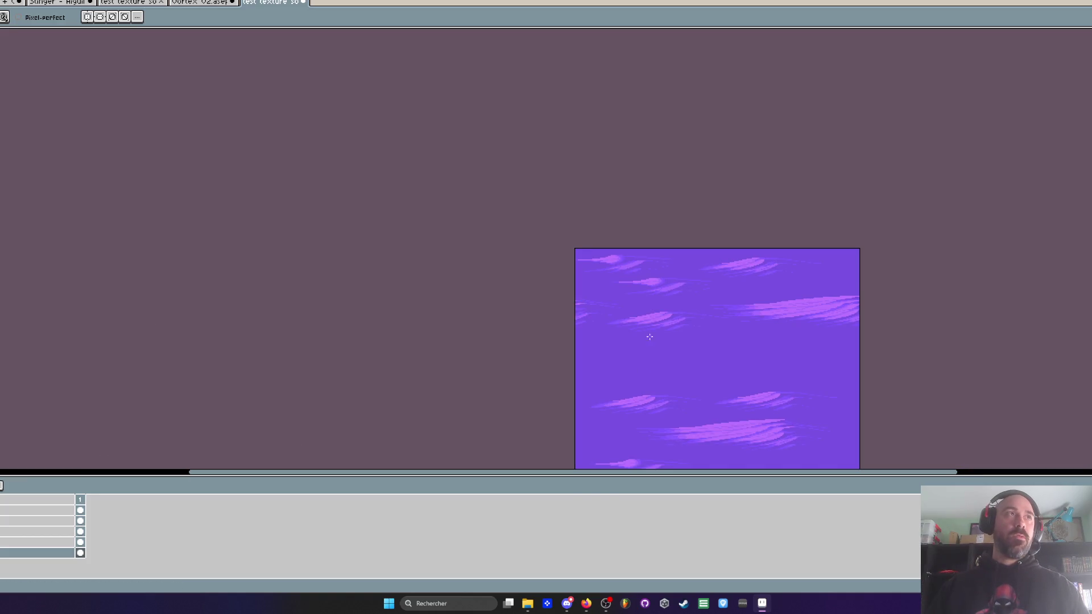
left_click_drag(648, 348, 638, 219)
scroll(654, 261, "up", 2)
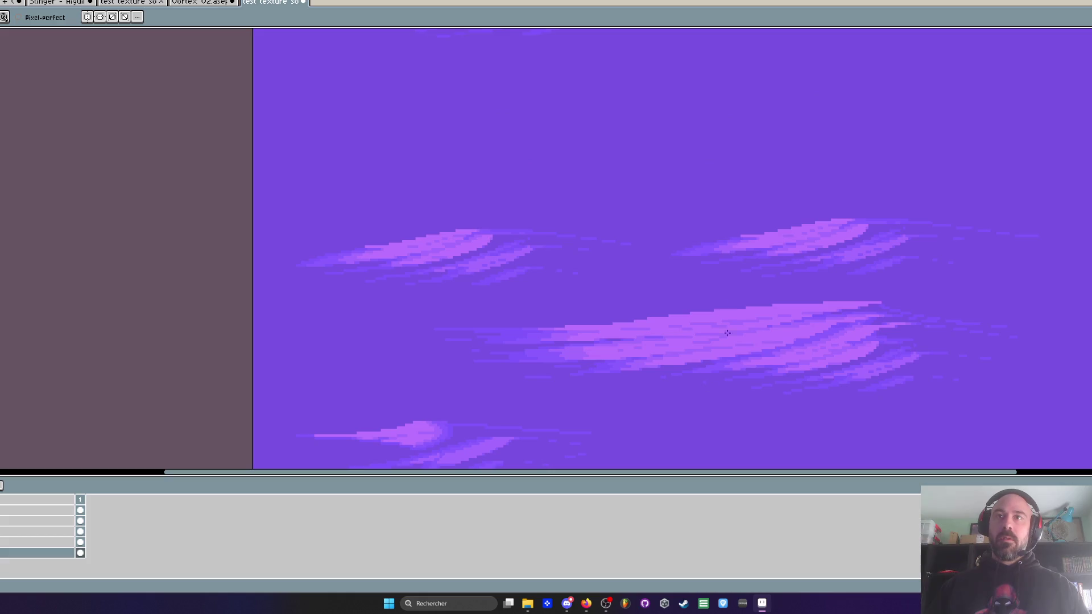
scroll(706, 263, "down", 2)
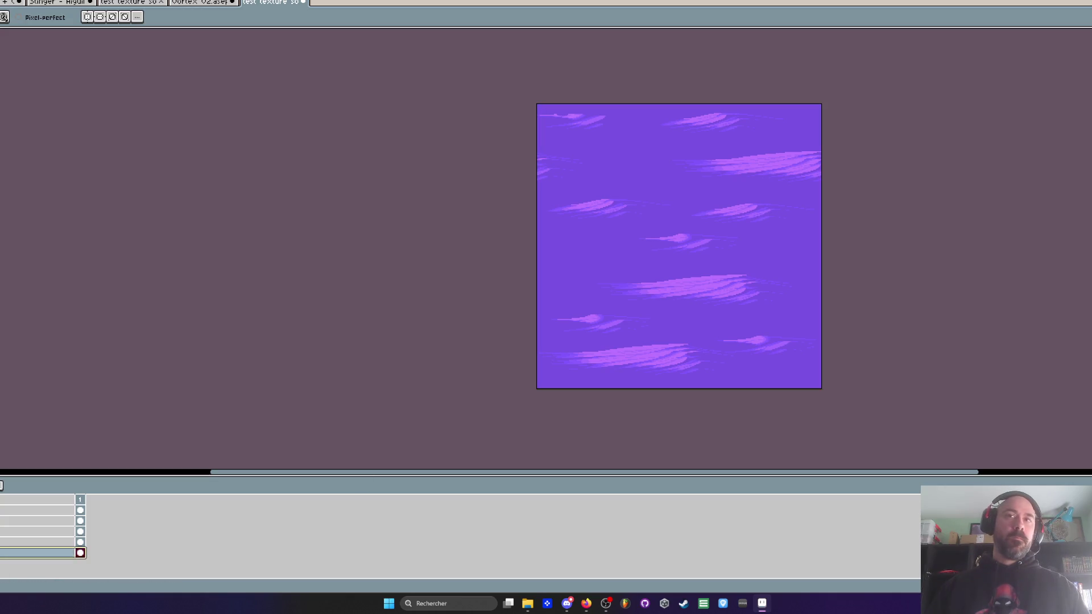
scroll(575, 118, "up", 4)
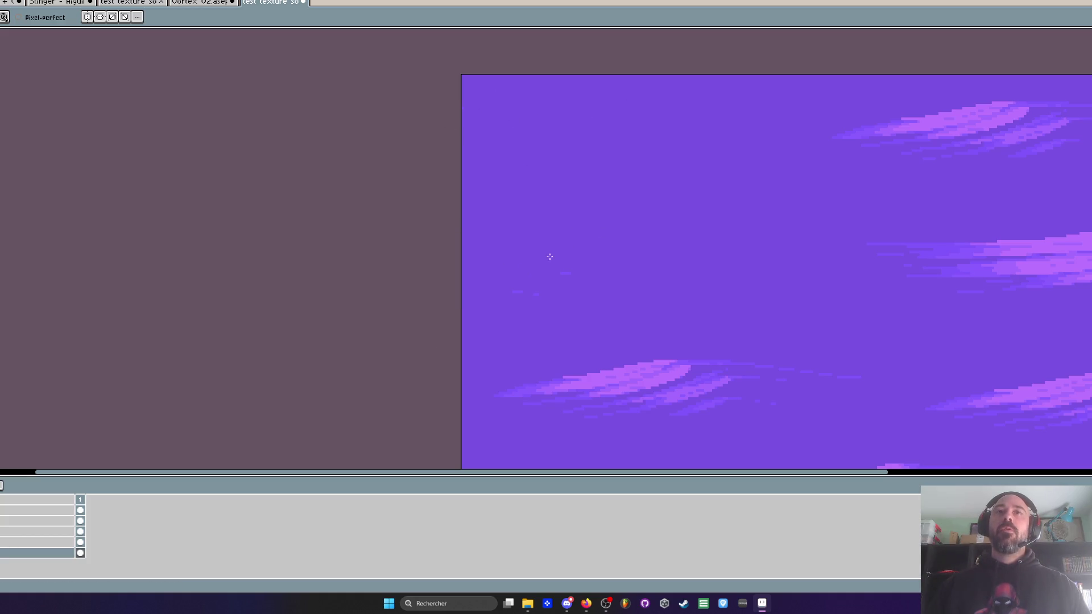
scroll(573, 244, "down", 2)
scroll(710, 113, "up", 1)
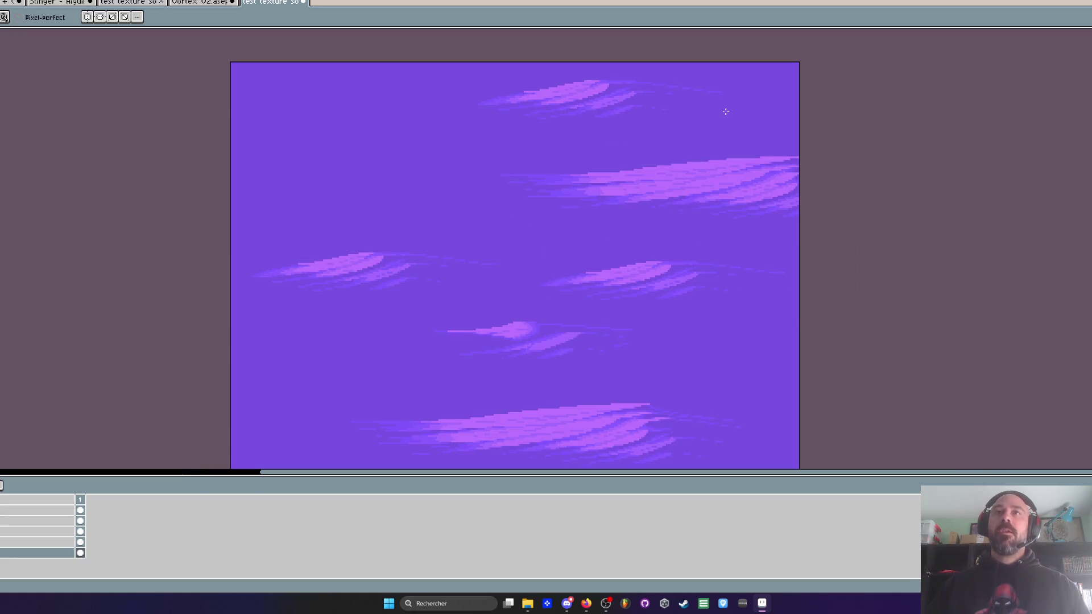
Step: Erase the large right-middle pink streak and the small lower-right streak
mouse_move(788, 171)
left_mouse_down()
mouse_move(756, 195)
mouse_move(630, 164)
mouse_move(597, 200)
mouse_move(714, 207)
left_mouse_up()
scroll(783, 292, "down", 5)
mouse_move(841, 263)
left_mouse_down()
mouse_move(702, 256)
mouse_move(675, 281)
left_mouse_up()
scroll(606, 269, "down", 3)
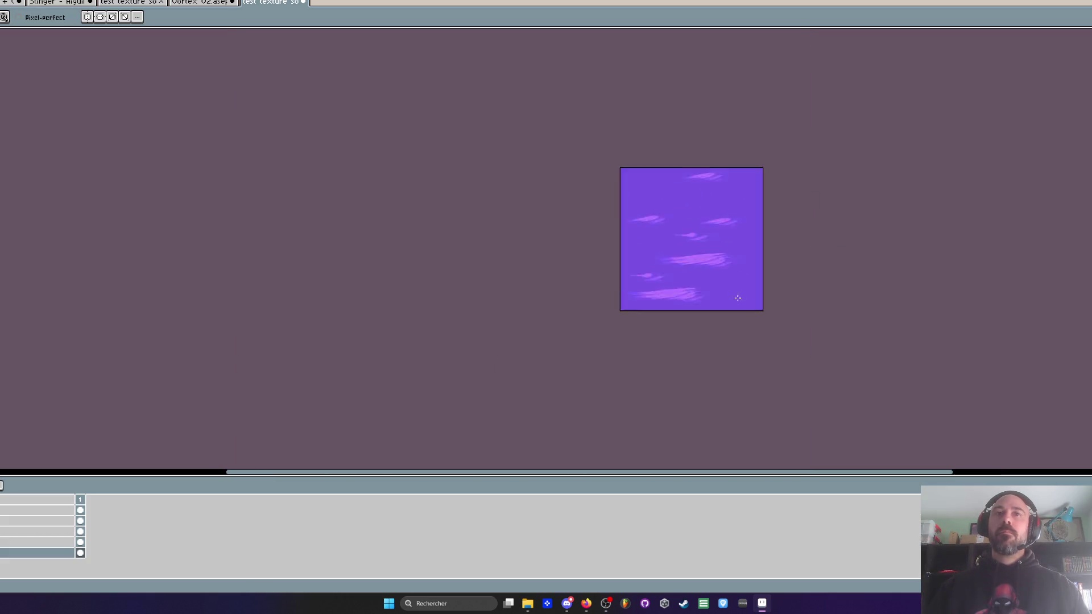
scroll(705, 244, "up", 3)
left_click_drag(693, 199, 700, 253)
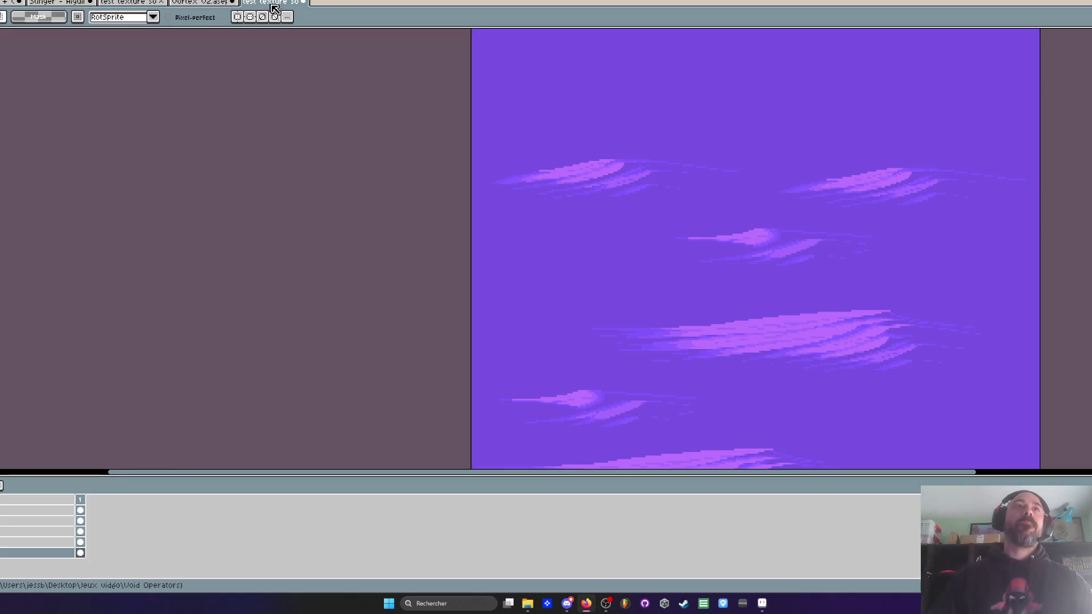
Step: Play the texture animation and shift the view down and left
scroll(573, 213, "down", 1)
key("Return")
scroll(558, 169, "up", 1)
scroll(558, 169, "down", 1)
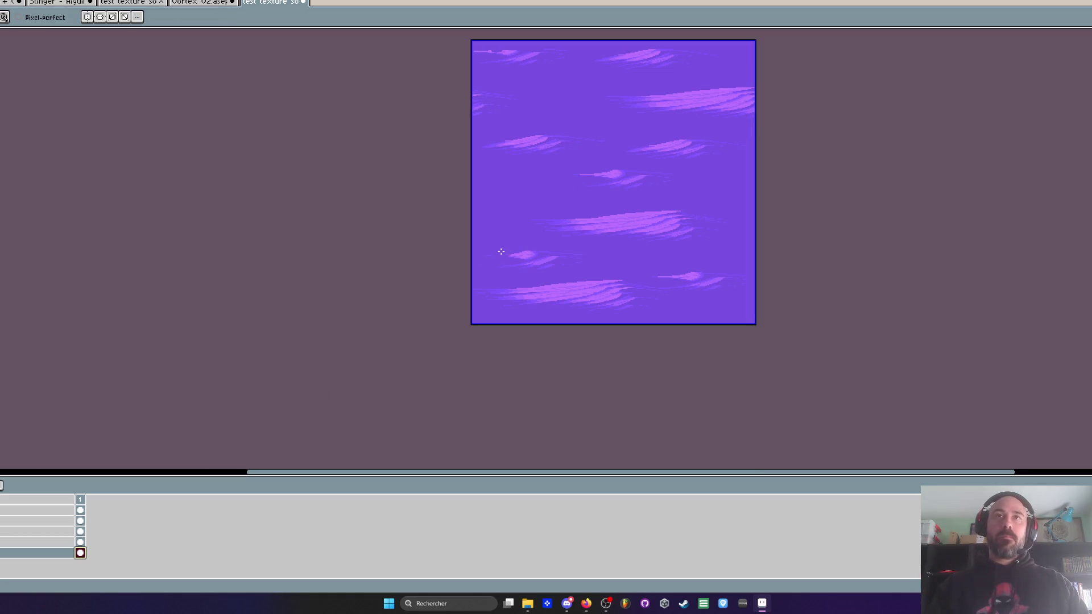
left_click_drag(585, 124, 563, 173)
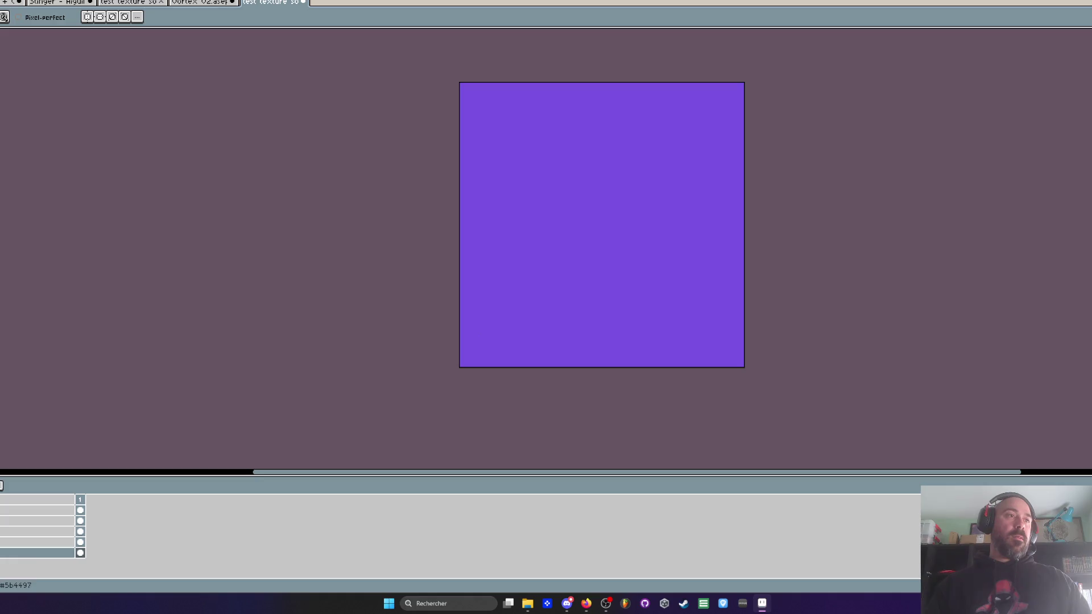
Step: With the radial Gradient tool, lay a dark spot near the canvas centre, reshaping it several times
key("g")
key("shift+g")
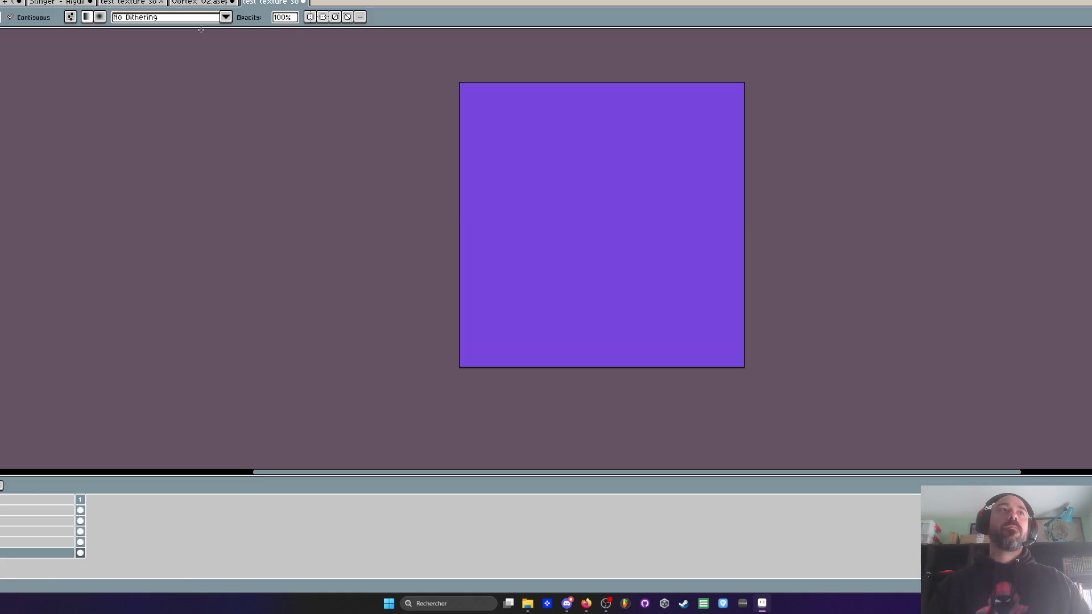
mouse_move(573, 193)
left_mouse_down()
mouse_move(627, 241)
mouse_move(670, 247)
mouse_move(434, 275)
left_mouse_up()
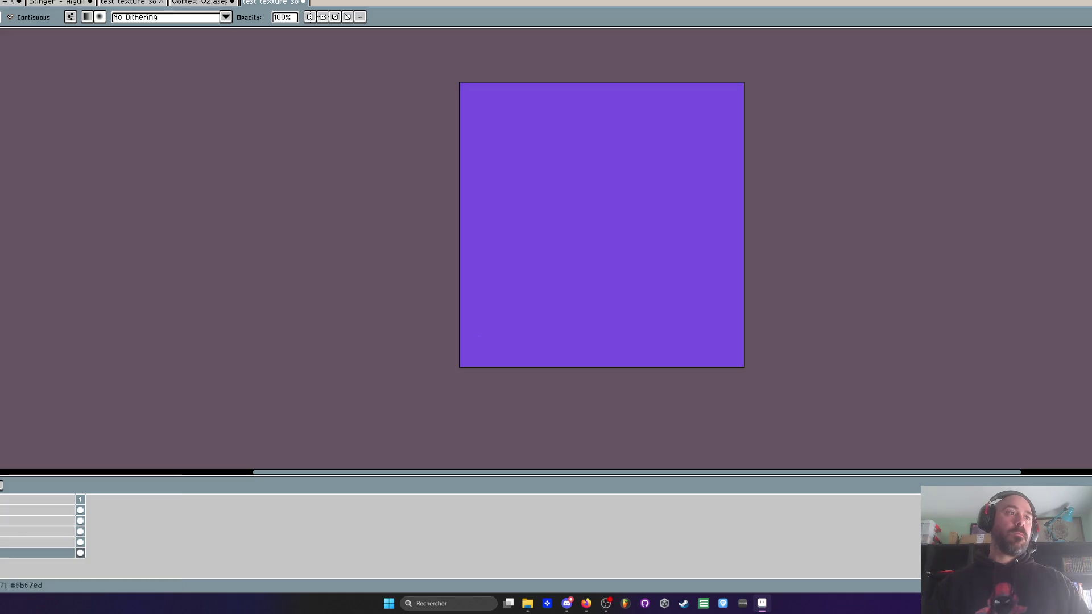
mouse_move(558, 168)
left_mouse_down()
mouse_move(590, 222)
mouse_move(144, 390)
left_mouse_up()
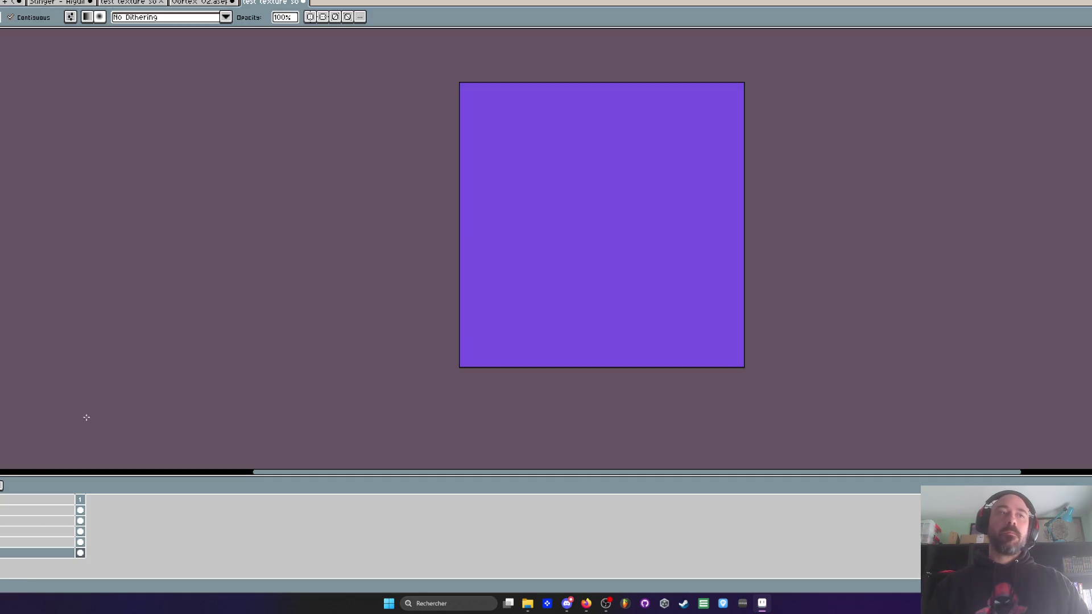
mouse_move(581, 242)
left_mouse_down()
mouse_move(592, 207)
mouse_move(553, 171)
mouse_move(639, 276)
left_mouse_up()
mouse_move(602, 220)
left_mouse_down()
mouse_move(561, 148)
mouse_move(666, 267)
mouse_move(480, 100)
left_mouse_up()
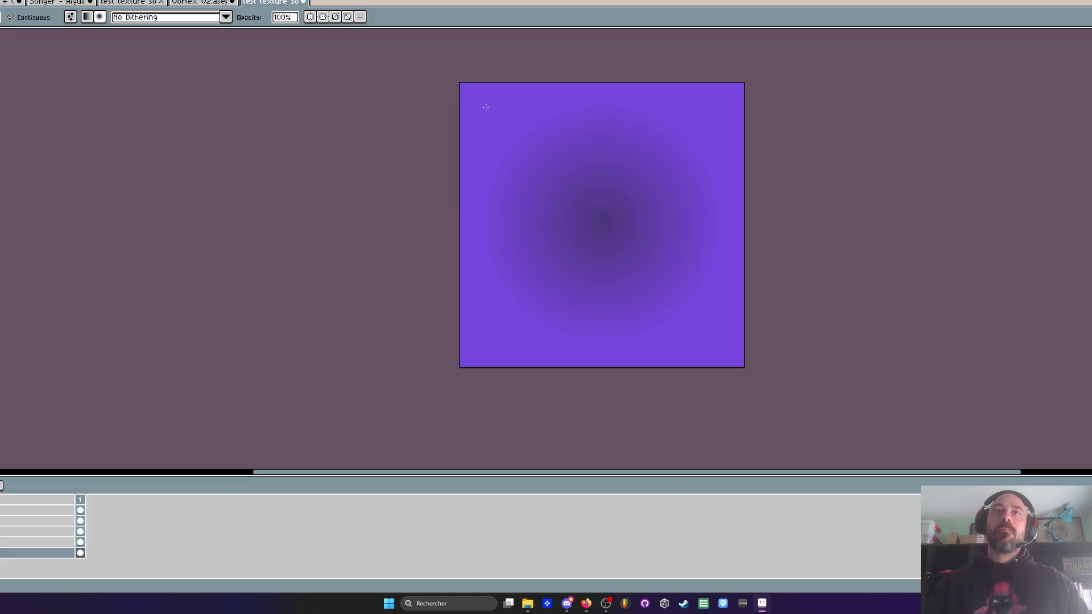
Step: Collapse the timeline to give the canvas more room
scroll(658, 269, "up", 1)
scroll(660, 270, "down", 1)
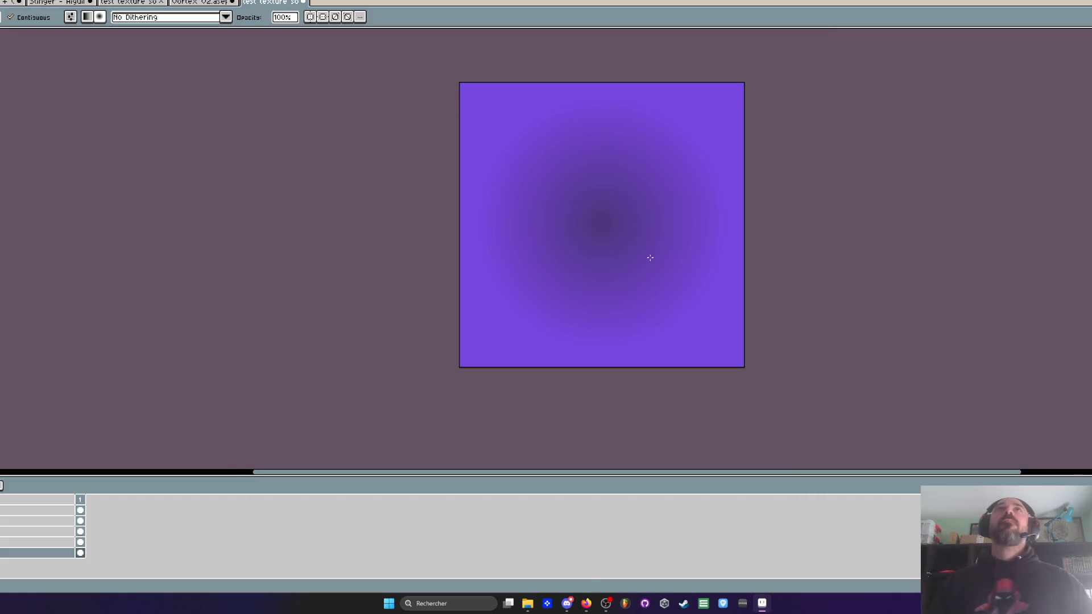
scroll(648, 256, "up", 1)
scroll(648, 257, "down", 1)
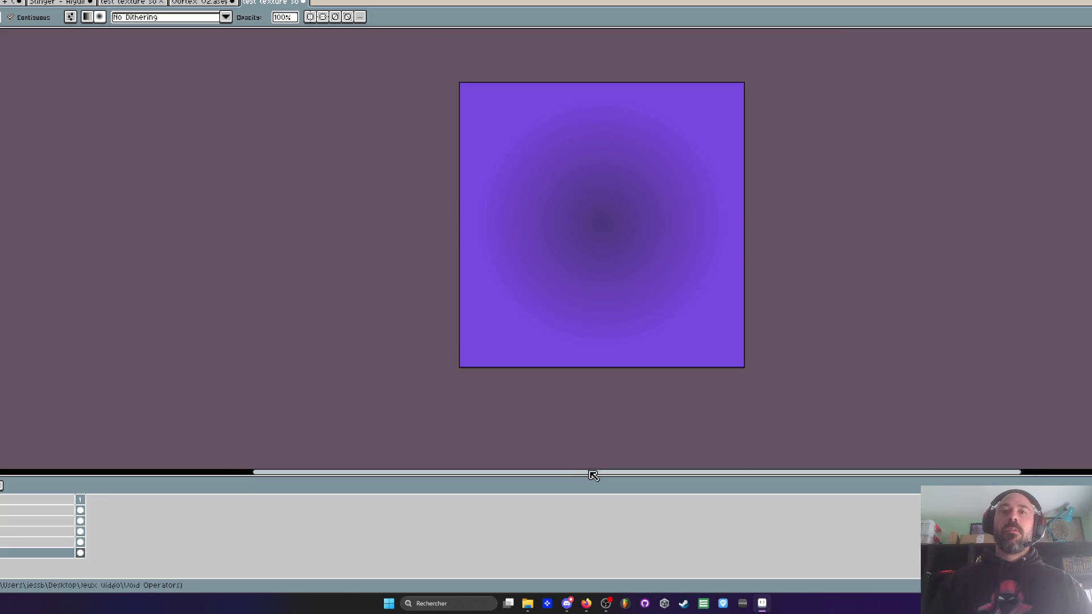
left_click_drag(587, 476, 578, 567)
Step: Pan the canvas slightly up and right and undo the radial gradient, leaving flat purple
key("space")
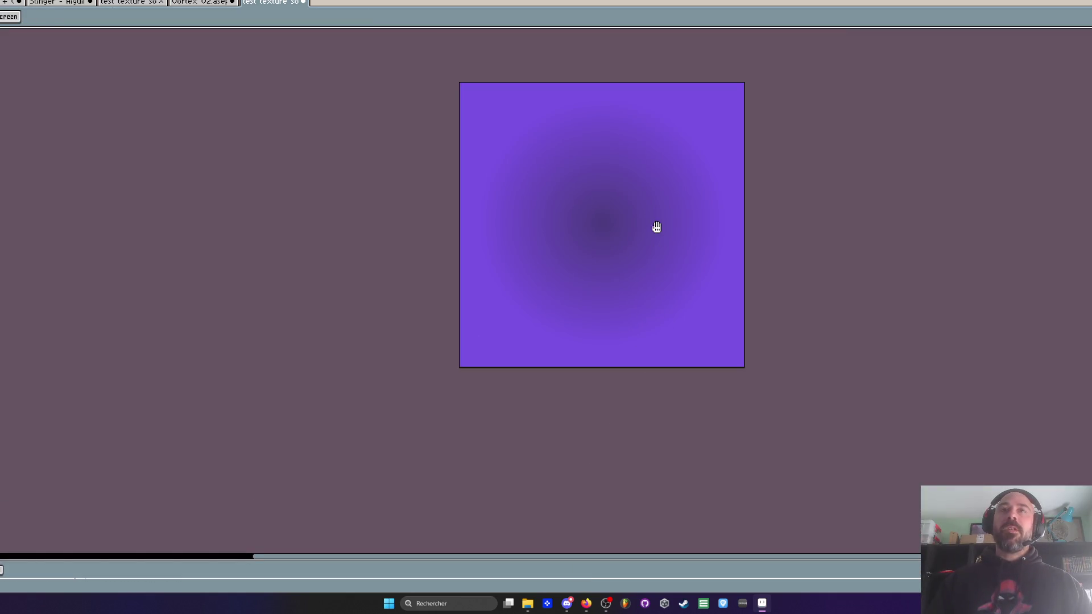
scroll(651, 238, "up", 1)
left_click_drag(687, 213, 726, 193)
scroll(728, 195, "down", 1)
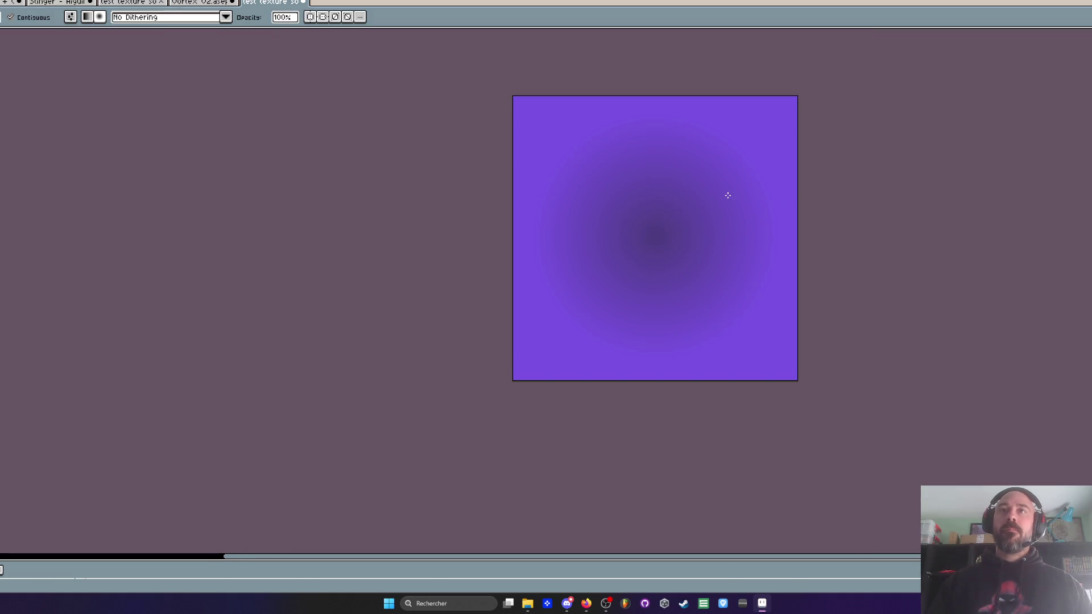
key("ctrl+z")
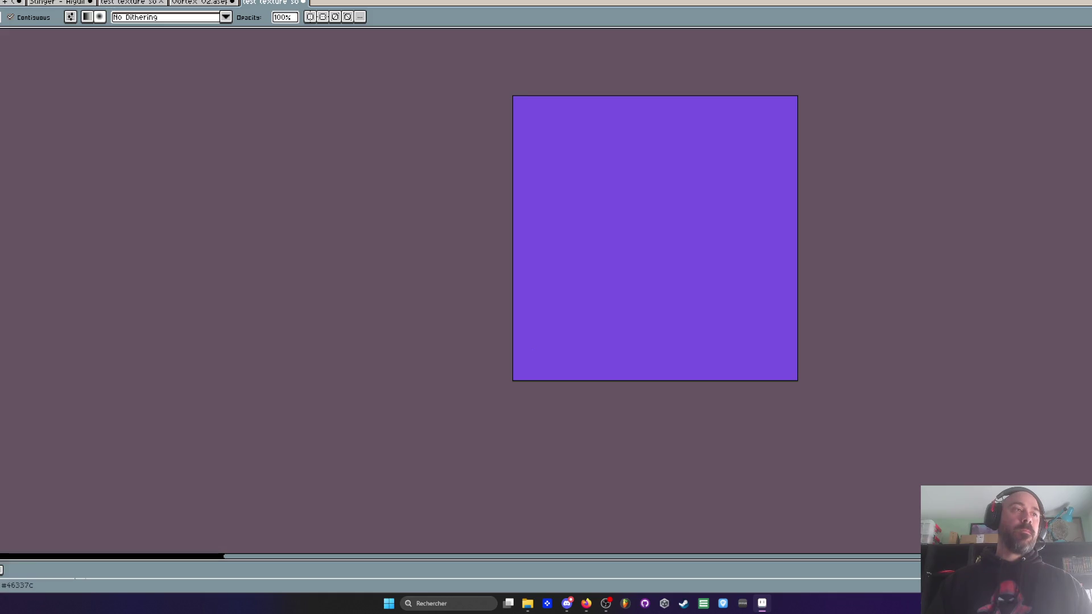
Step: Redraw the dark radial gradient three times until its dark centre sits in the middle
mouse_move(769, 353)
left_mouse_down()
mouse_move(565, 97)
mouse_move(534, 126)
left_mouse_up()
key("ctrl+z")
key("ctrl+z")
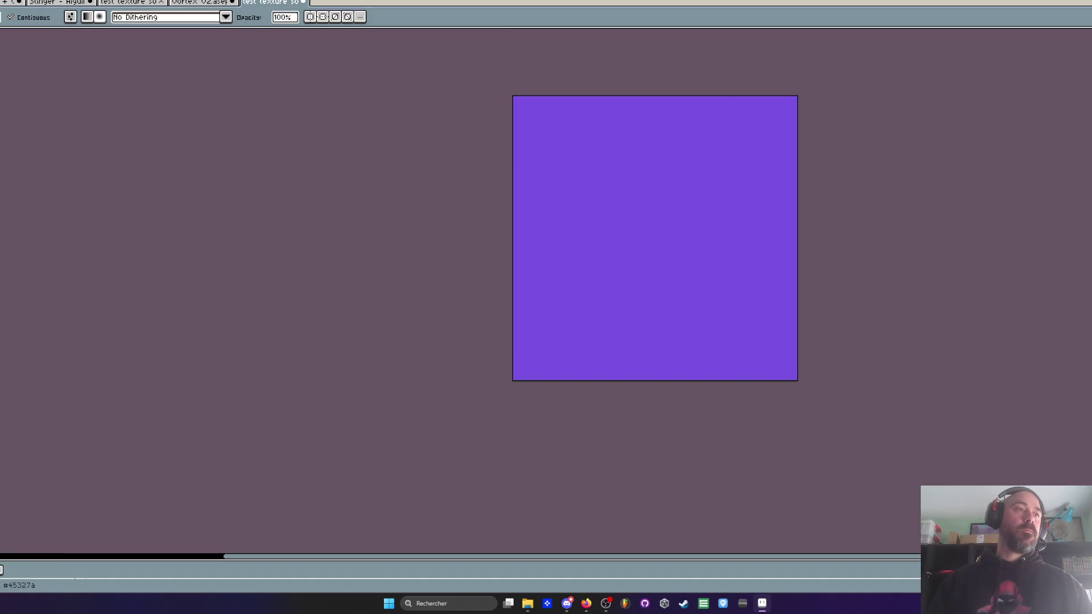
left_click_drag(758, 319, 536, 121)
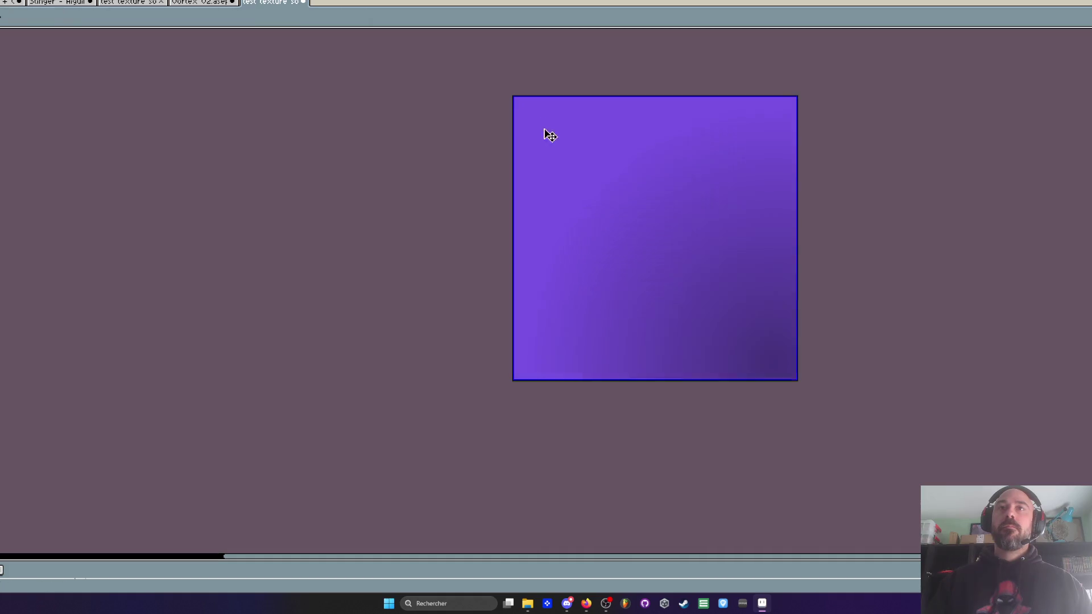
key("ctrl+z")
left_click_drag(799, 383, 511, 90)
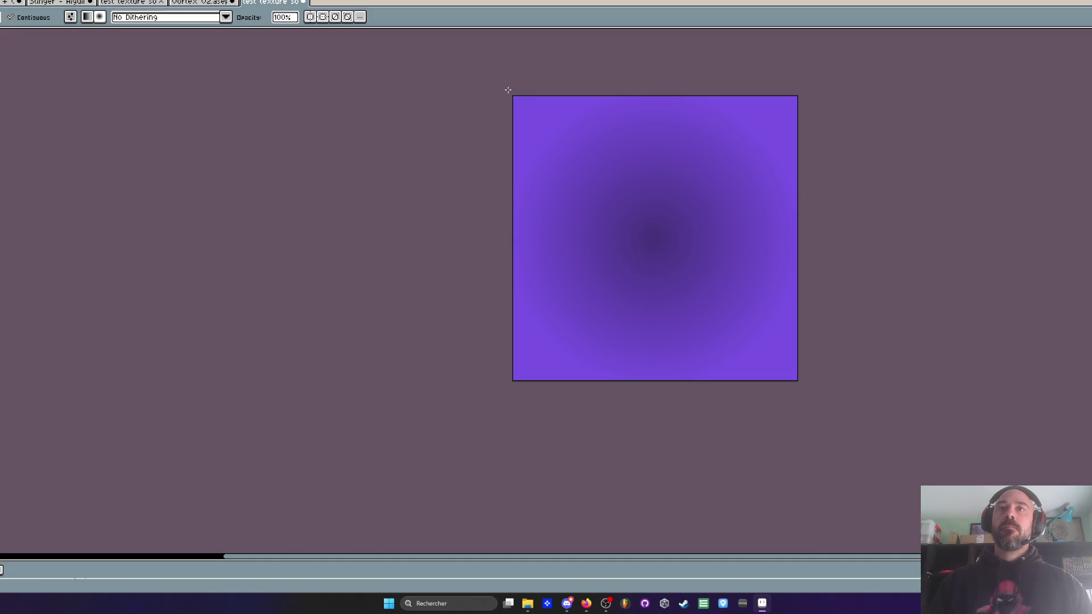
scroll(595, 141, "down", 3)
scroll(665, 152, "up", 2)
scroll(666, 151, "up", 2)
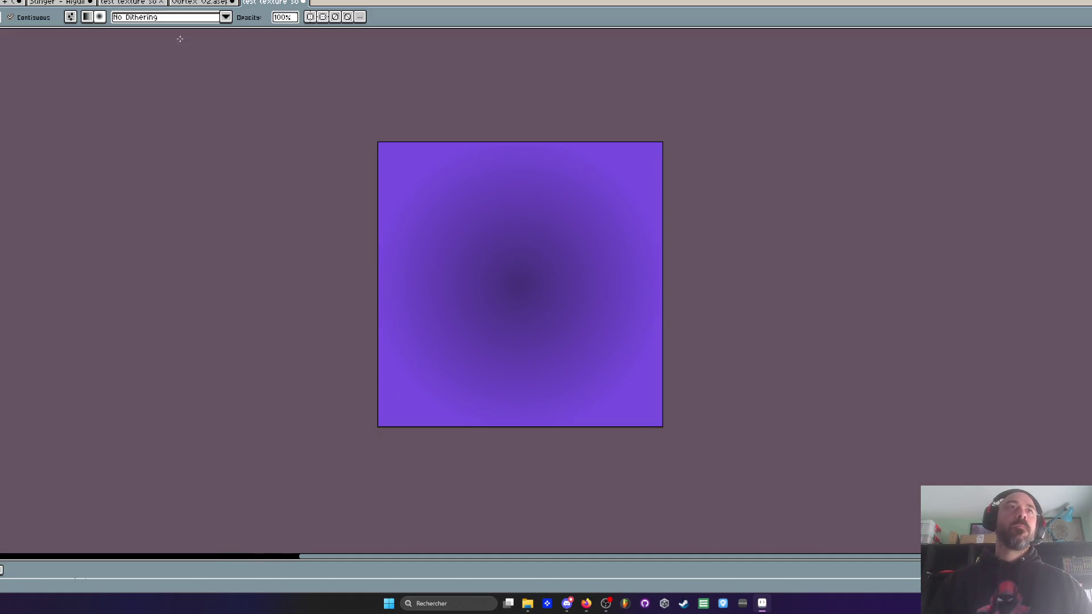
key("ctrl+alt+shift+s")
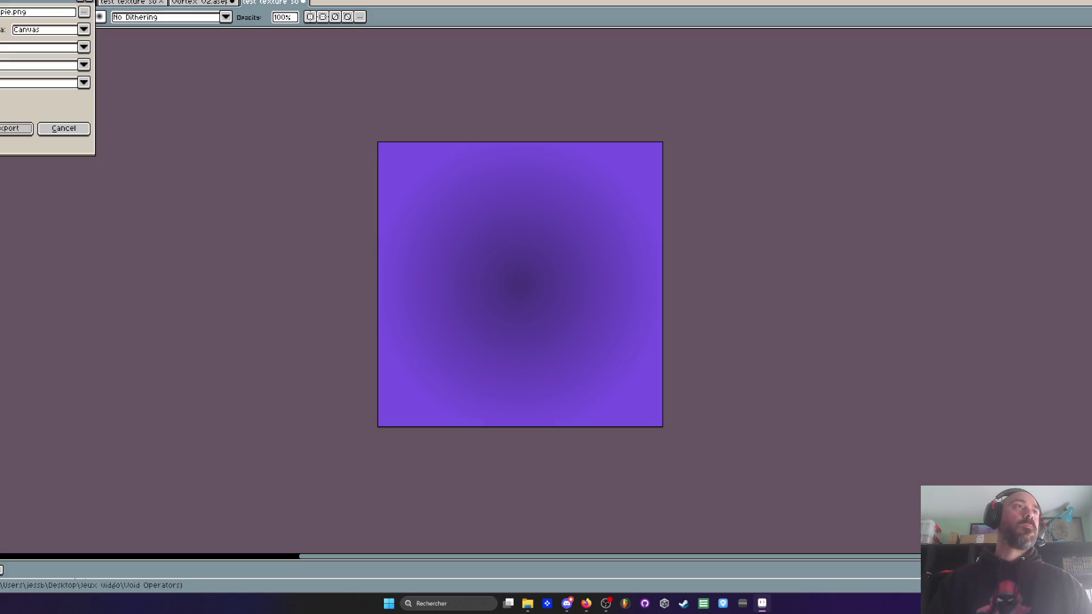
left_click(9, 12)
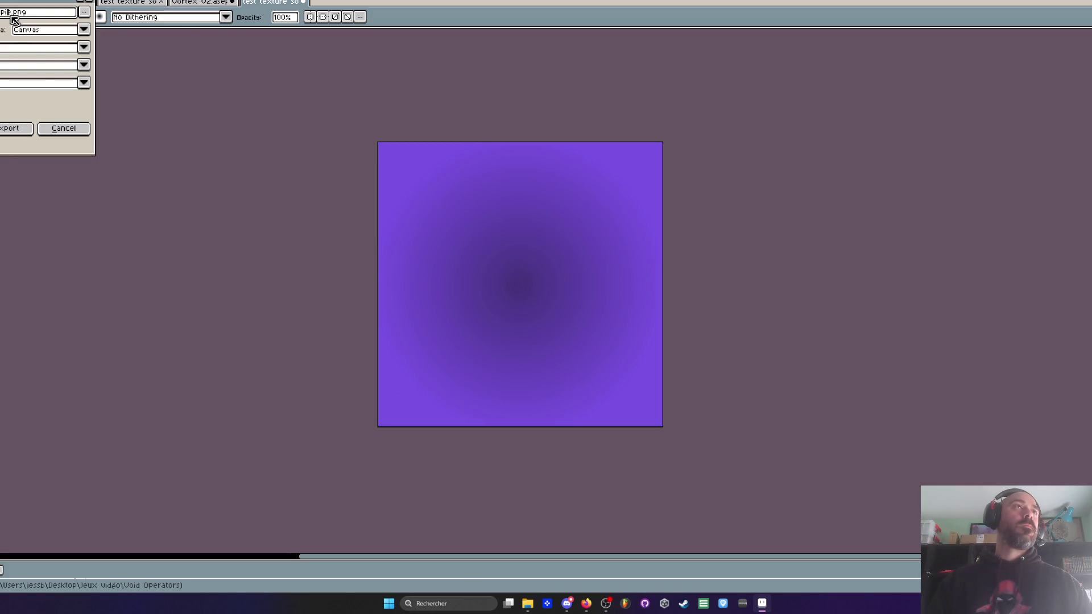
key("BackSpace")
key("BackSpace")
type("e")
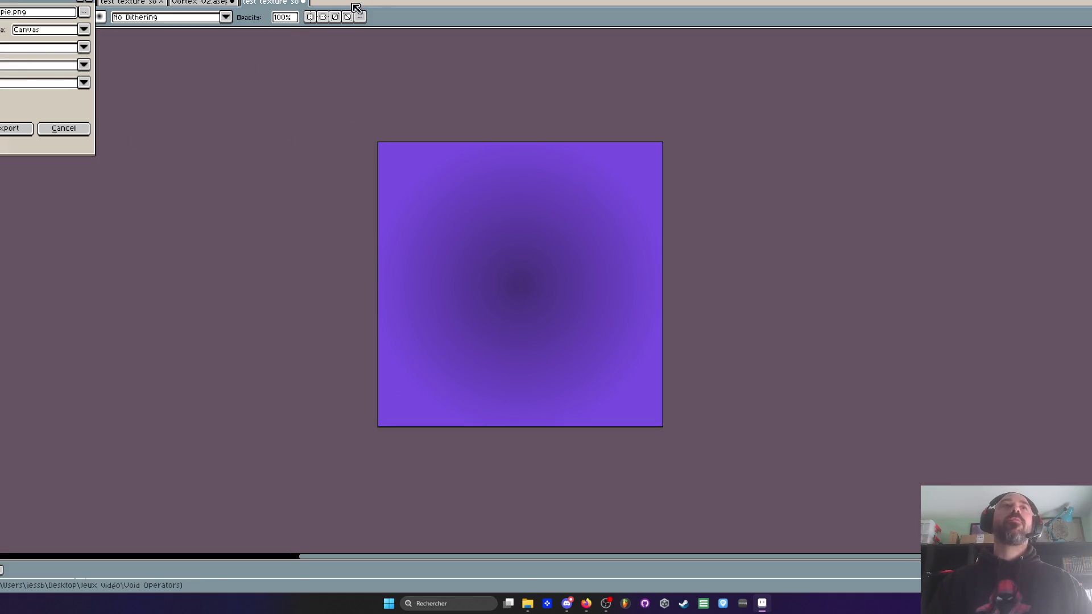
key("Return")
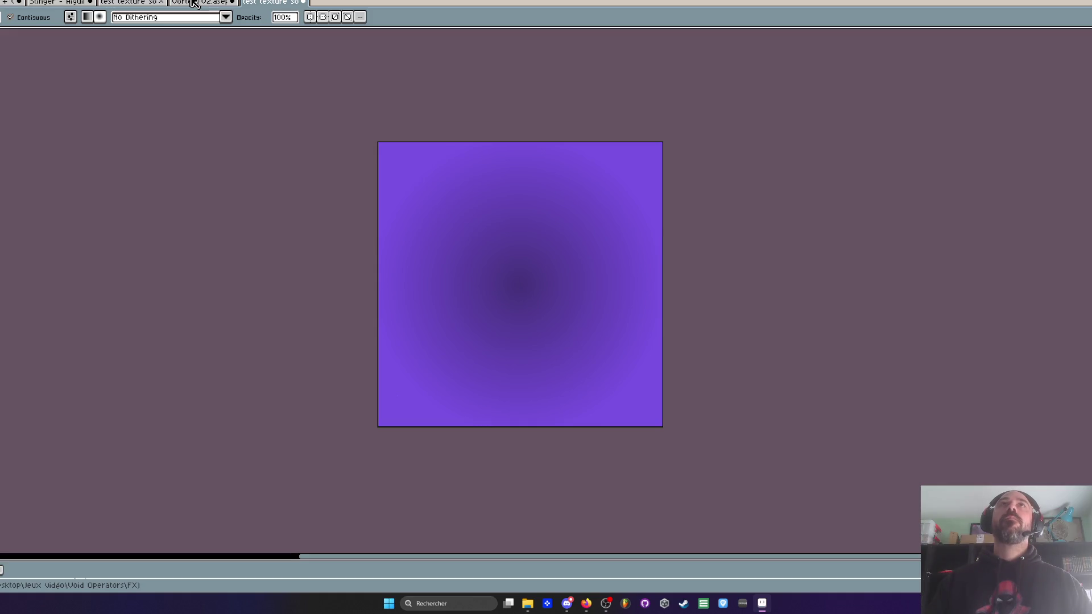
left_click(193, 3)
scroll(669, 141, "up", 1)
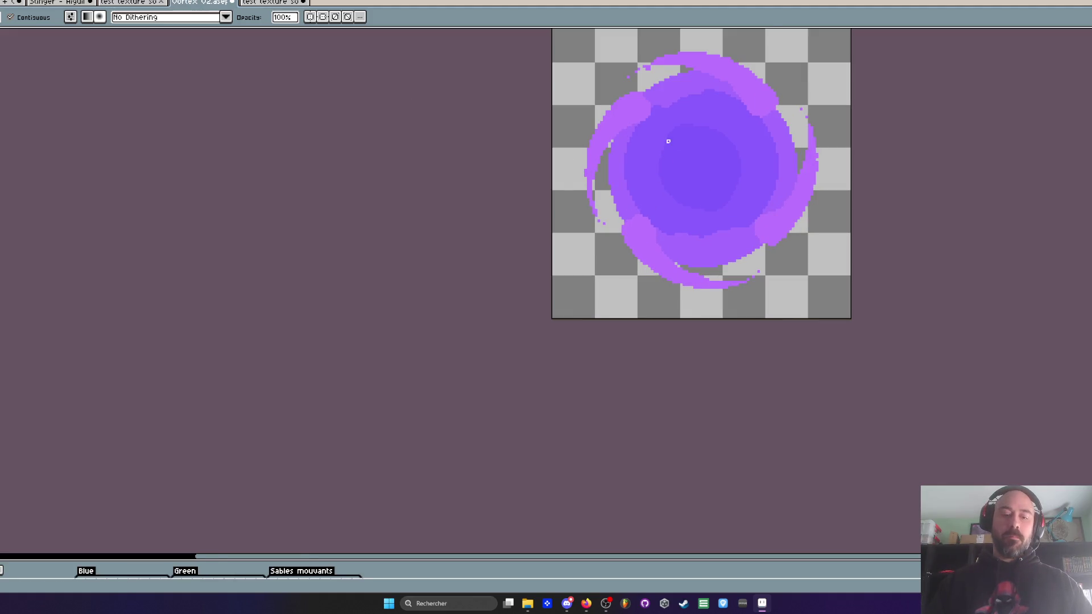
key("i")
left_click(278, 3)
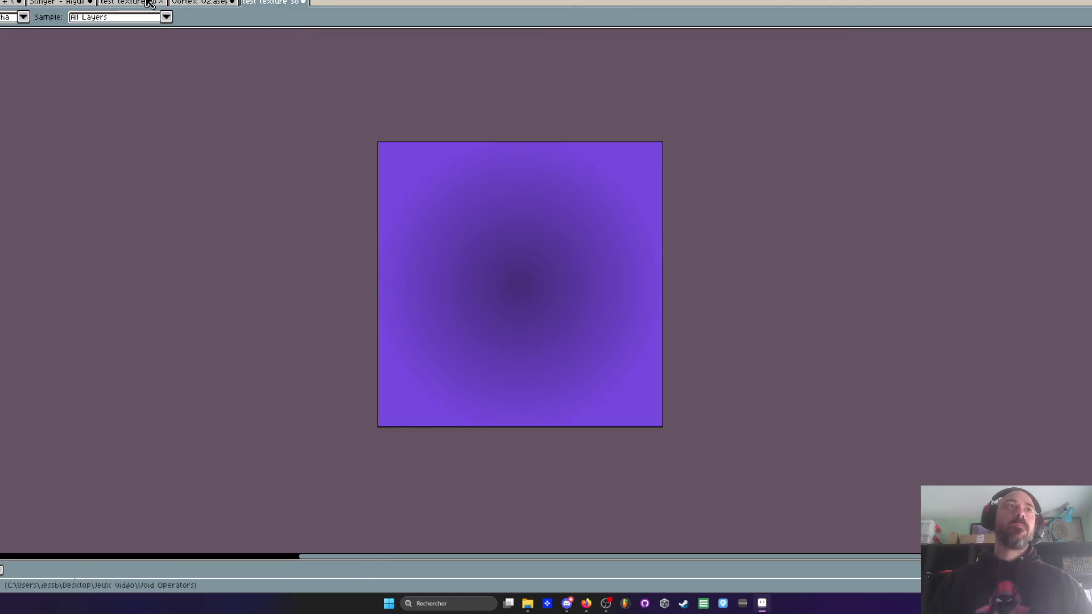
left_click(149, 3)
scroll(465, 149, "up", 2)
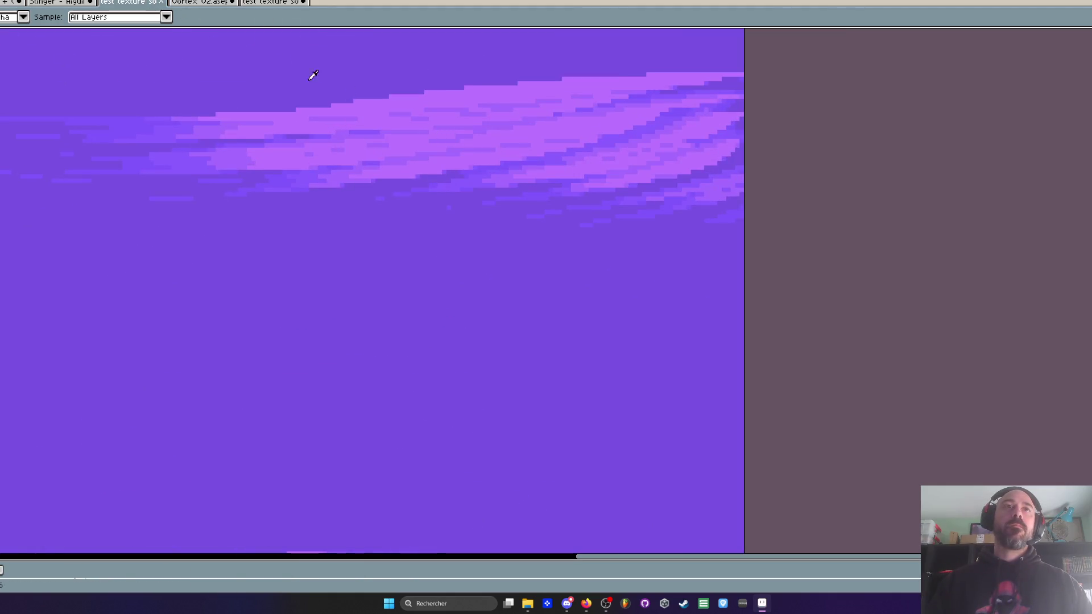
left_click(199, 3)
left_click(271, 3)
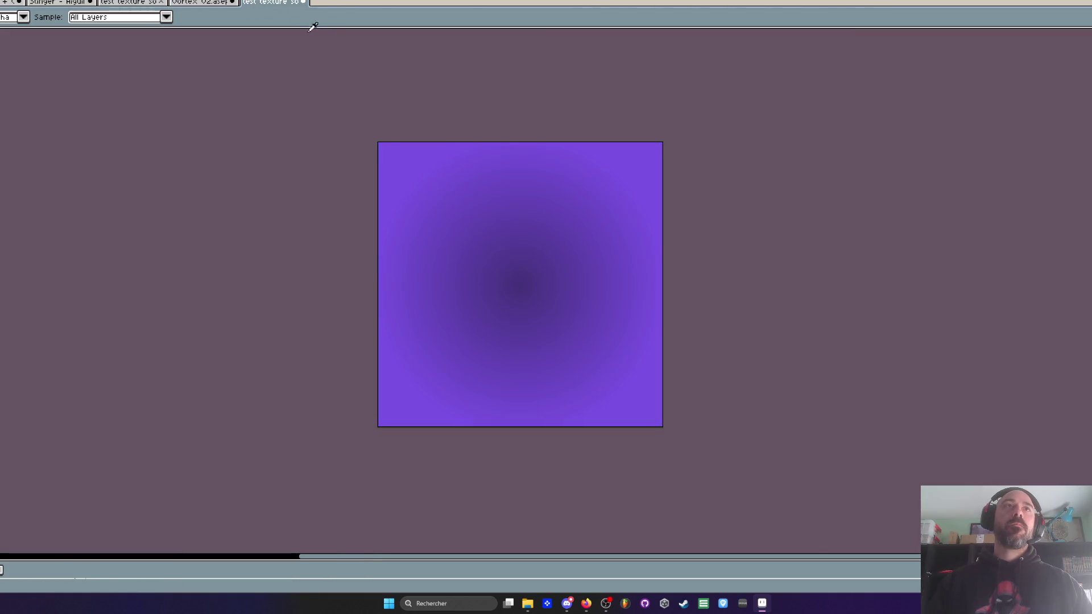
scroll(405, 163, "down", 3)
scroll(421, 179, "up", 3)
key("b")
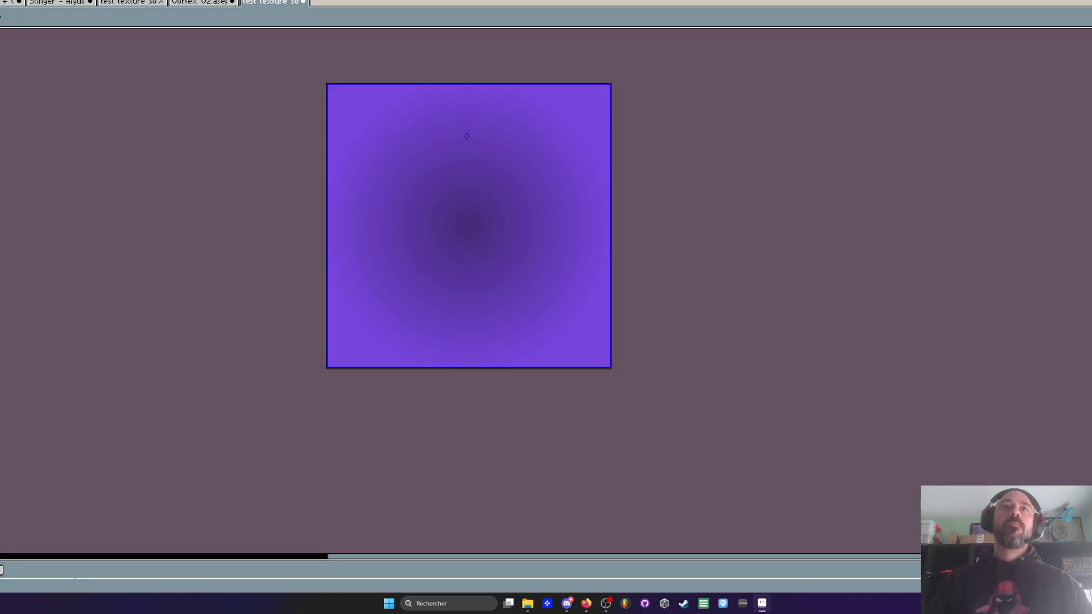
Step: Shrink the brush, try a light-purple curve from the top edge, then undo it
key("minus")
key("minus")
key("minus")
mouse_move(457, 89)
left_mouse_down()
mouse_move(342, 162)
mouse_move(374, 314)
mouse_move(509, 298)
mouse_move(496, 168)
mouse_move(416, 236)
mouse_move(482, 214)
mouse_move(458, 238)
left_mouse_up()
scroll(458, 241, "down", 2)
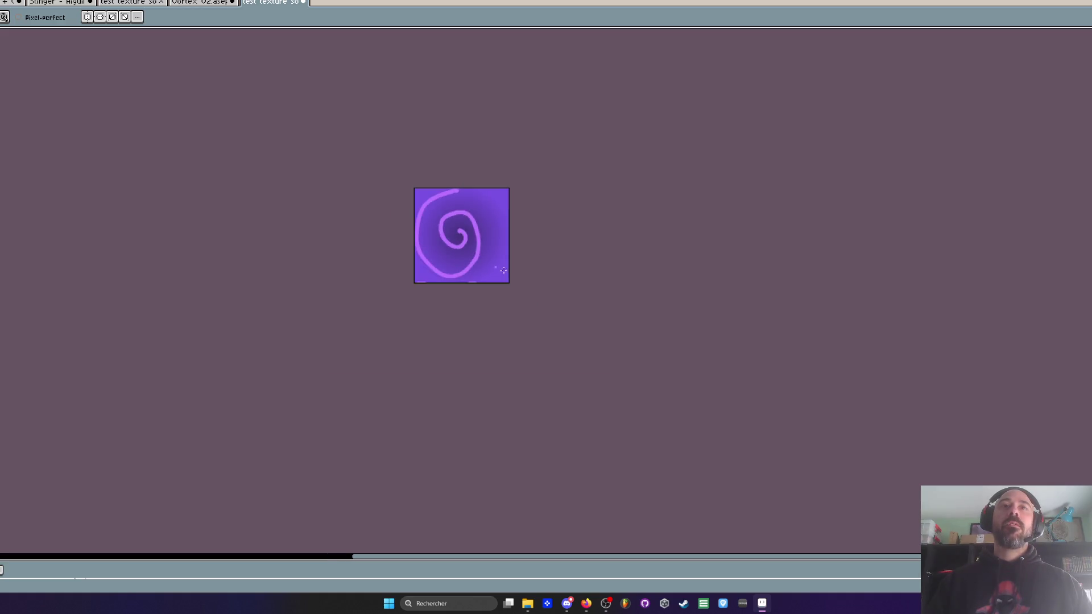
key("ctrl+z")
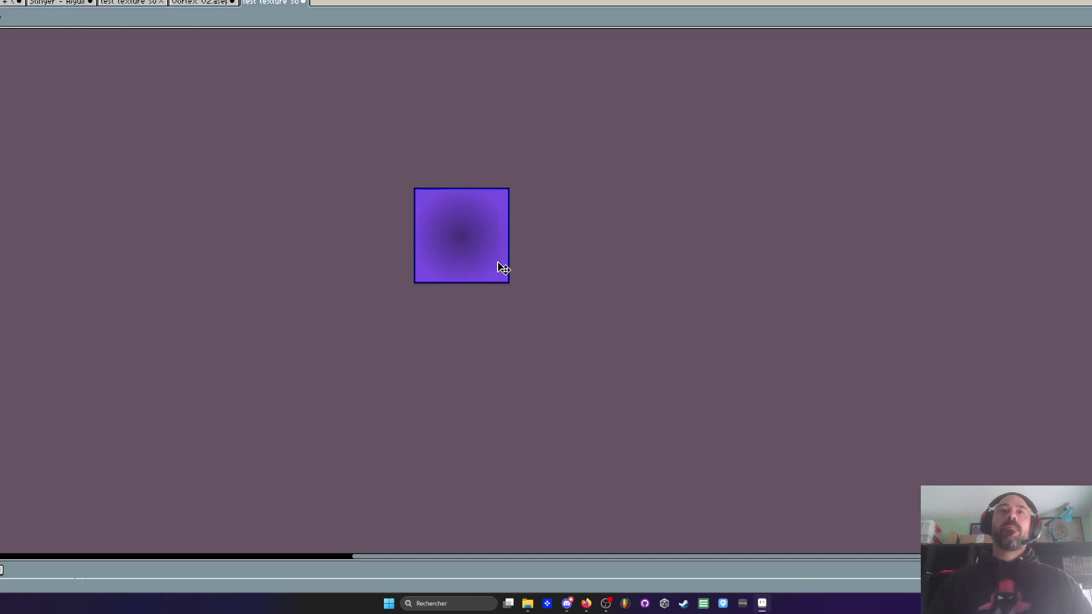
scroll(466, 173, "up", 3)
scroll(466, 173, "down", 1)
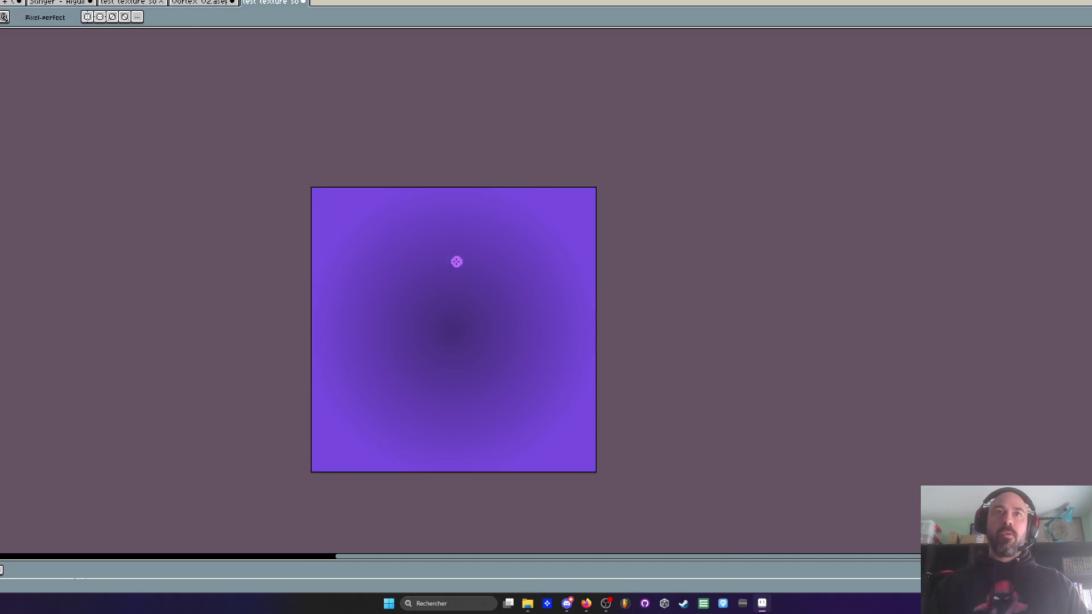
Step: On the middle layer's cel, draw a light-purple spiral from the top centre into the dark centre
key("Tab")
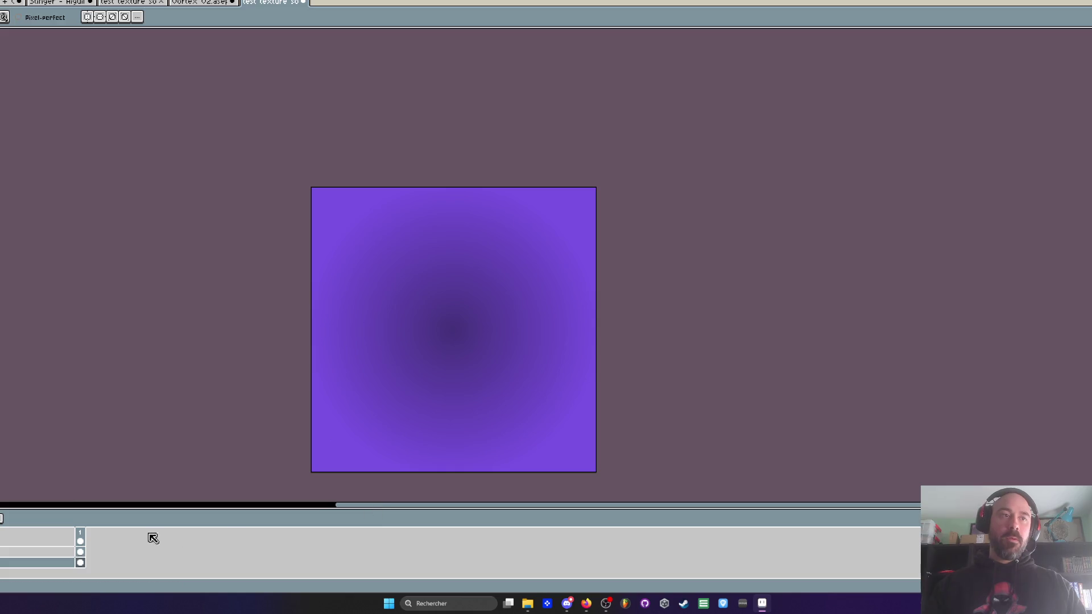
left_click(17, 553)
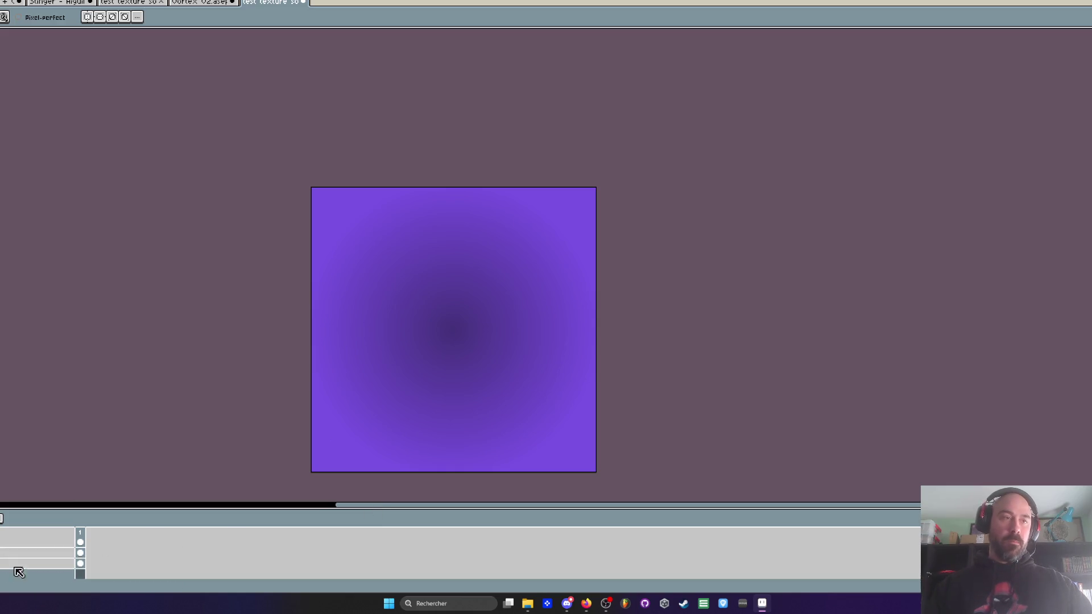
left_click(81, 552)
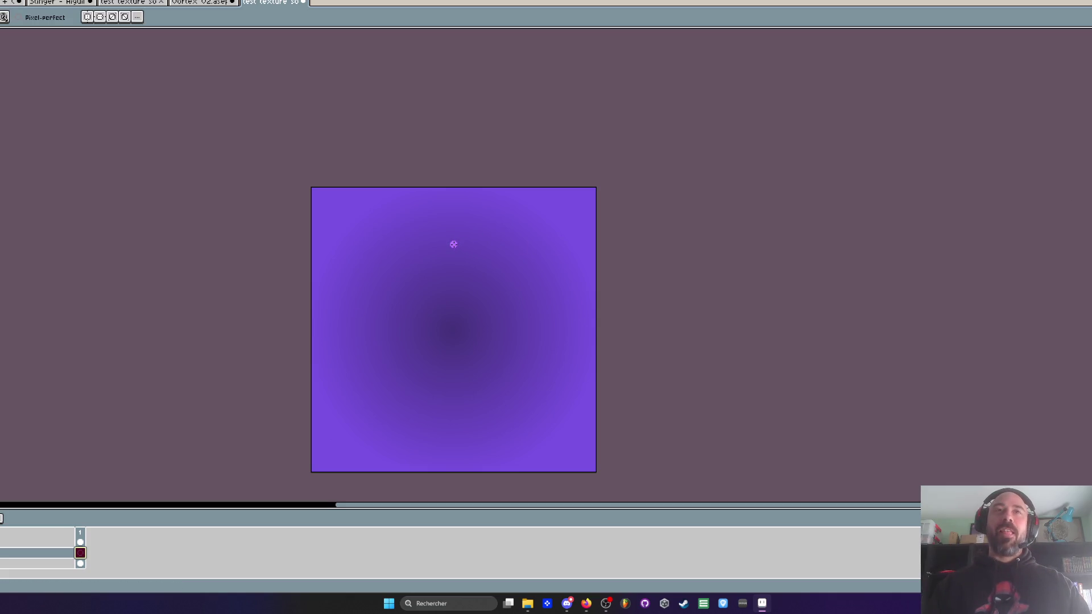
left_click_drag(449, 243, 452, 179)
key("b")
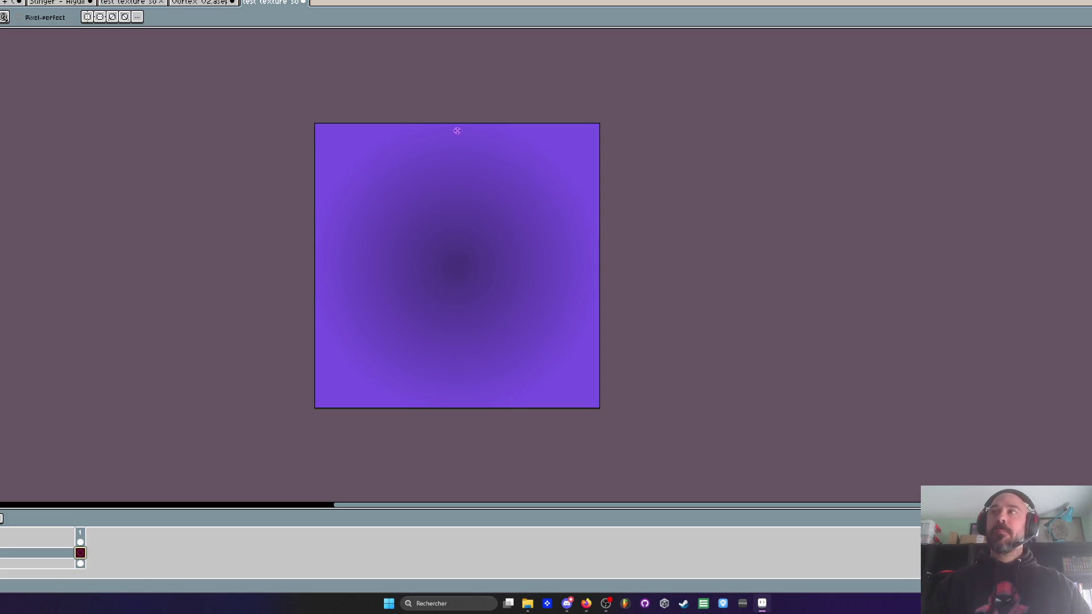
mouse_move(458, 131)
left_mouse_down()
mouse_move(344, 191)
mouse_move(319, 265)
mouse_move(359, 362)
mouse_move(441, 398)
mouse_move(568, 350)
mouse_move(579, 241)
mouse_move(513, 168)
mouse_move(397, 203)
mouse_move(386, 307)
mouse_move(503, 342)
mouse_move(502, 223)
mouse_move(415, 258)
mouse_move(484, 261)
mouse_move(438, 265)
mouse_move(449, 268)
left_mouse_up()
scroll(482, 279, "down", 2)
scroll(506, 279, "up", 2)
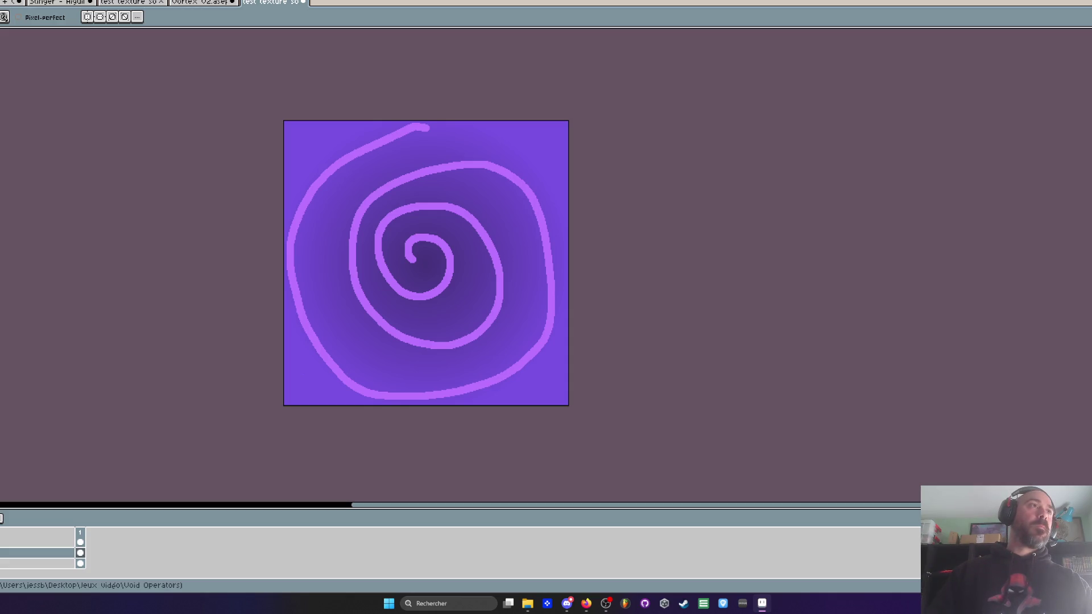
key("ctrl+alt+shift+s")
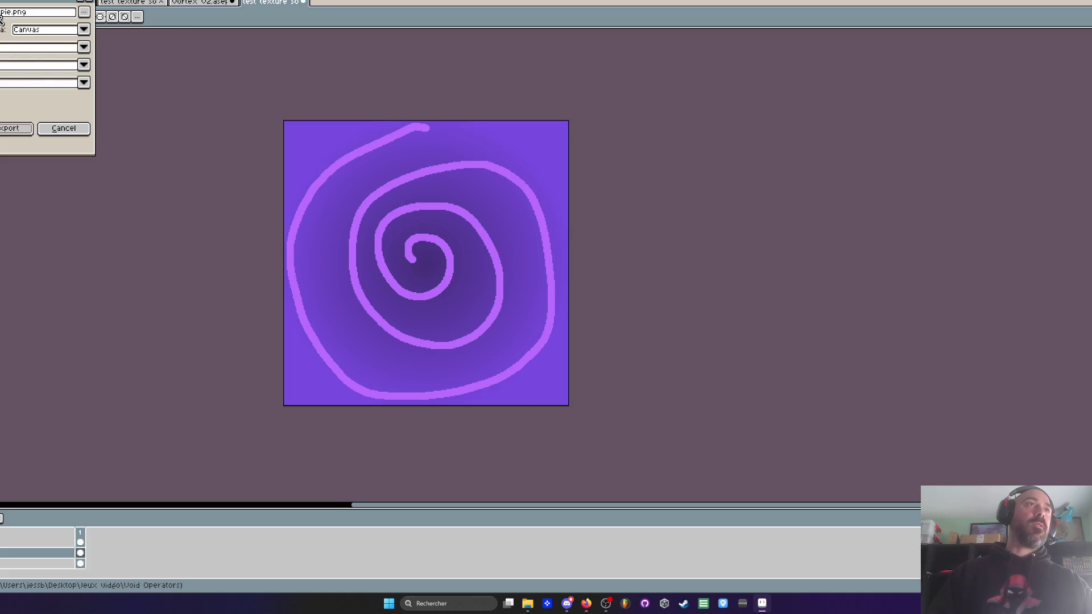
Step: Edit the export file name and export the spiral texture
left_click_drag(11, 13, 0, 13)
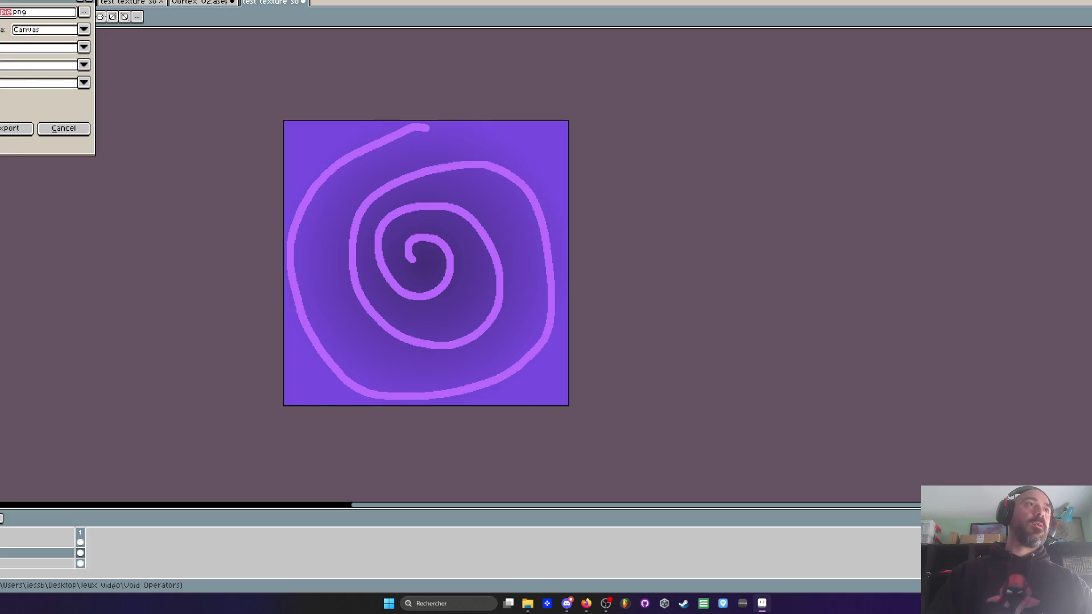
key("BackSpace")
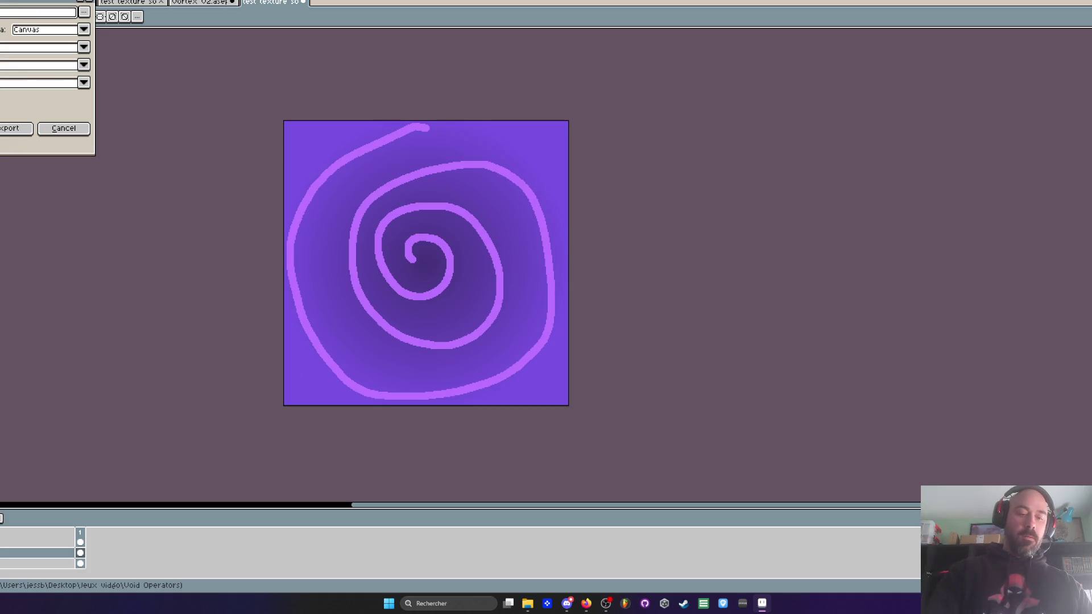
left_click(16, 127)
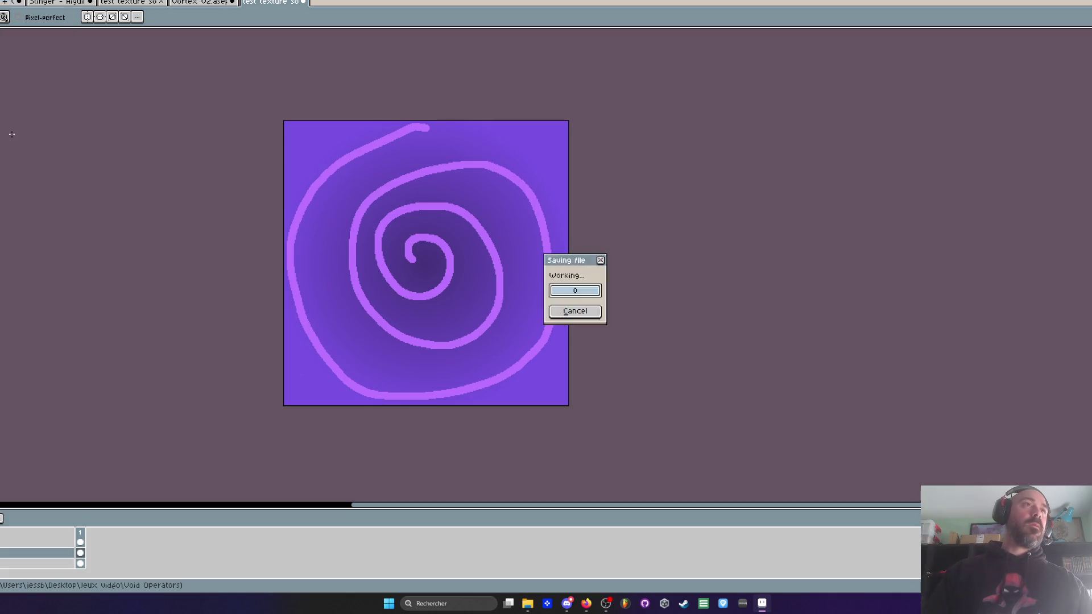
Step: Remove the spiral, export the gradient-only texture, and minimise Aseprite
key("ctrl+z")
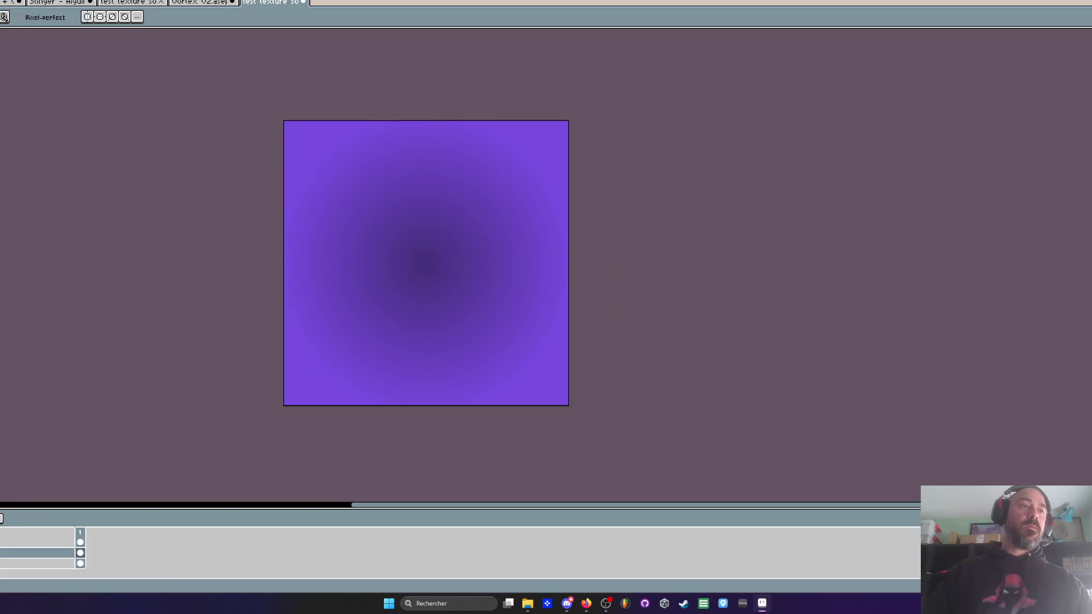
key("ctrl+alt+shift+s")
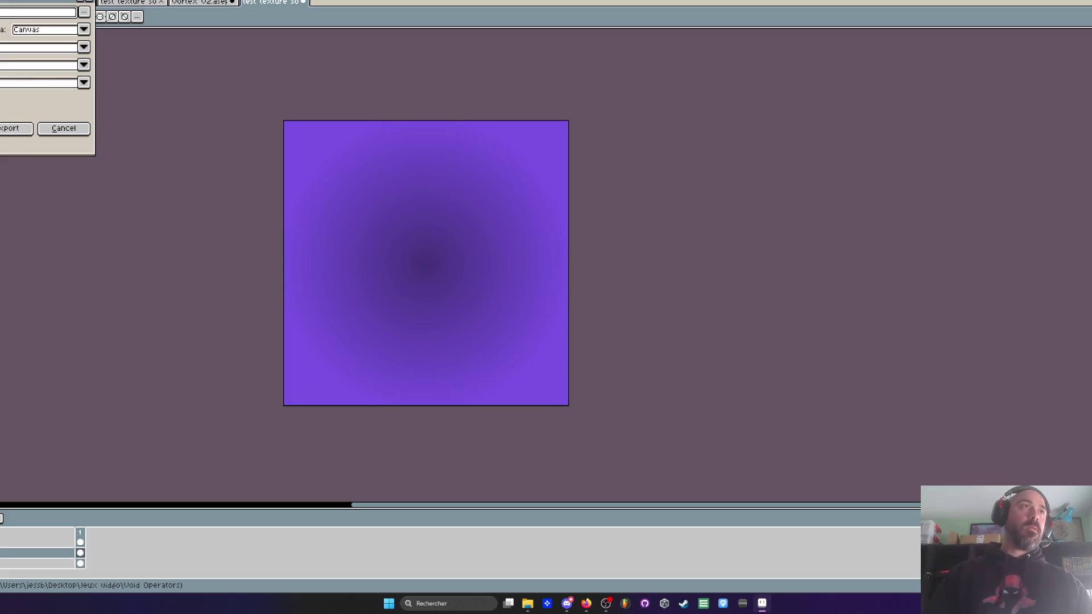
left_click(13, 128)
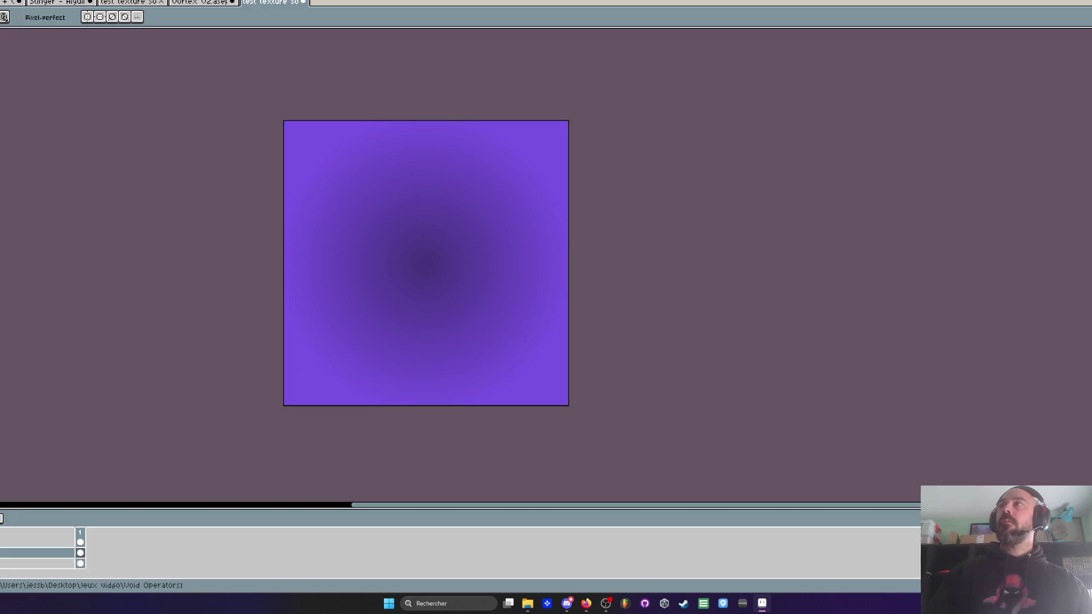
key("super+Down")
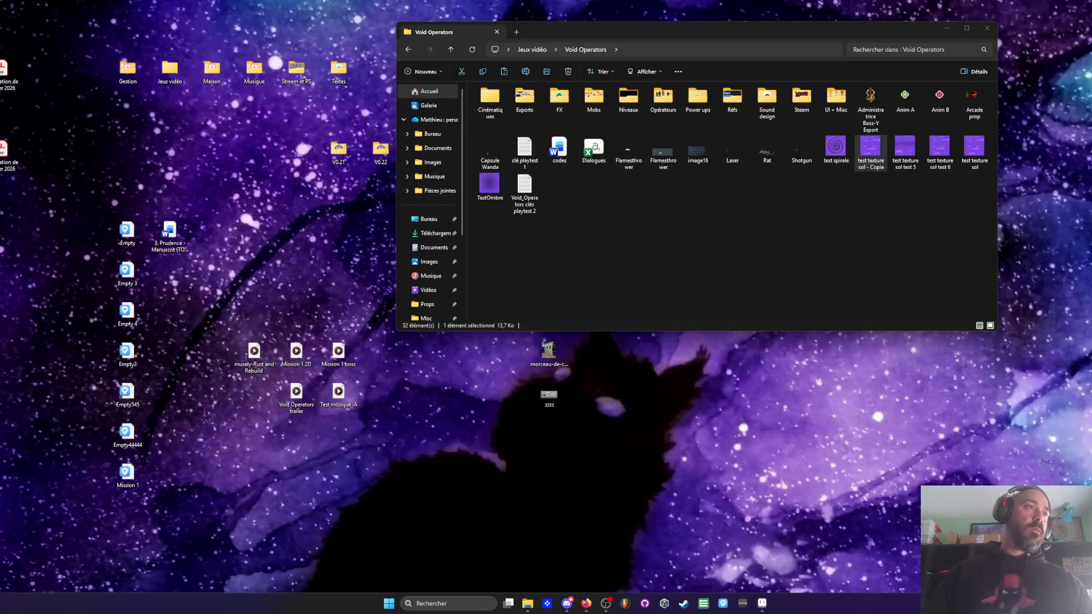
Step: Rename the test spirale image to TestSpirale
left_click(838, 152)
right_click(838, 154)
left_click(851, 166)
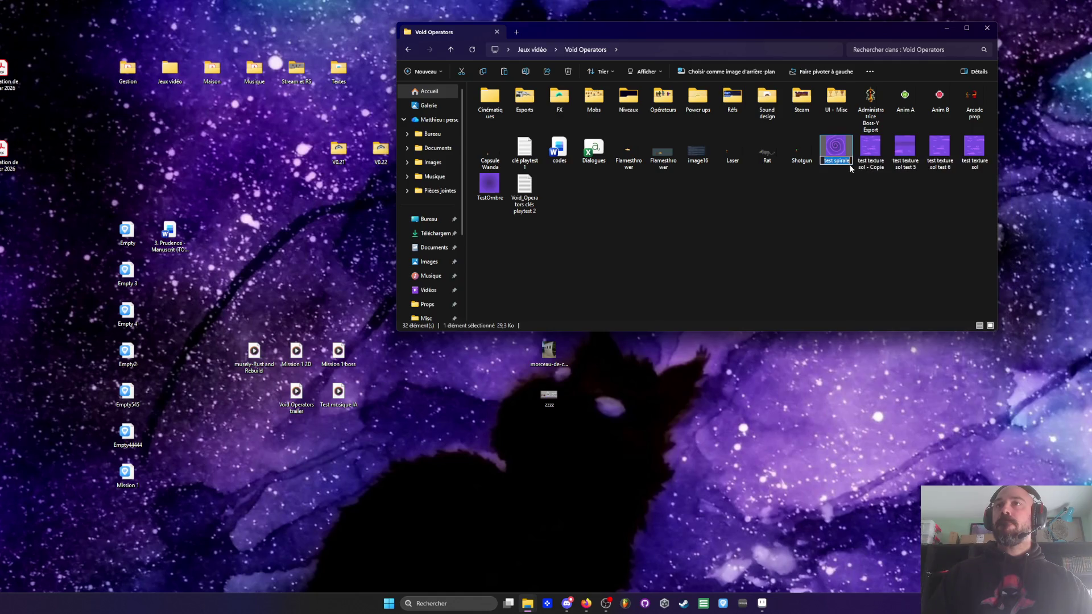
left_click(839, 161)
type("S")
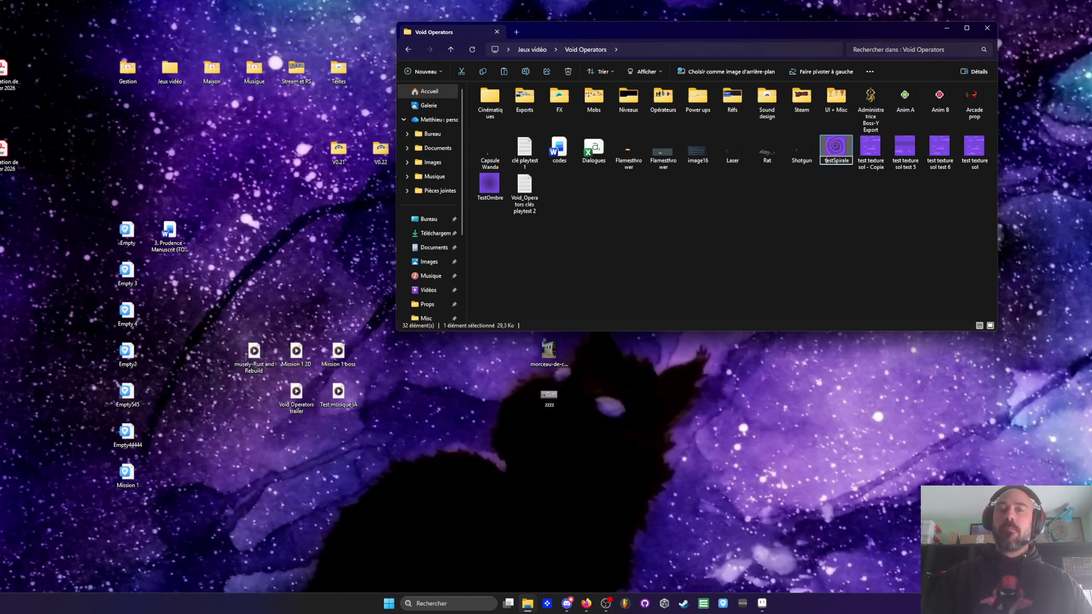
key("Return")
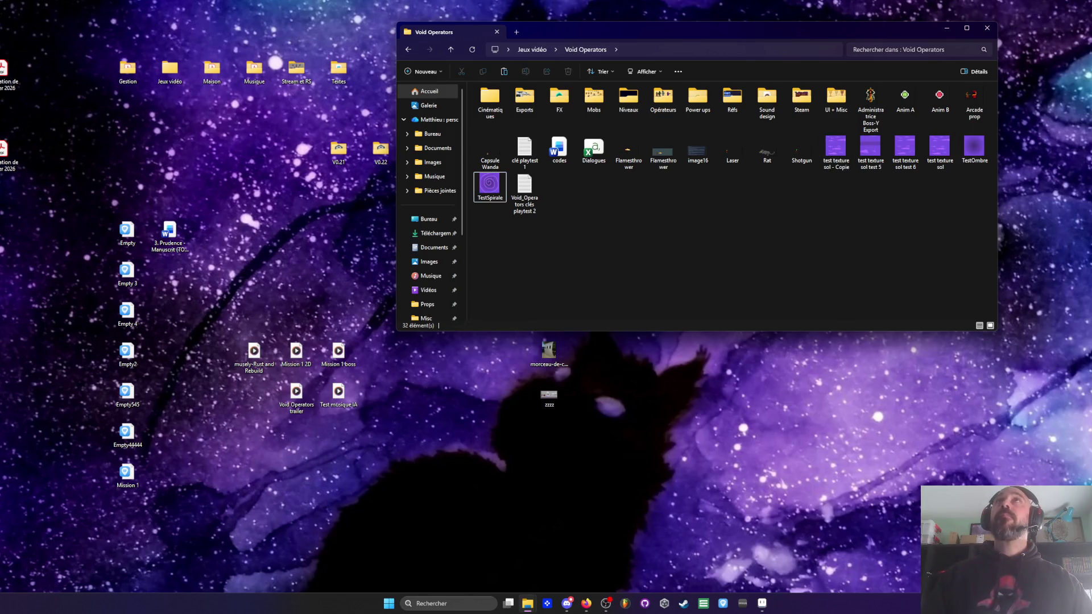
Step: Select the TestOmbre and TestSpirale images, then return to Aseprite
key("alt+Tab")
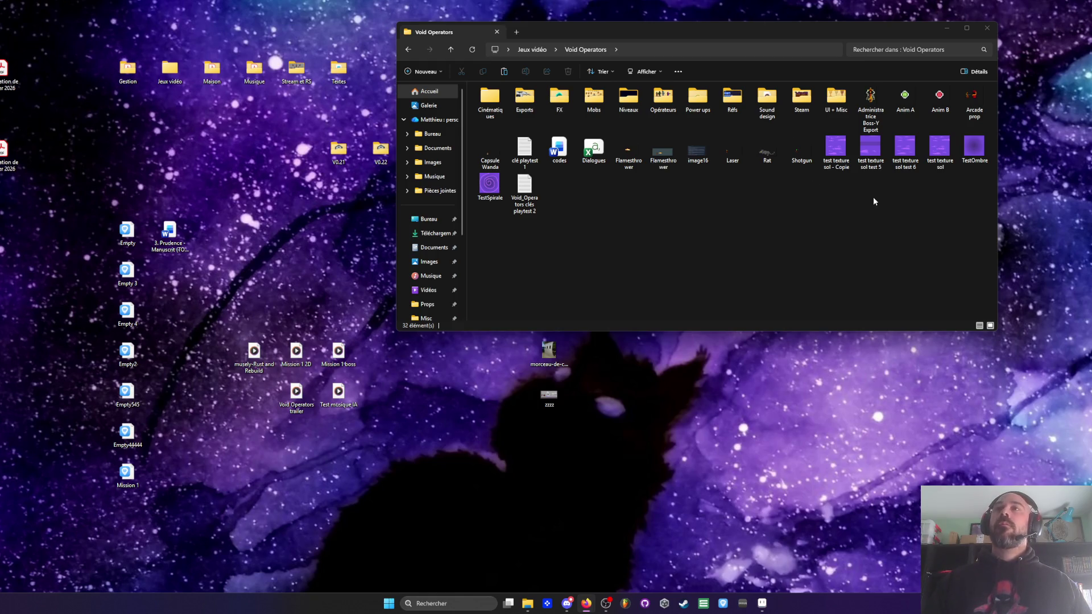
left_click(974, 149)
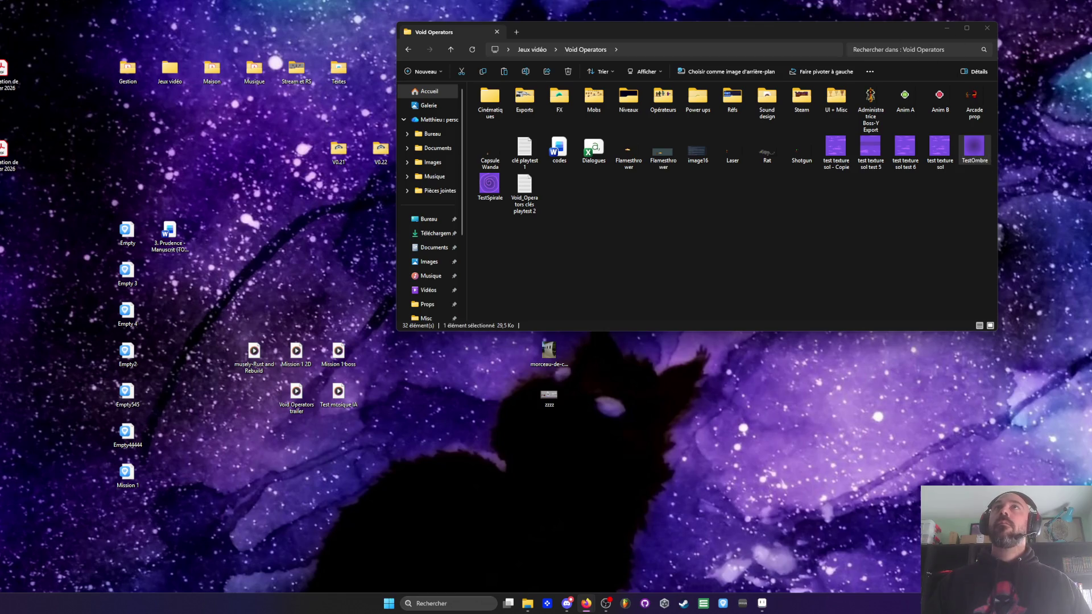
left_click(489, 183)
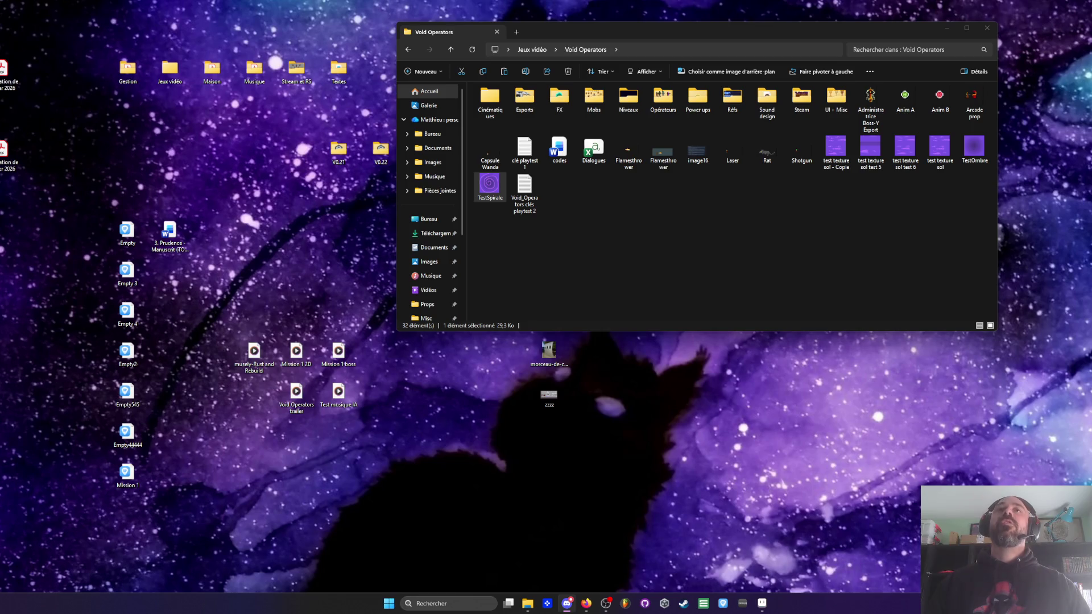
left_click(762, 605)
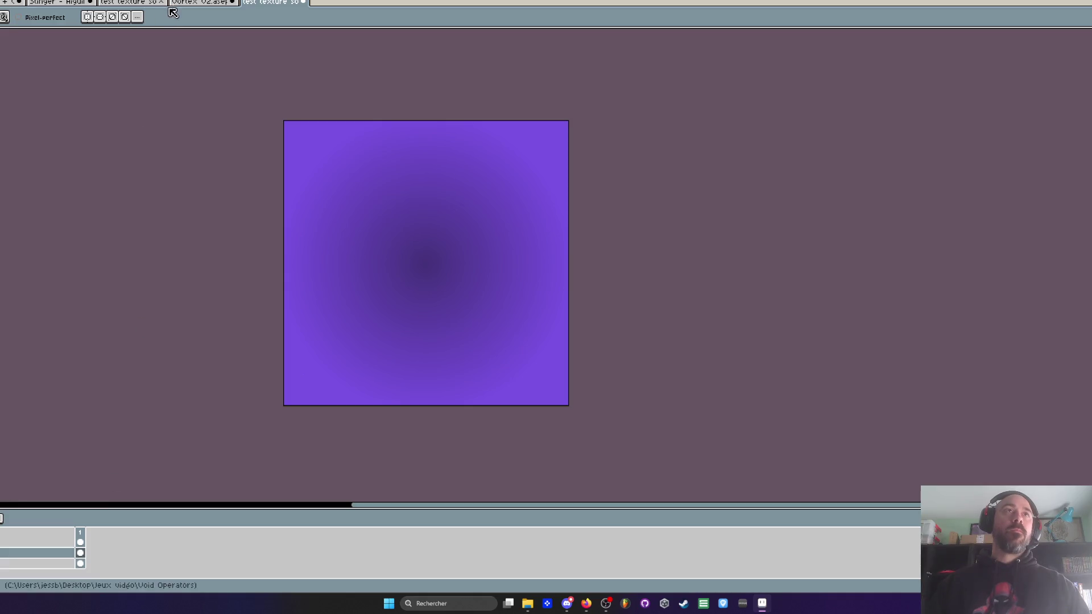
Step: Close the Vortex V2 sprite, discarding its unsaved changes
left_click(199, 2)
left_click(283, 2)
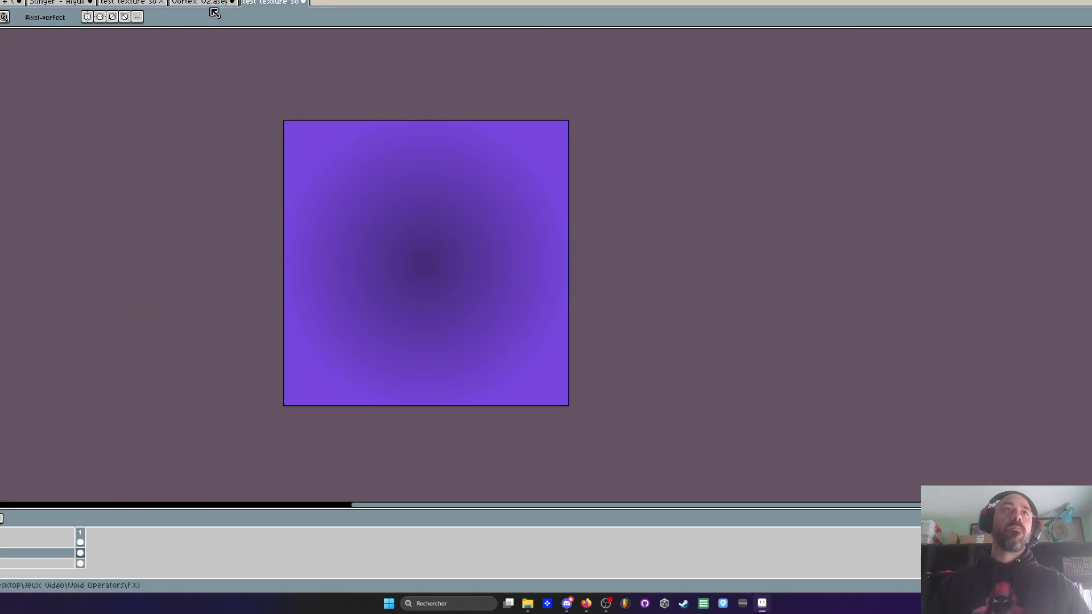
left_click(192, 4)
left_click(232, 2)
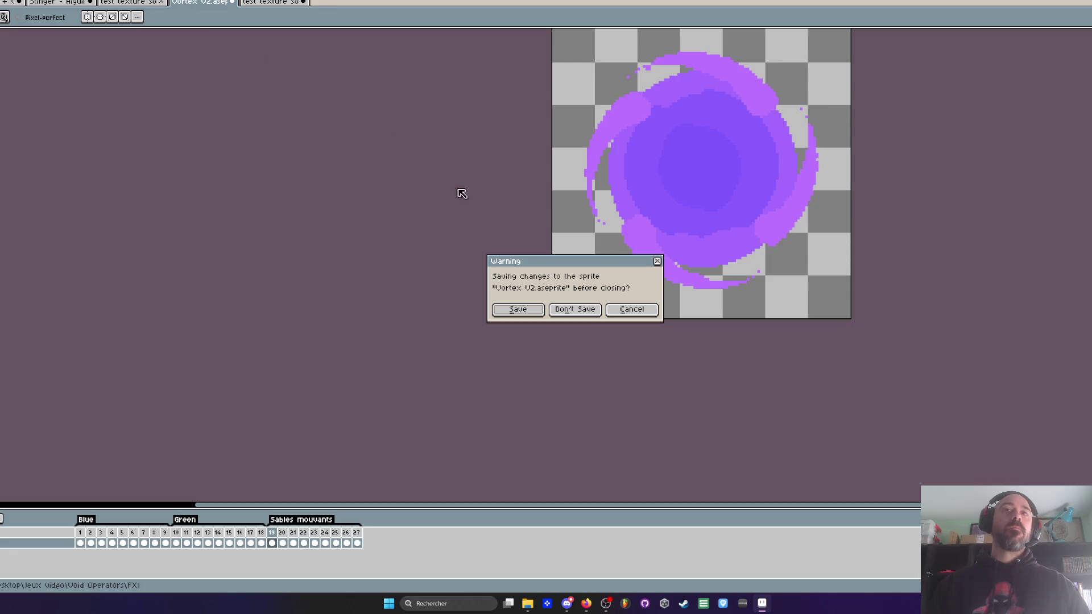
left_click(575, 313)
Step: Close the other test texture sprite and switch to the Mission 1 level scene
left_click(130, 2)
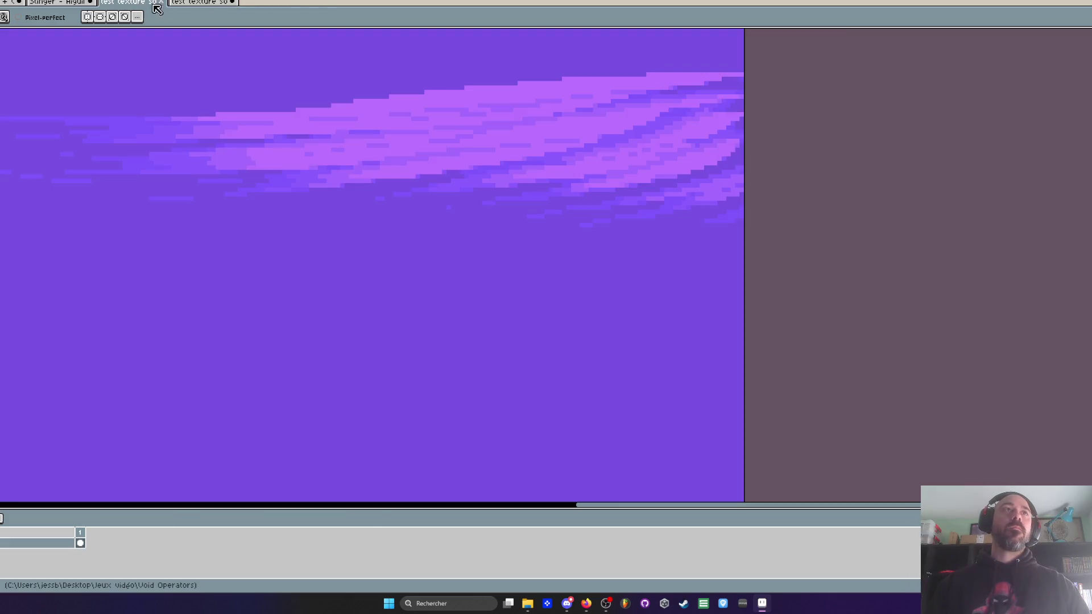
scroll(270, 146, "down", 3)
left_click(160, 2)
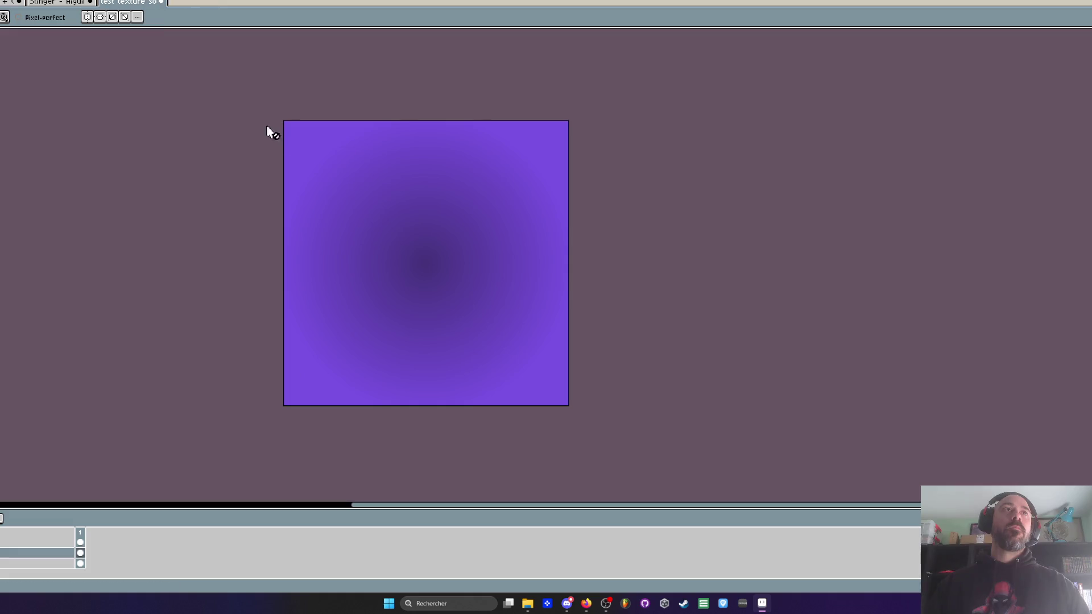
left_click(69, 5)
left_click(23, 3)
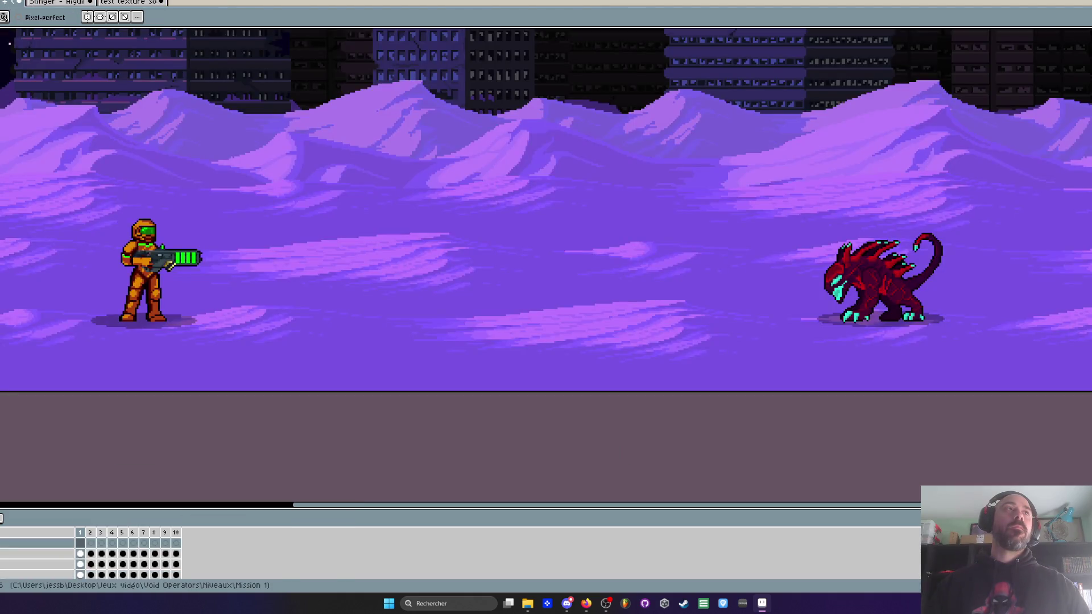
Step: Return to the cactus sprite and bring the tall cactus into view
left_click(129, 2)
scroll(227, 151, "down", 3)
scroll(314, 171, "up", 3)
left_click_drag(398, 174, 373, 117)
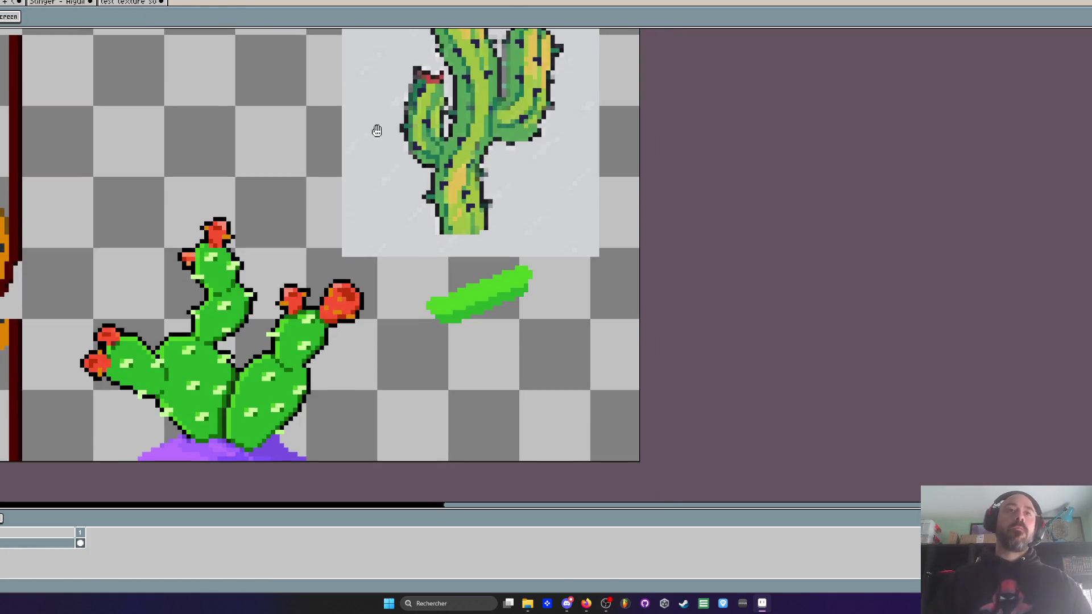
left_click_drag(398, 169, 399, 292)
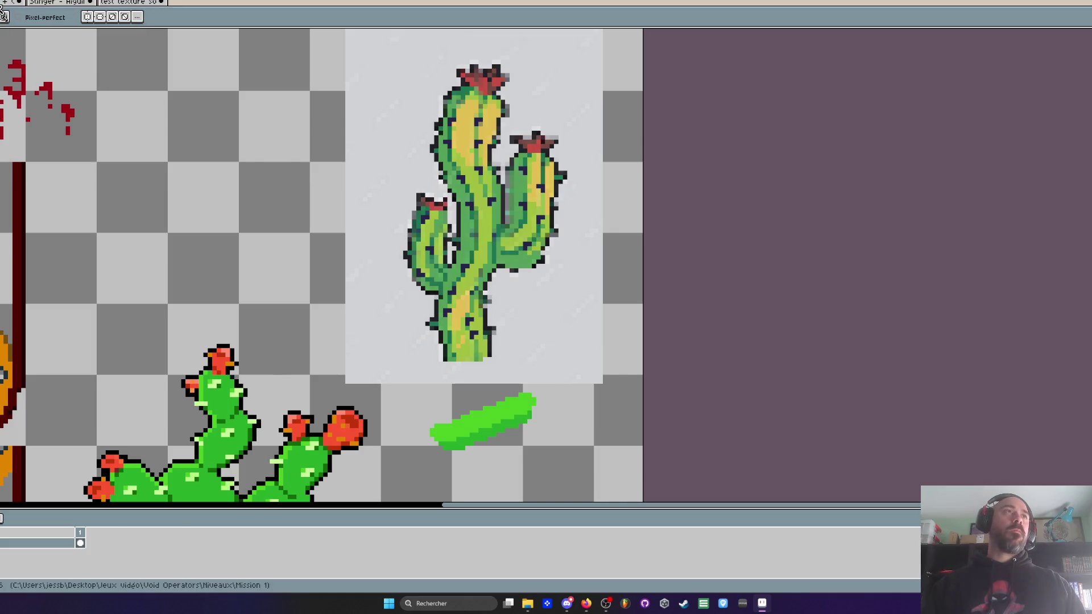
left_click(2, 5)
left_click(130, 2)
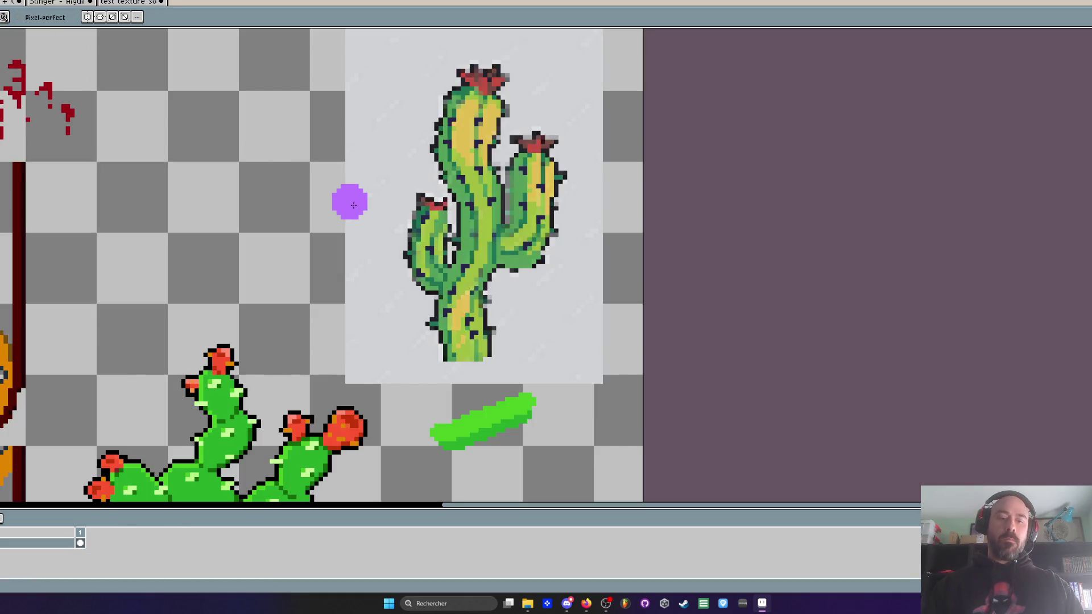
Step: Recentre the tall cactus and zoom around its top flower, alternating eyedropper and pencil
key("i")
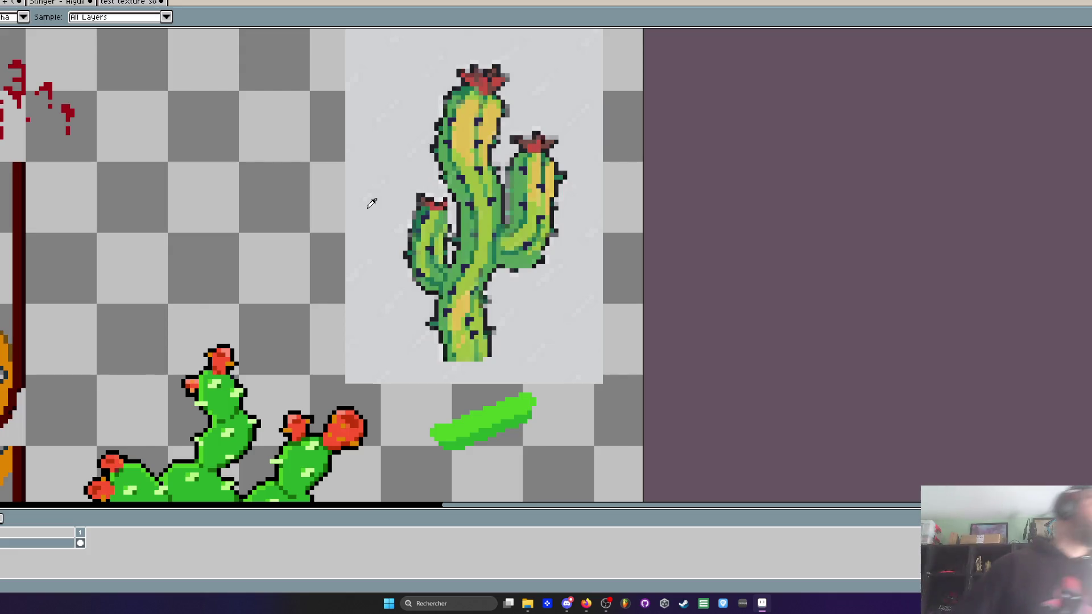
scroll(412, 269, "up", 3)
scroll(479, 299, "down", 2)
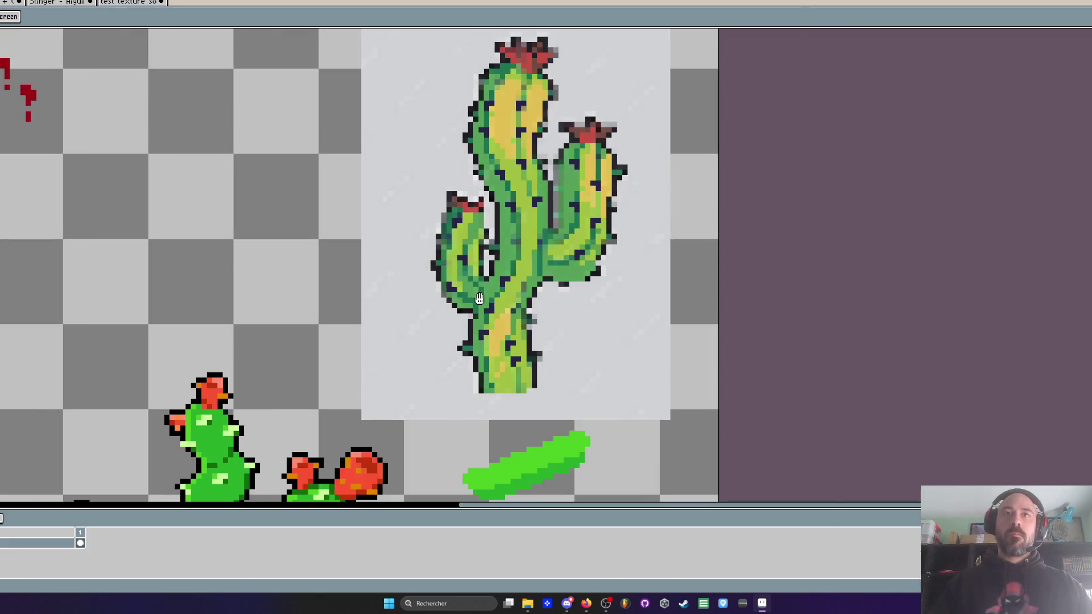
left_click_drag(479, 299, 440, 292)
left_click(585, 603)
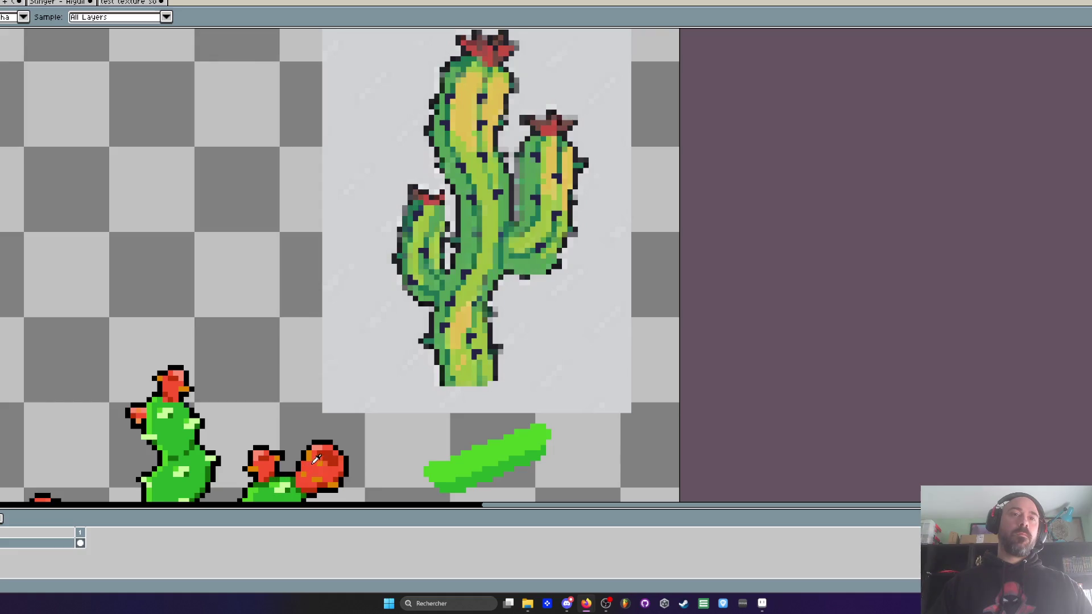
left_click_drag(334, 449, 302, 520)
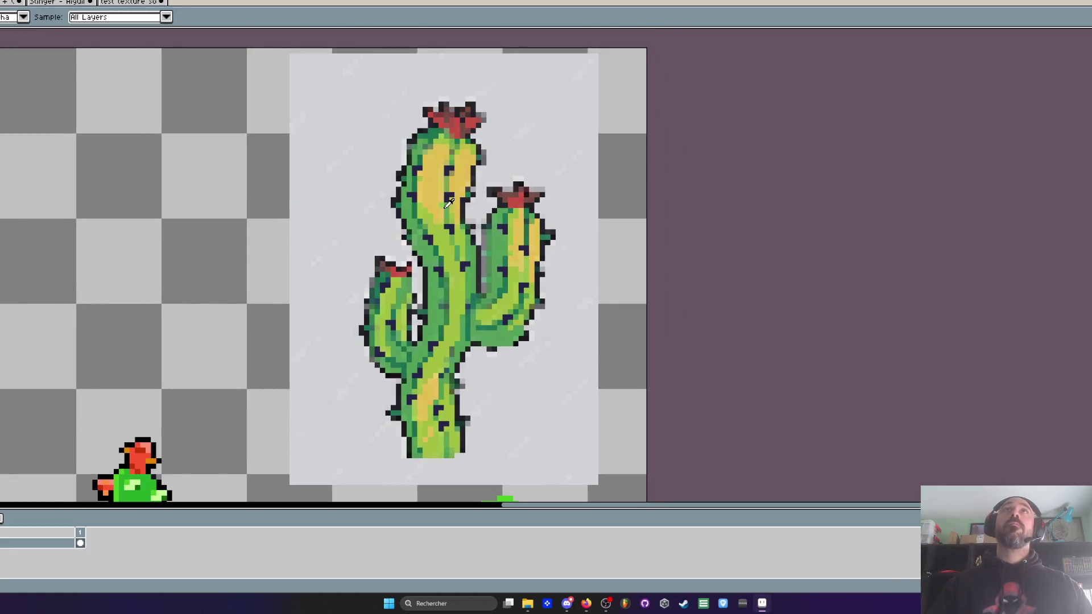
key("b")
scroll(451, 117, "up", 2)
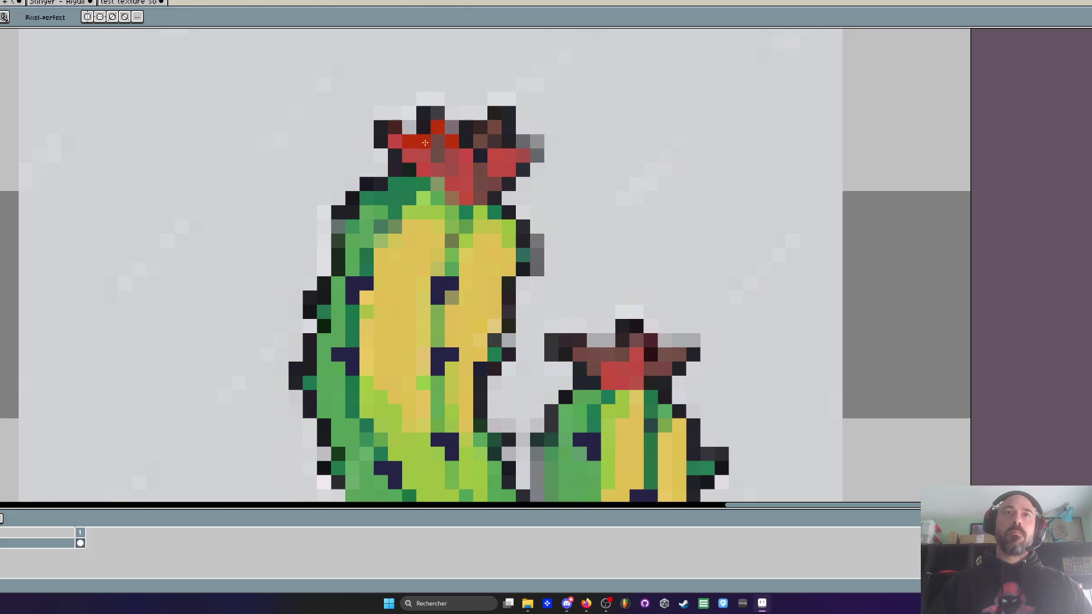
scroll(441, 140, "down", 2)
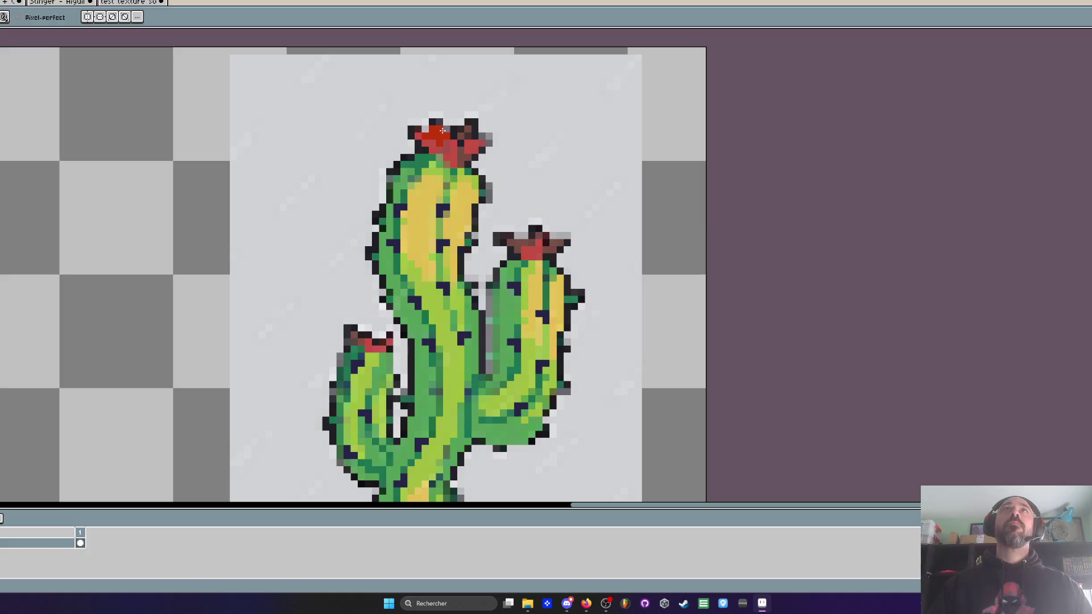
scroll(442, 131, "up", 2)
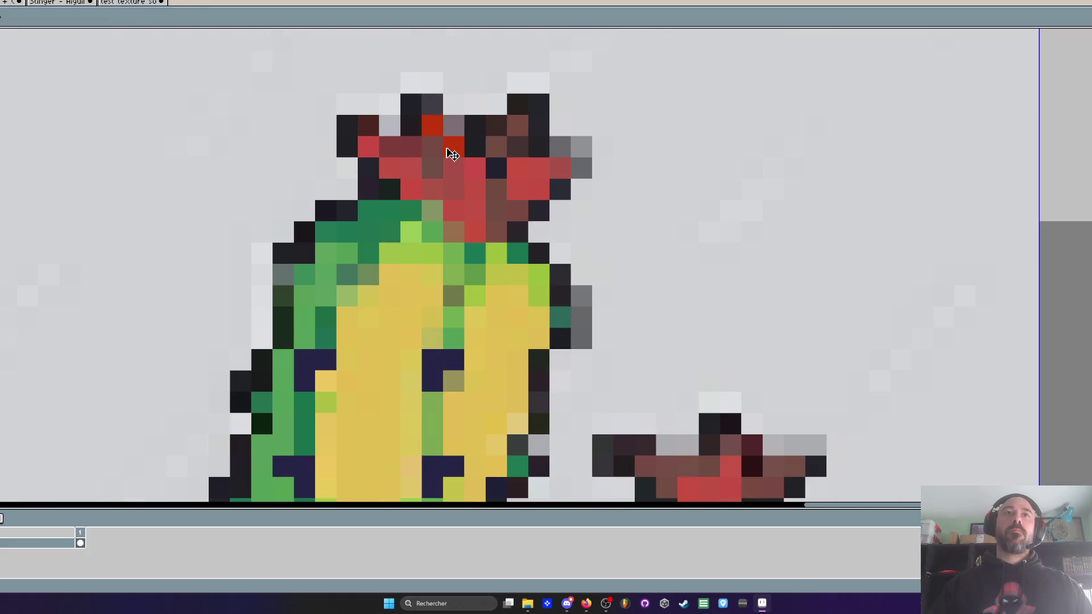
scroll(451, 153, "down", 4)
scroll(375, 275, "down", 2)
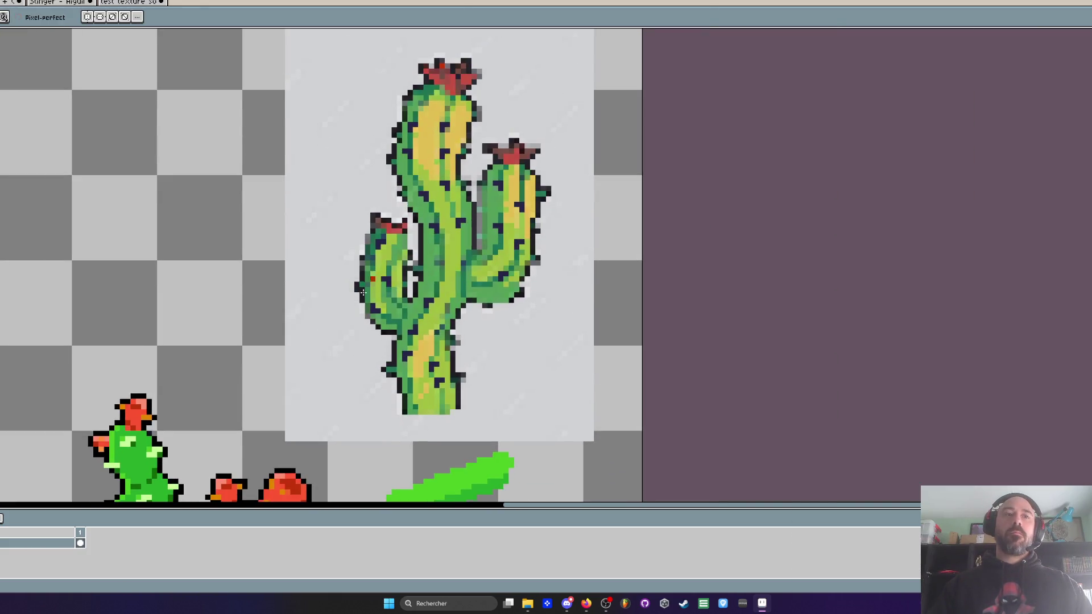
Step: Sample the small fruit's red and paint it over the top flower, then undo
key("i")
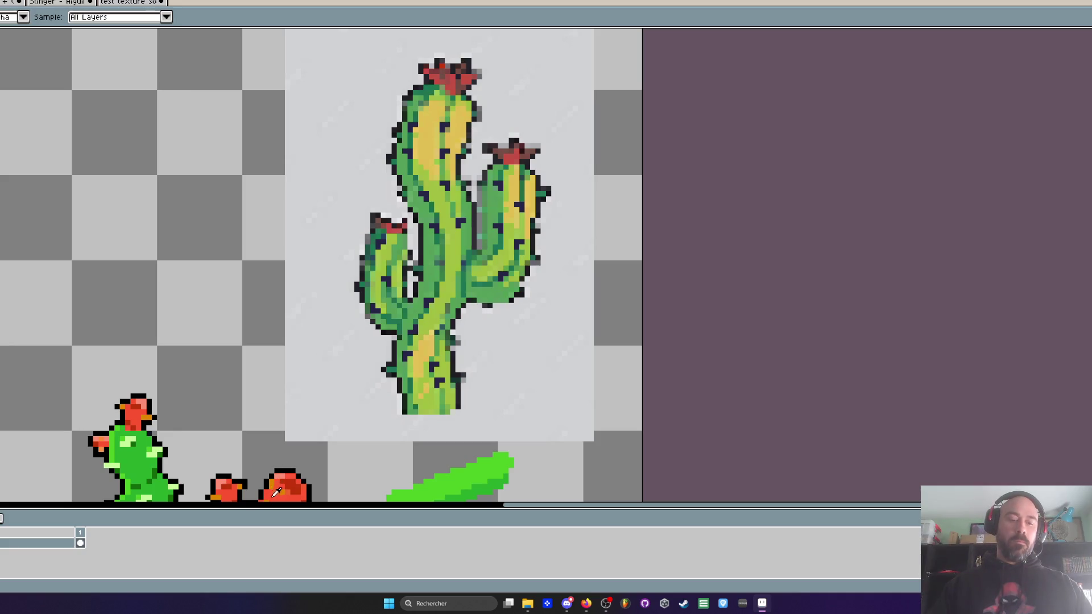
left_click(277, 492)
key("b")
scroll(346, 210, "up", 2)
left_click_drag(346, 210, 387, 230)
key("ctrl+z")
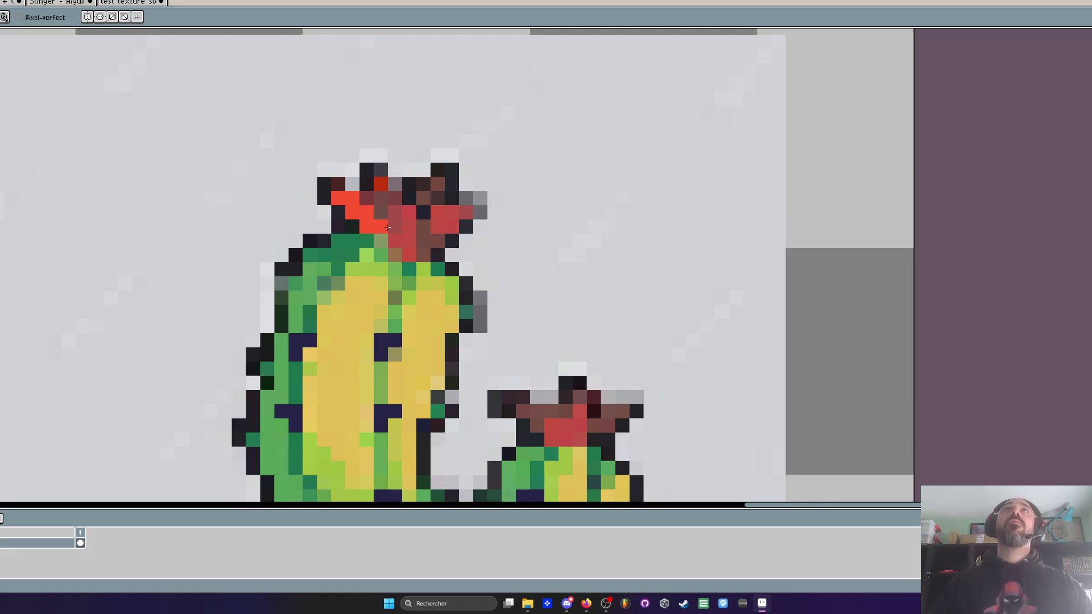
Step: Paint several top-flower pixels bright red and darken one to dark purple
scroll(387, 228, "up", 1)
left_click(352, 184)
left_click(401, 246)
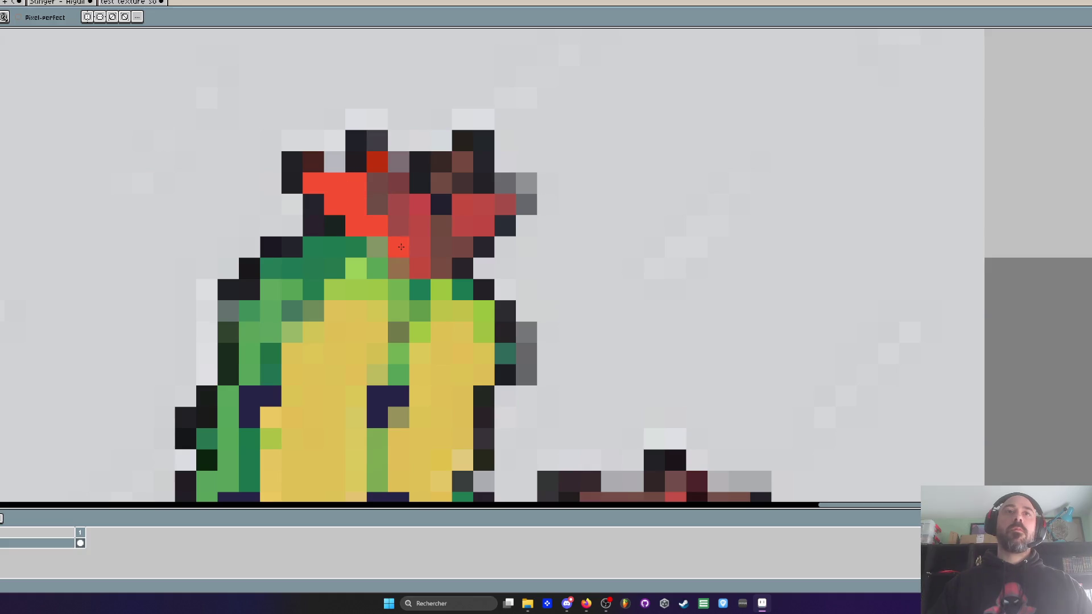
mouse_move(404, 252)
left_mouse_down()
mouse_move(419, 227)
mouse_move(421, 268)
mouse_move(441, 269)
mouse_move(436, 234)
mouse_move(465, 211)
mouse_move(484, 206)
mouse_move(487, 216)
left_mouse_up()
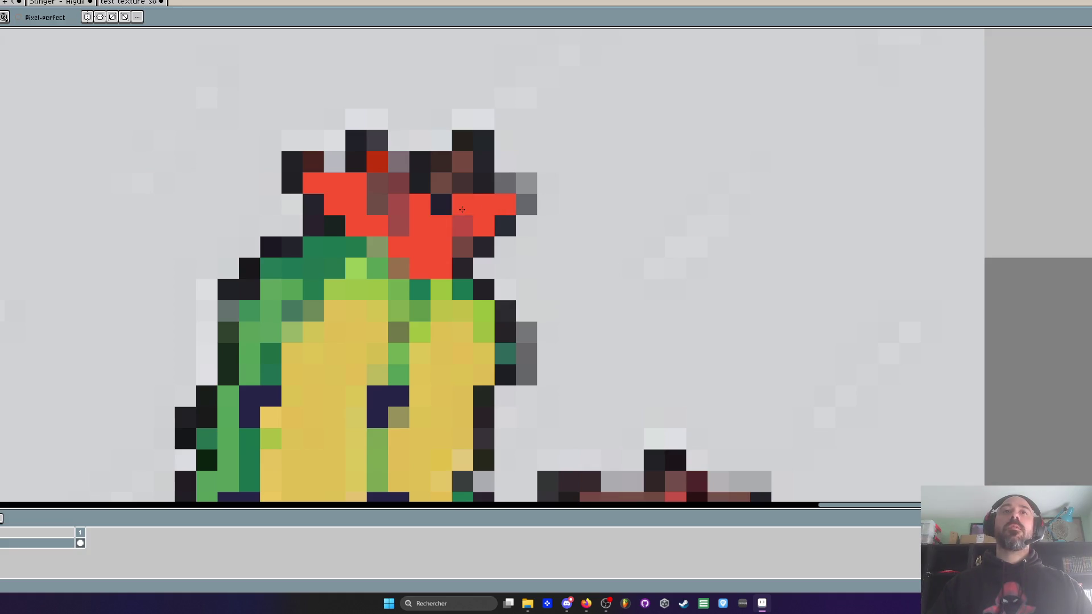
left_click(462, 209)
Step: Repaint a run of cactus-flower pixels dark red
key("i")
scroll(479, 233, "down", 3)
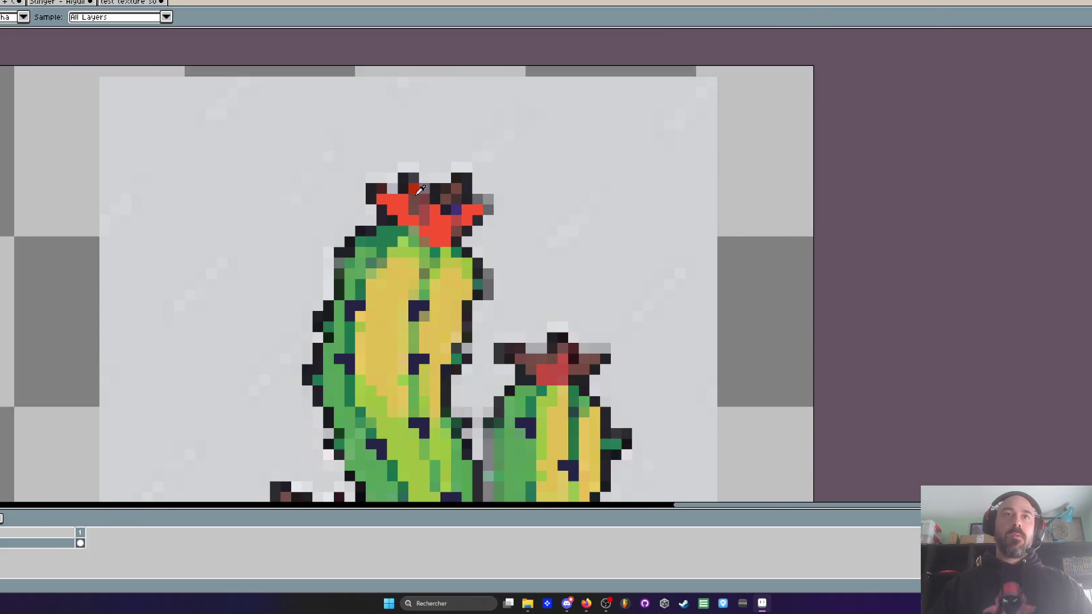
scroll(264, 424, "down", 1)
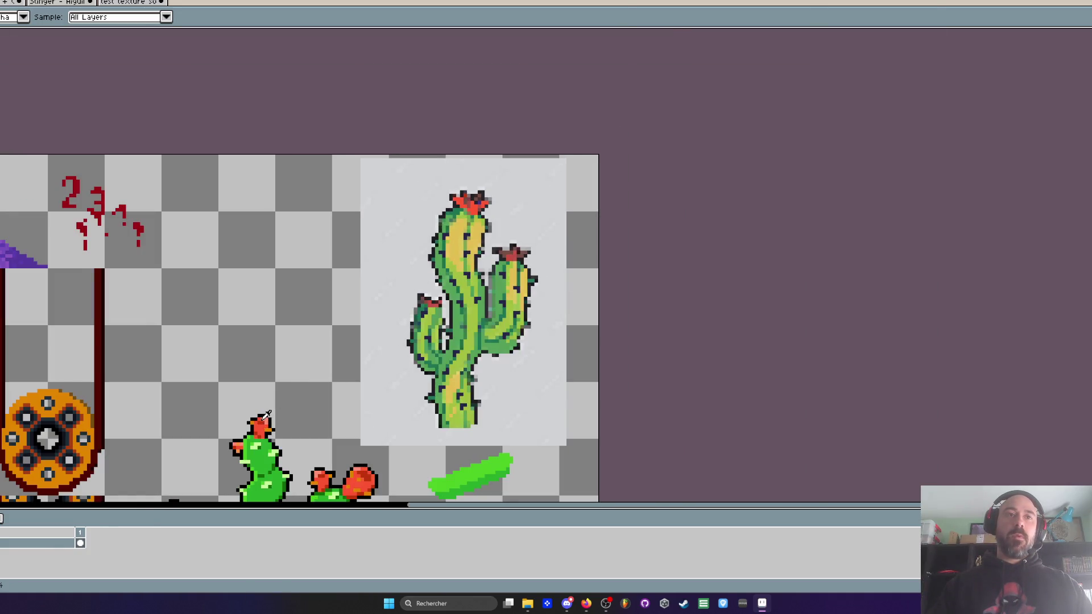
scroll(266, 420, "up", 2)
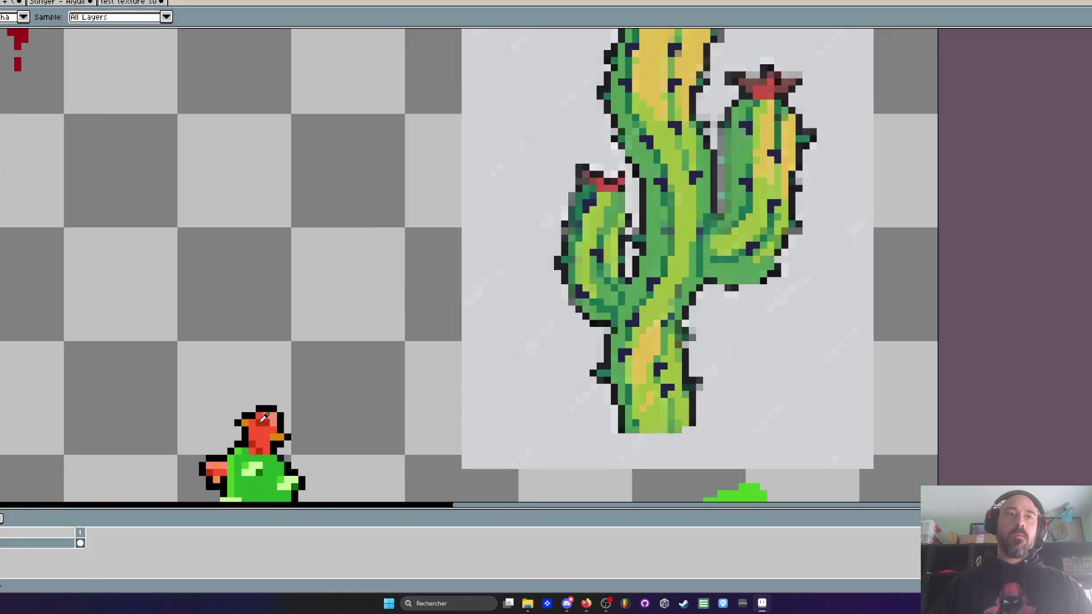
key("b")
scroll(374, 332, "down", 2)
scroll(550, 201, "up", 3)
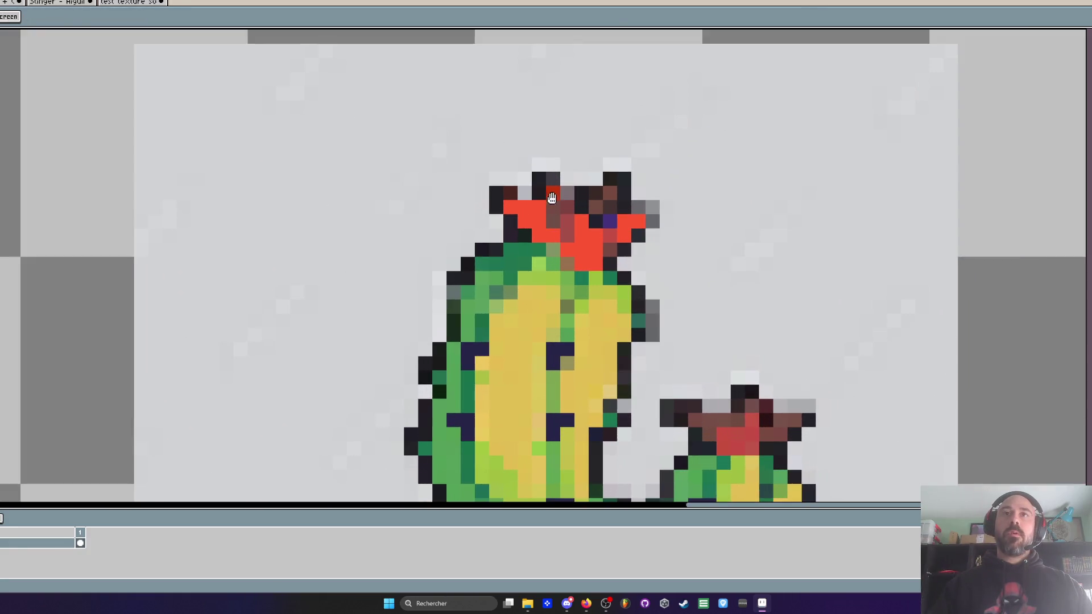
scroll(550, 197, "up", 1)
left_click(552, 186)
mouse_move(552, 243)
left_mouse_down()
mouse_move(576, 247)
mouse_move(636, 214)
mouse_move(630, 236)
left_mouse_up()
left_click(580, 271)
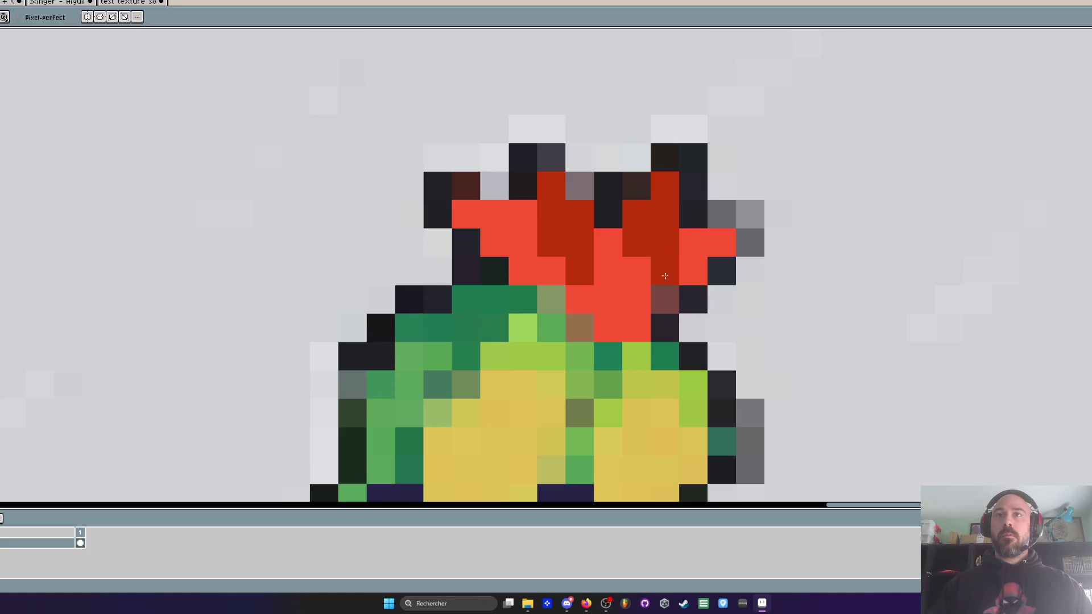
Step: Minimize Aseprite and move the File Explorer window into view
scroll(732, 229, "down", 3)
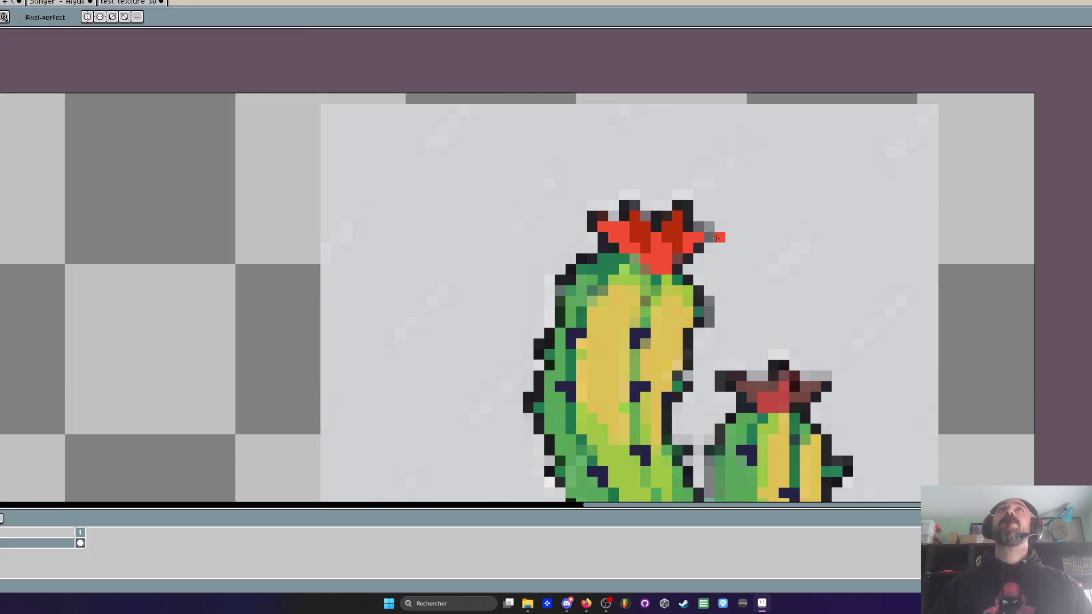
scroll(731, 227, "up", 3)
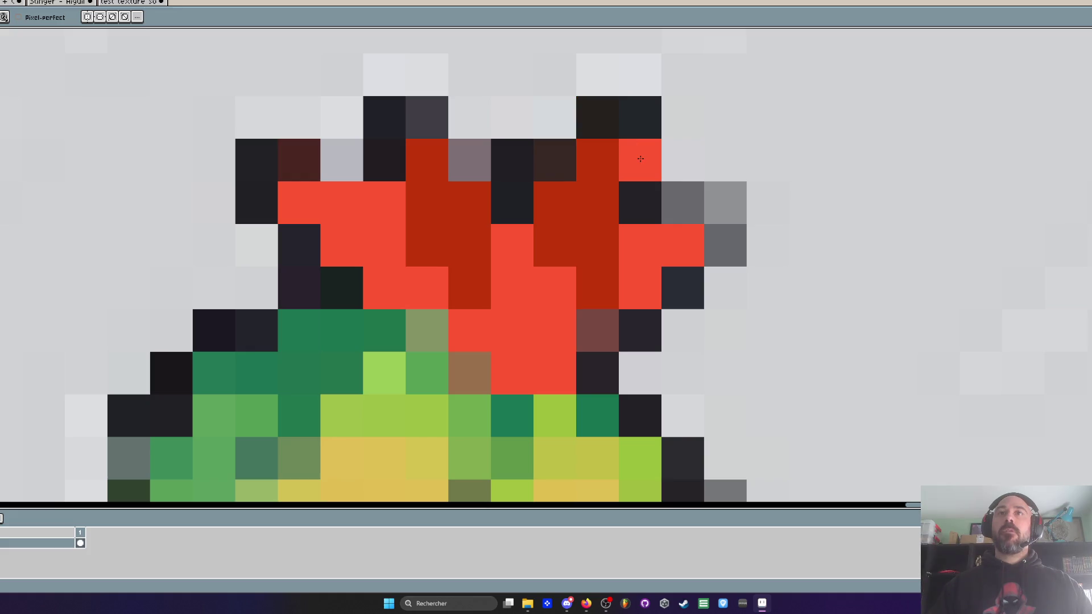
scroll(720, 141, "down", 3)
scroll(721, 141, "up", 2)
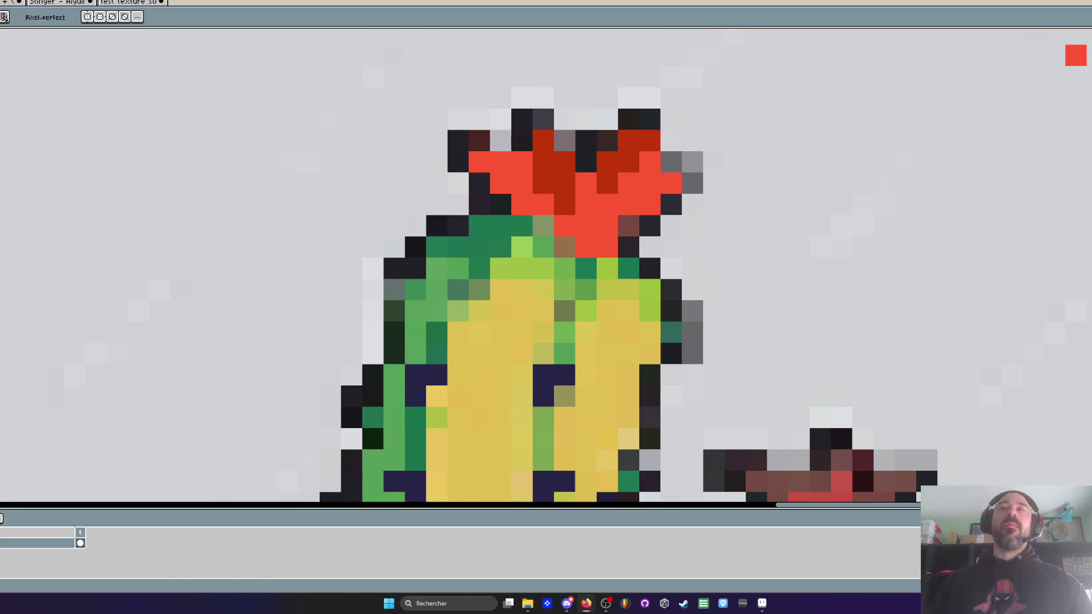
left_click(586, 603)
left_click_drag(743, 37, 658, 50)
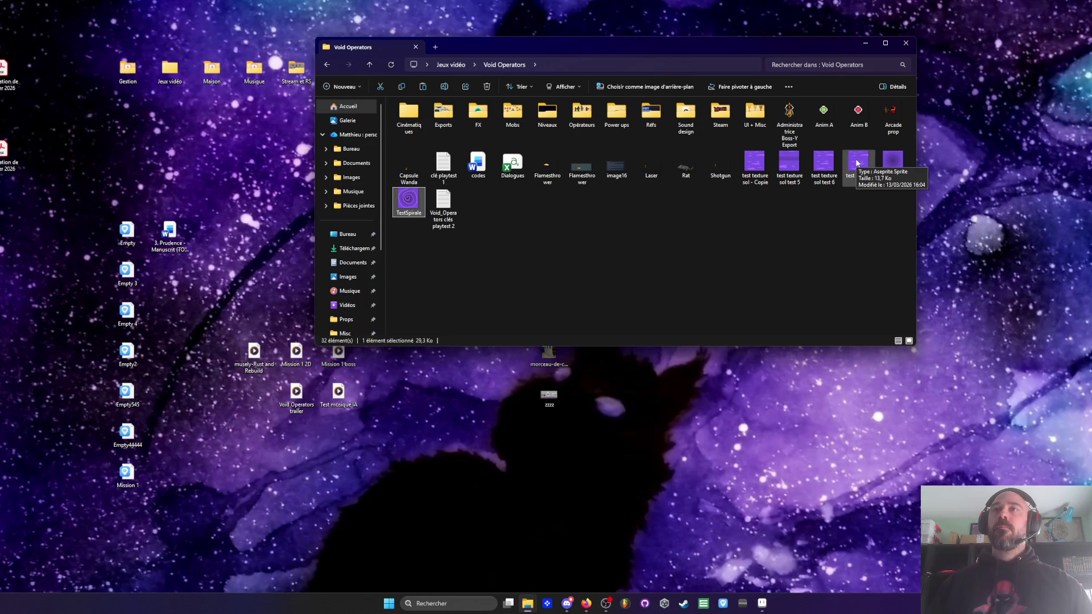
Step: Close the gradient texture without saving and open 'test texture sol - Copie' in Aseprite
left_click(755, 165)
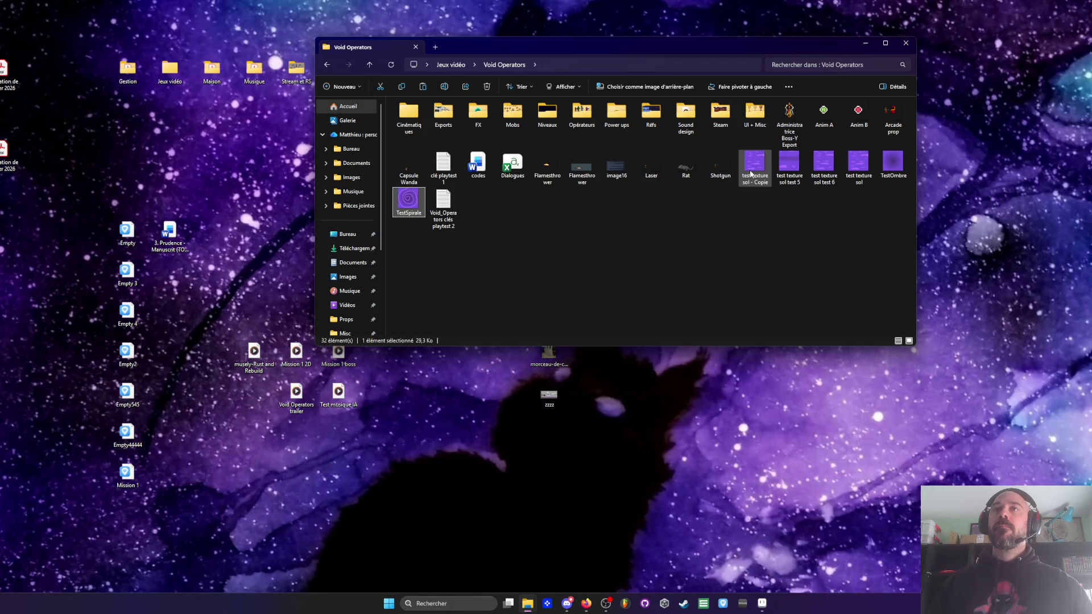
left_click(761, 603)
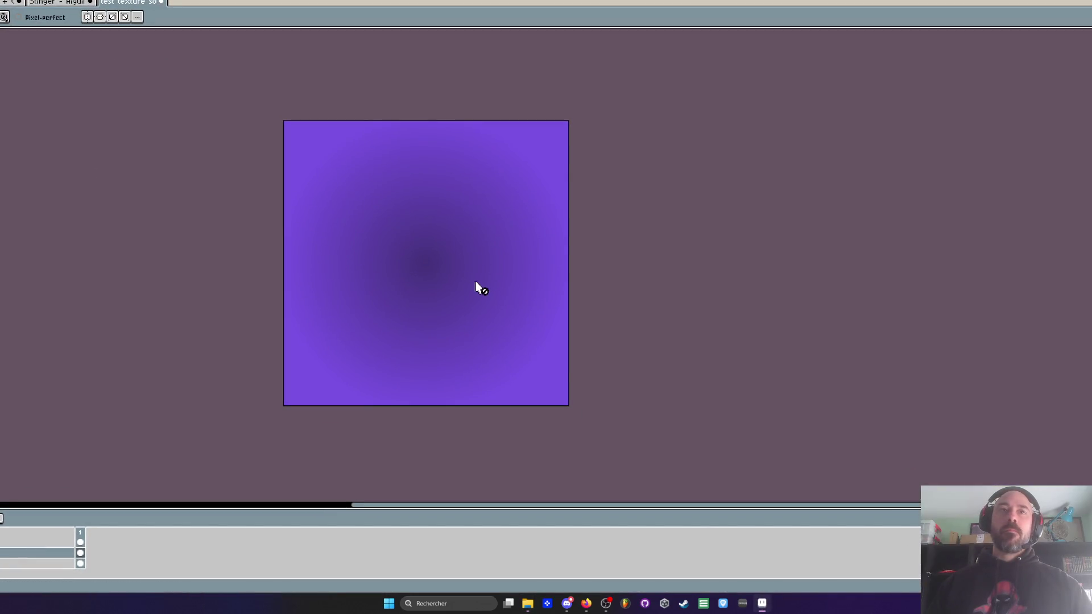
scroll(479, 278, "down", 2)
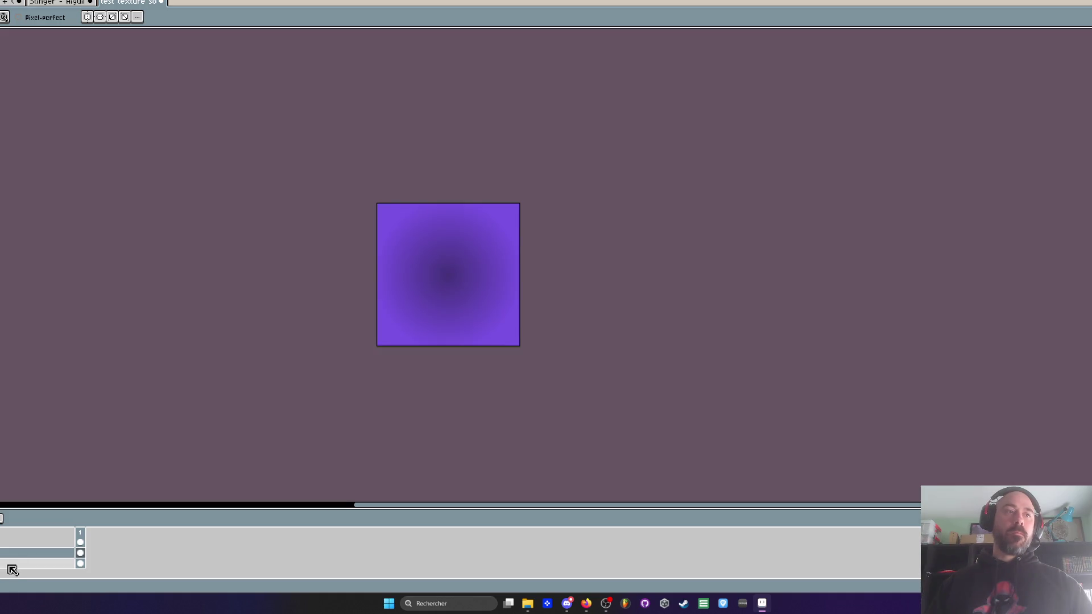
scroll(10, 567, "up", 2)
key("ctrl+z")
key("ctrl+z")
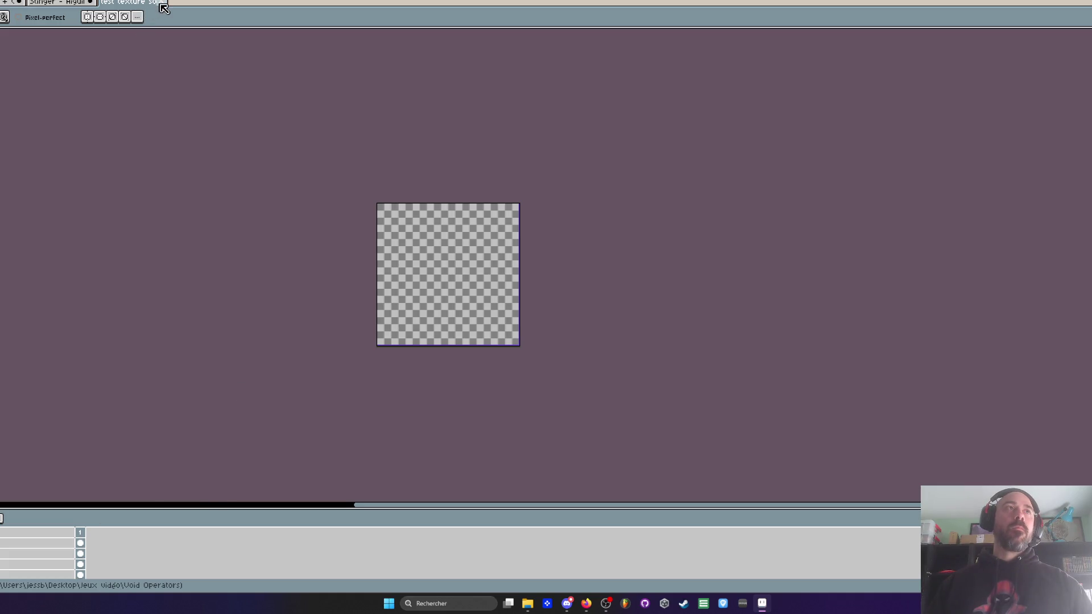
left_click(161, 2)
left_click(575, 309)
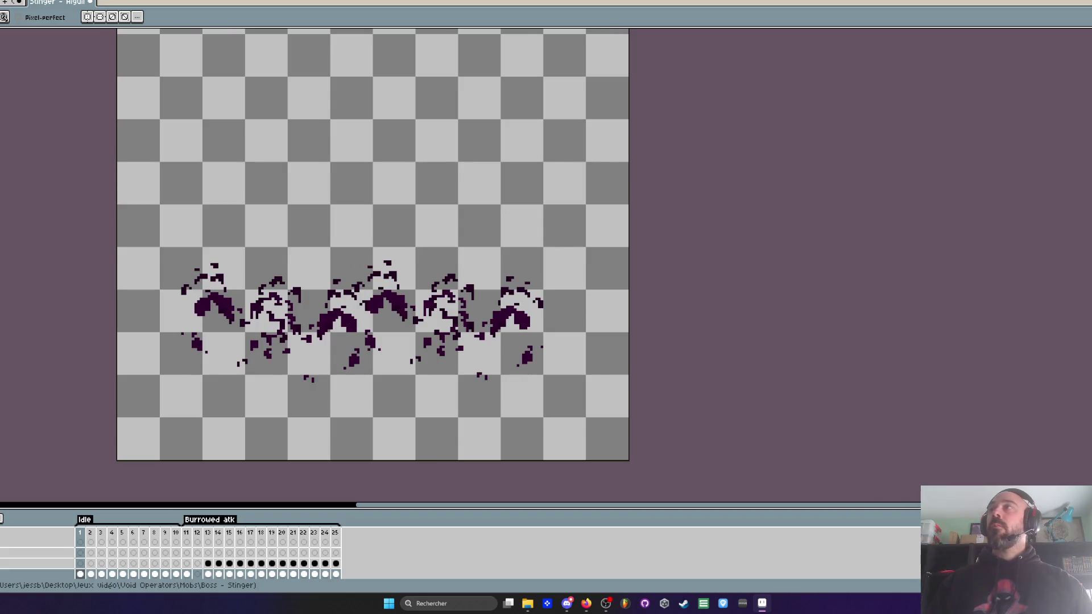
left_click(763, 603)
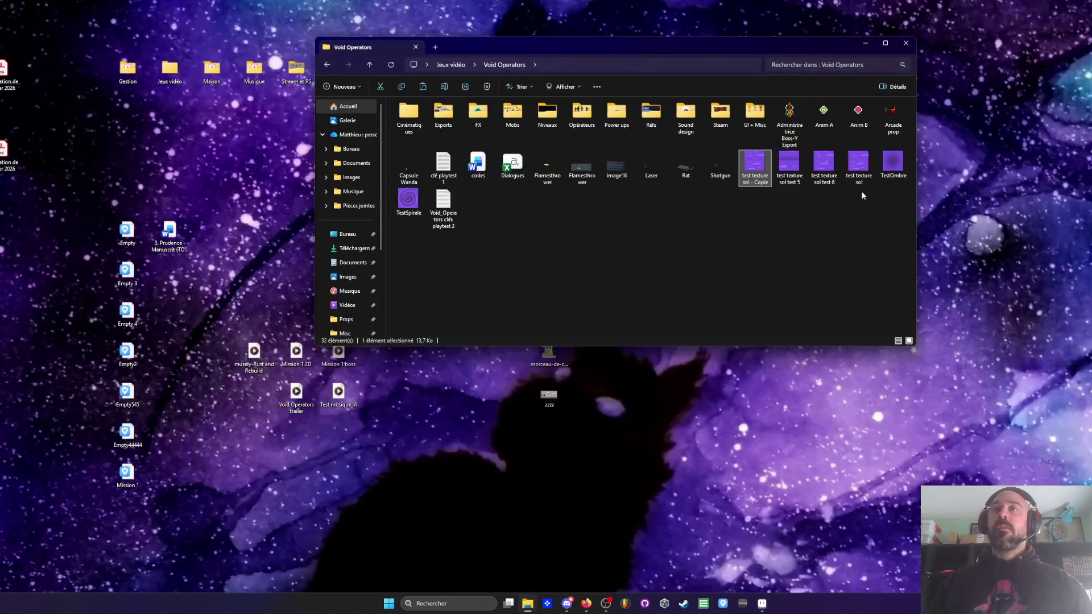
double_click(759, 166)
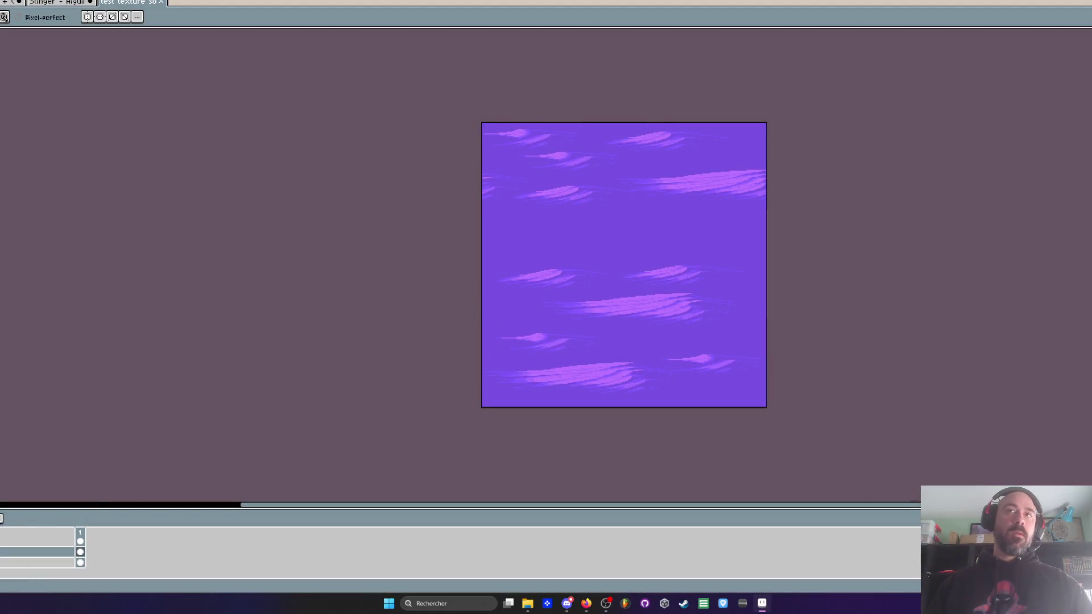
Step: Toggle undo and redo to compare the canvas with and without the purple texture
key("Delete")
key("ctrl+z")
key("ctrl+y")
key("ctrl+z")
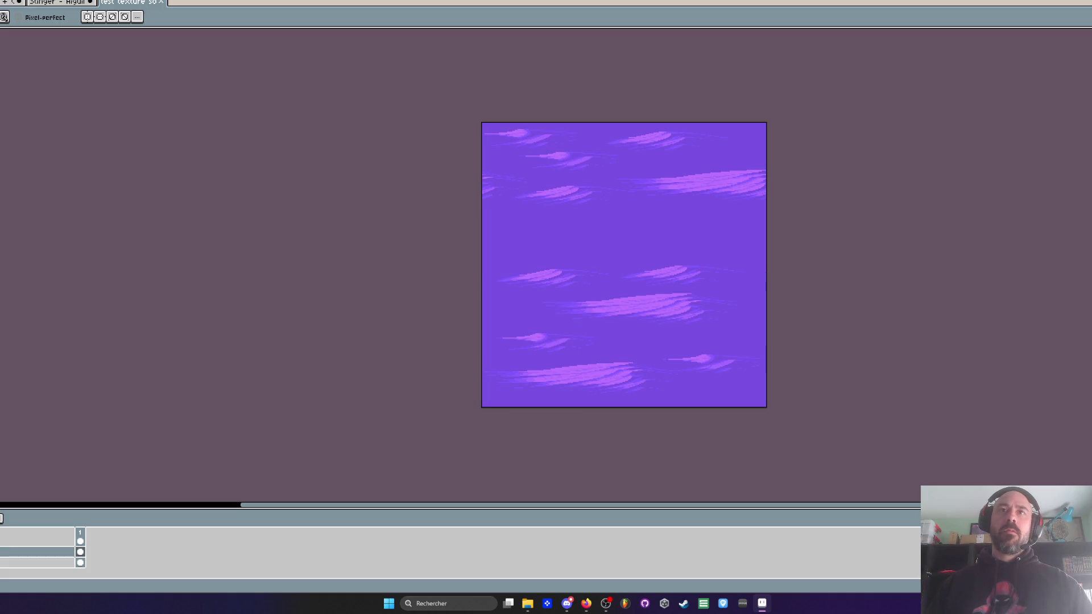
key("ctrl+y")
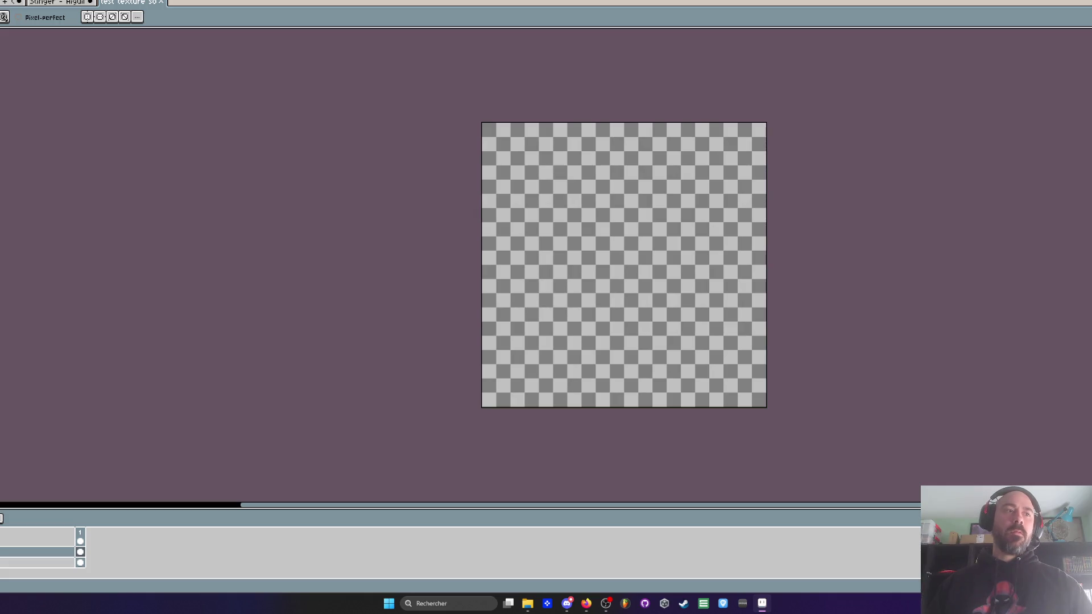
key("ctrl+z")
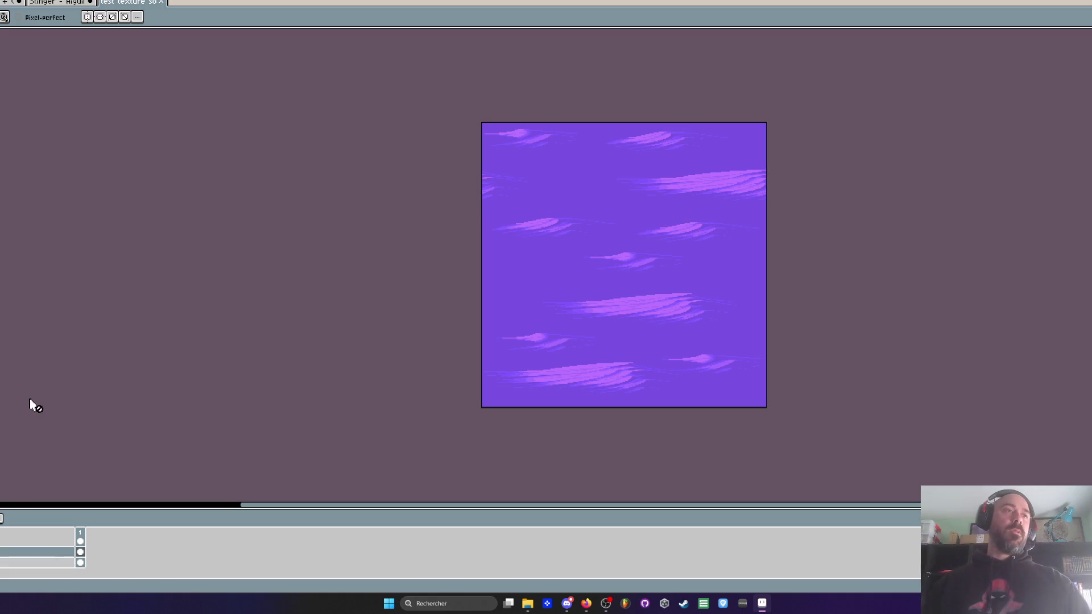
Step: Move the top layer down to third place and clear its frame-1 cel
key("i")
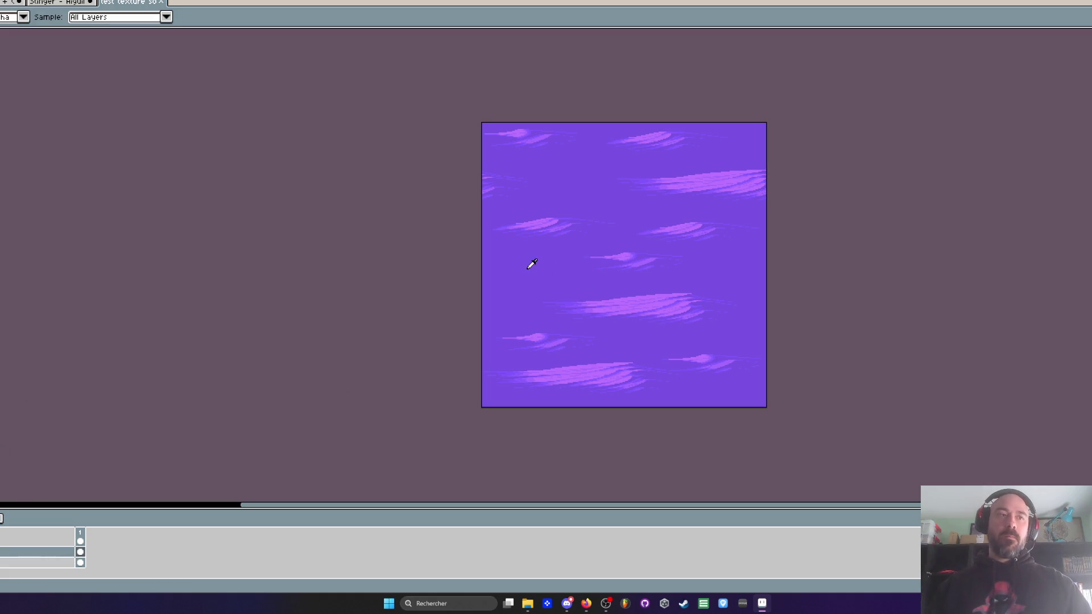
left_click_drag(28, 555, 51, 540)
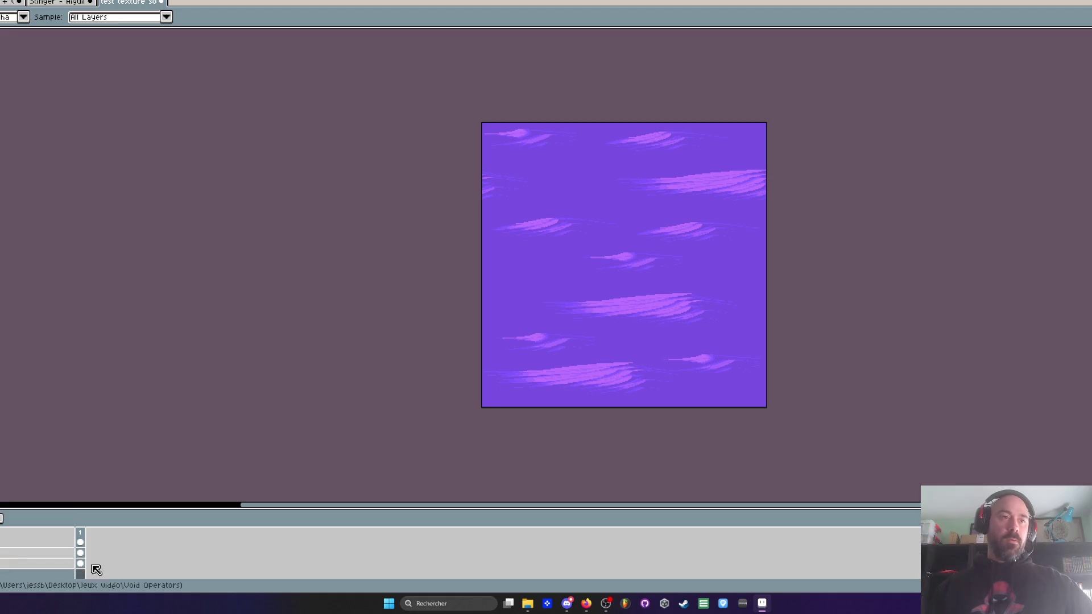
left_click(41, 544)
mouse_move(41, 544)
left_mouse_down()
mouse_move(35, 556)
mouse_move(83, 556)
left_mouse_up()
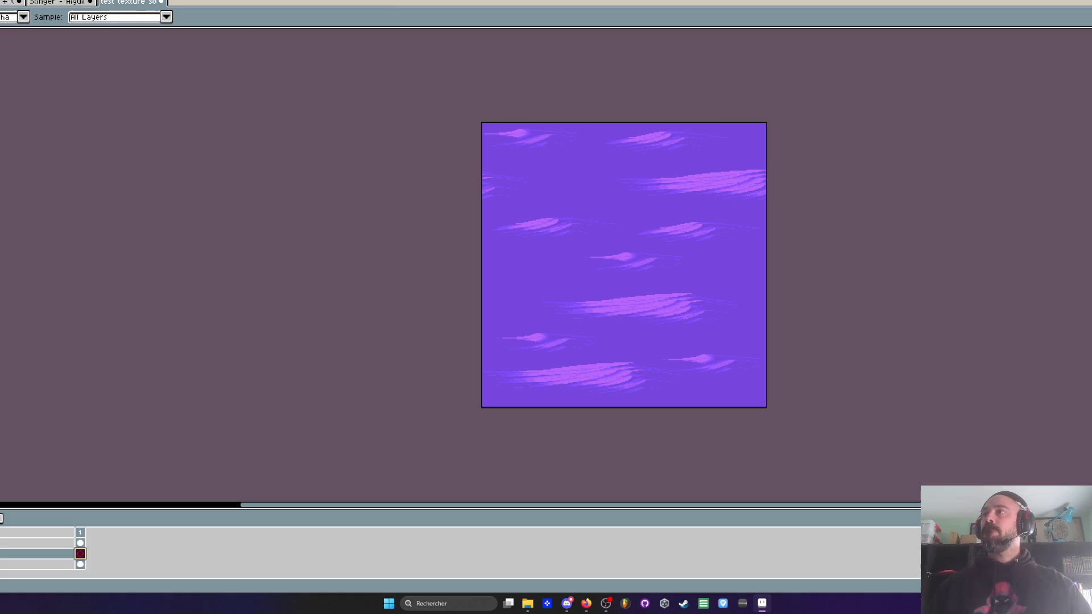
key("g")
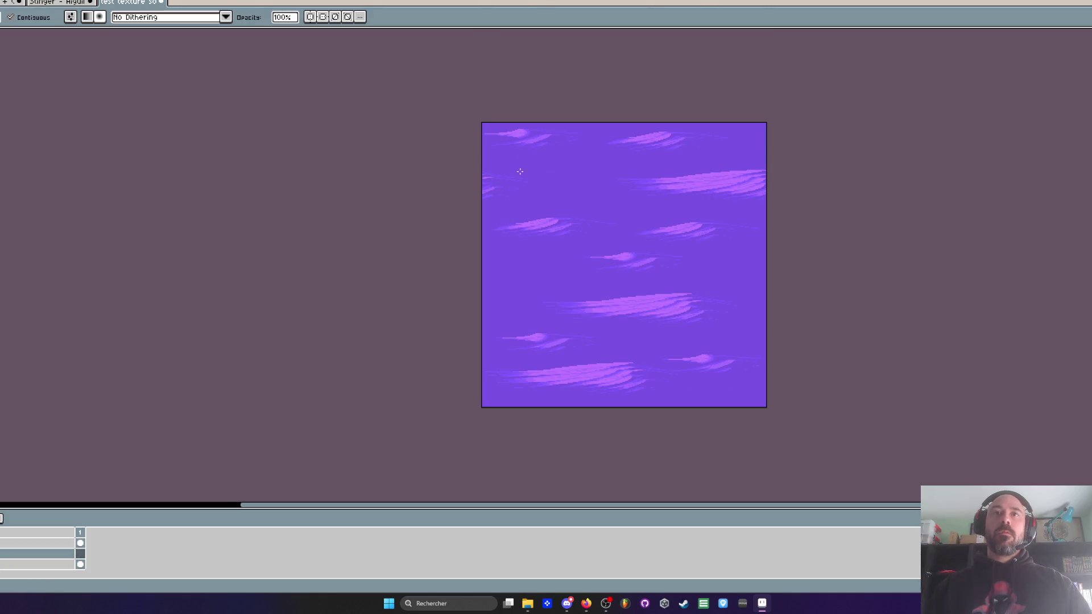
left_click(82, 556)
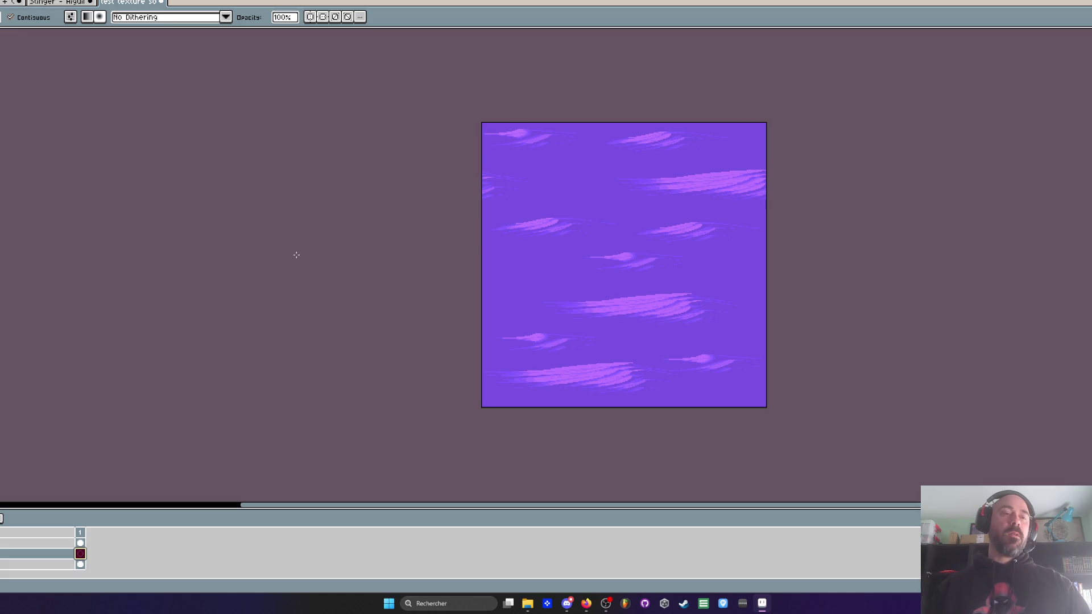
key("Delete")
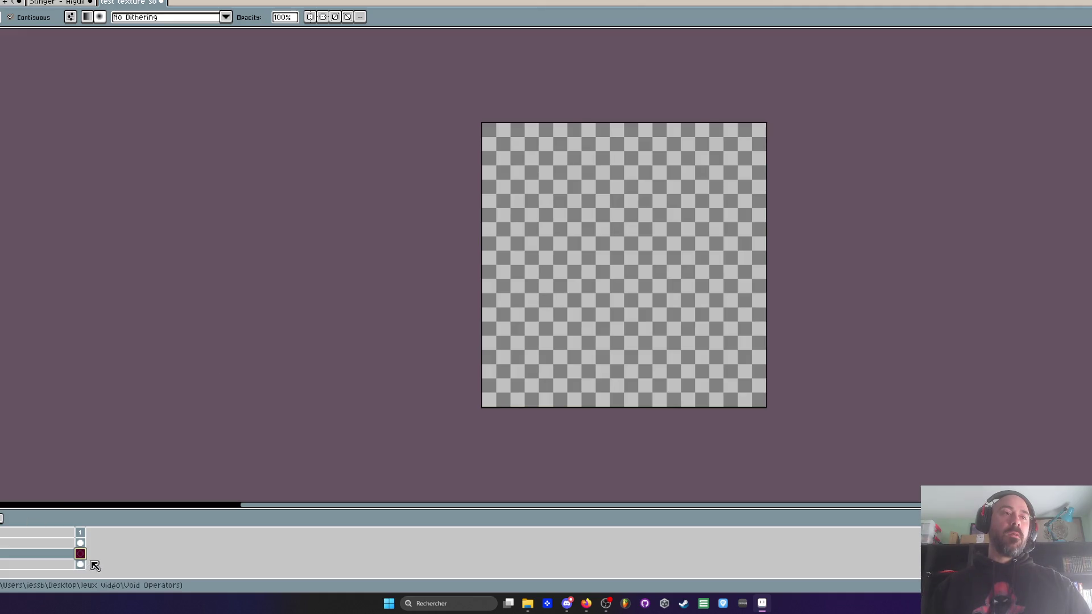
Step: Try several radial gradients on the canvas, undoing each and pasting back the purple texture
mouse_move(695, 327)
left_mouse_down()
mouse_move(636, 254)
mouse_move(646, 334)
left_mouse_up()
key("ctrl+z")
key("ctrl+z")
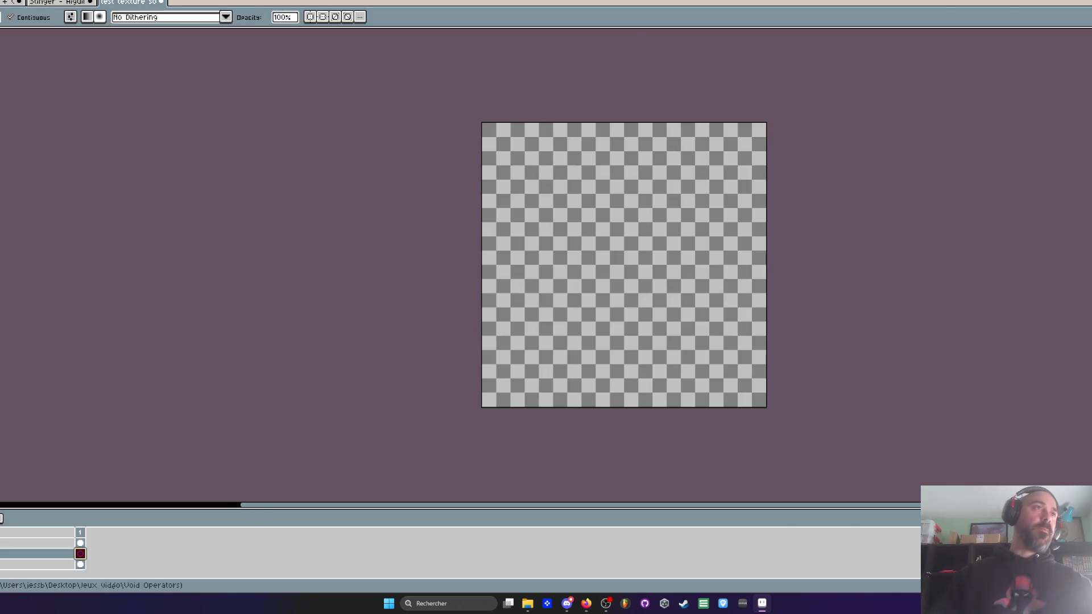
key("Delete")
left_click_drag(624, 257, 677, 307)
key("ctrl+z")
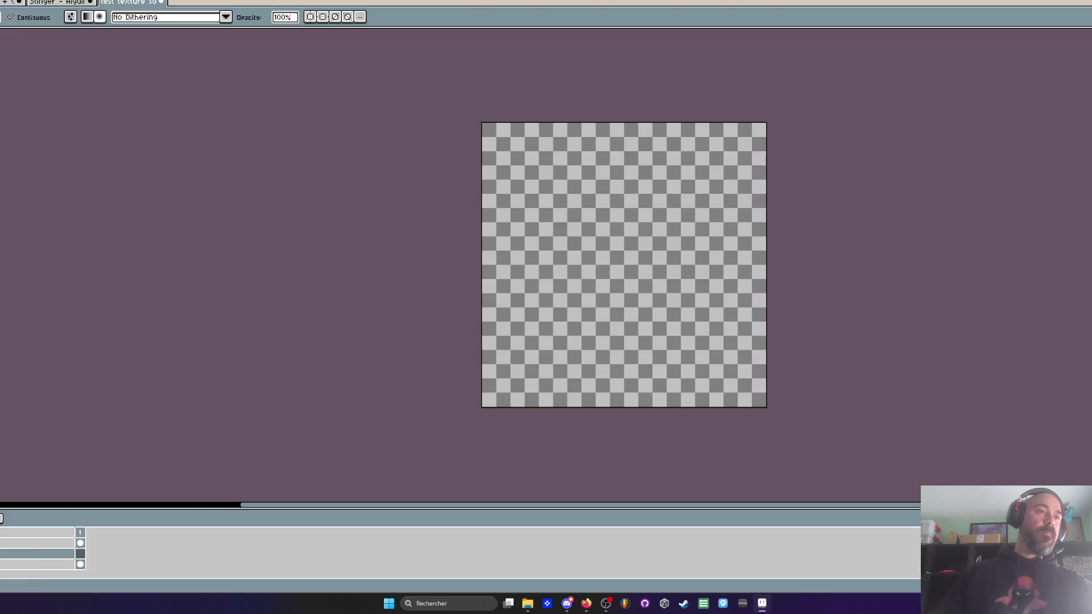
key("ctrl+v")
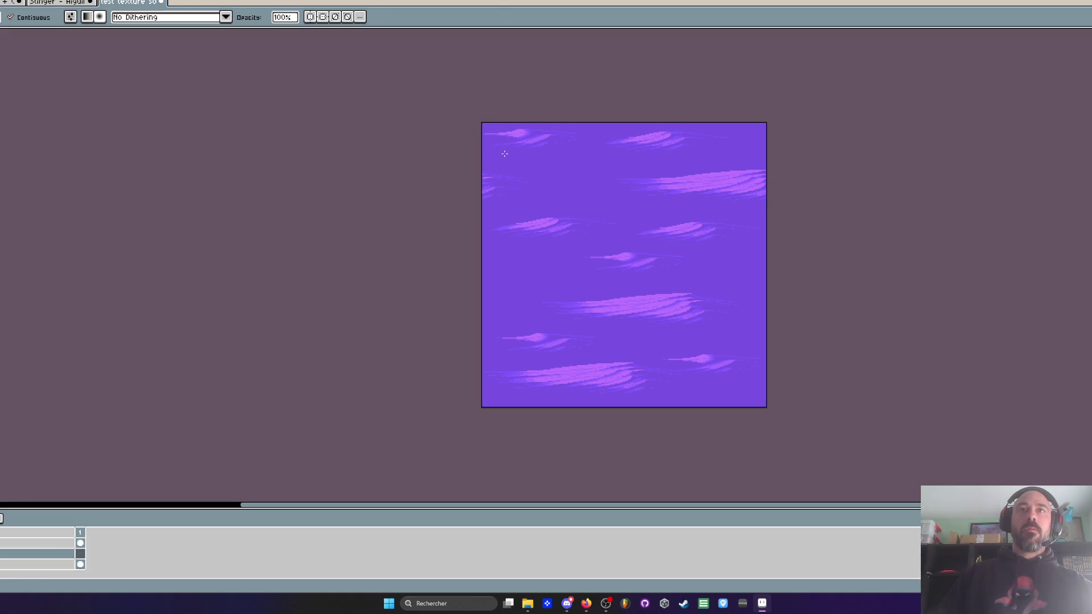
left_click_drag(500, 148, 743, 389)
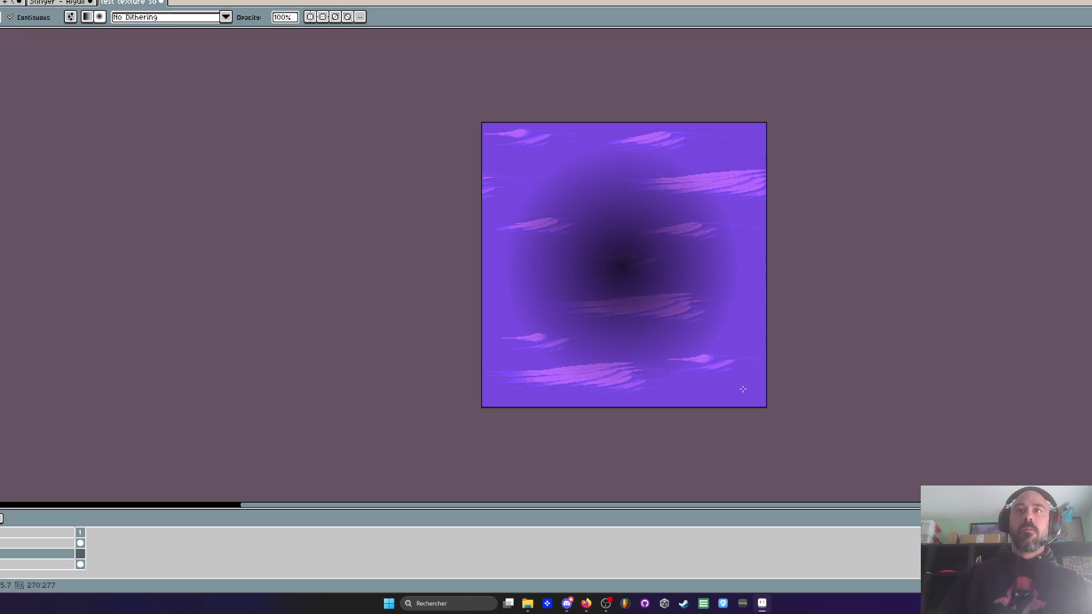
key("ctrl+z")
mouse_move(498, 150)
left_mouse_down()
mouse_move(714, 339)
mouse_move(724, 387)
mouse_move(527, 143)
mouse_move(511, 151)
left_mouse_up()
key("ctrl+z")
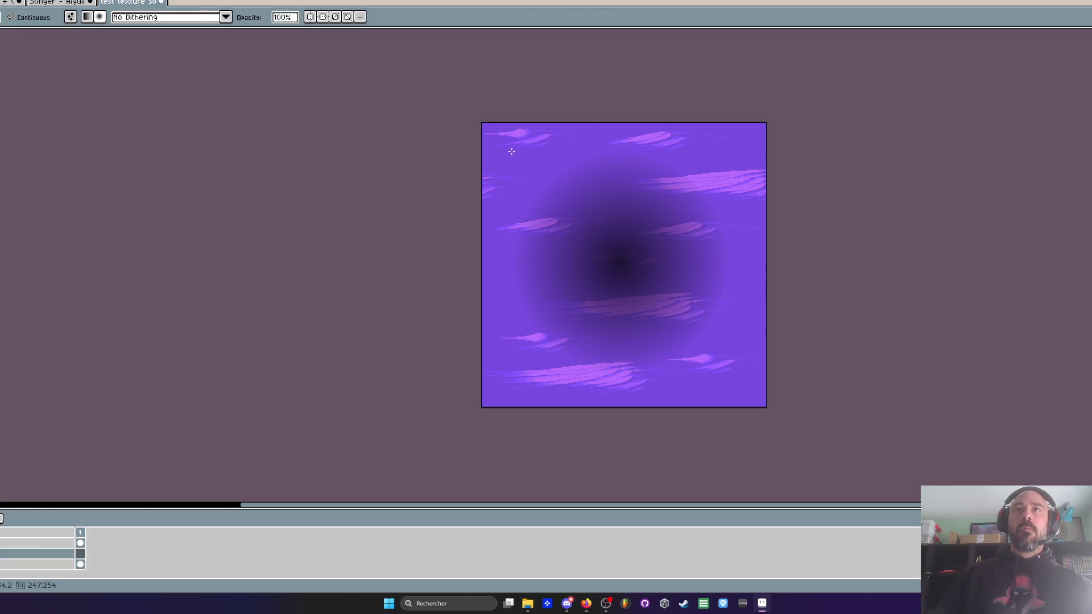
Step: Recentre the texture and draw a dark radial gradient across it
scroll(767, 187, "down", 2)
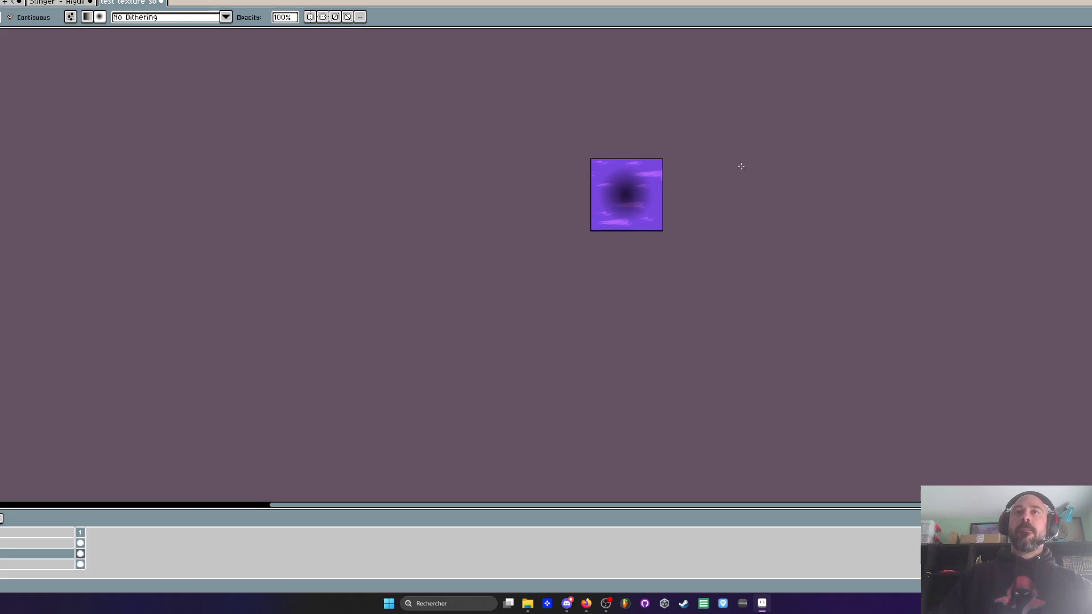
scroll(747, 167, "up", 2)
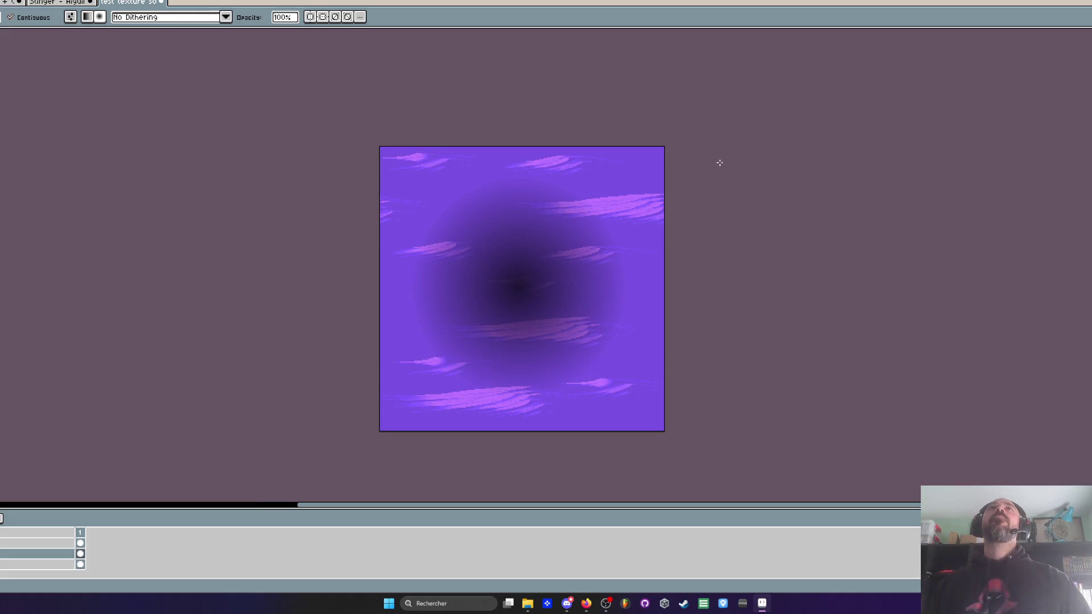
scroll(658, 235, "up", 1)
scroll(658, 236, "down", 1)
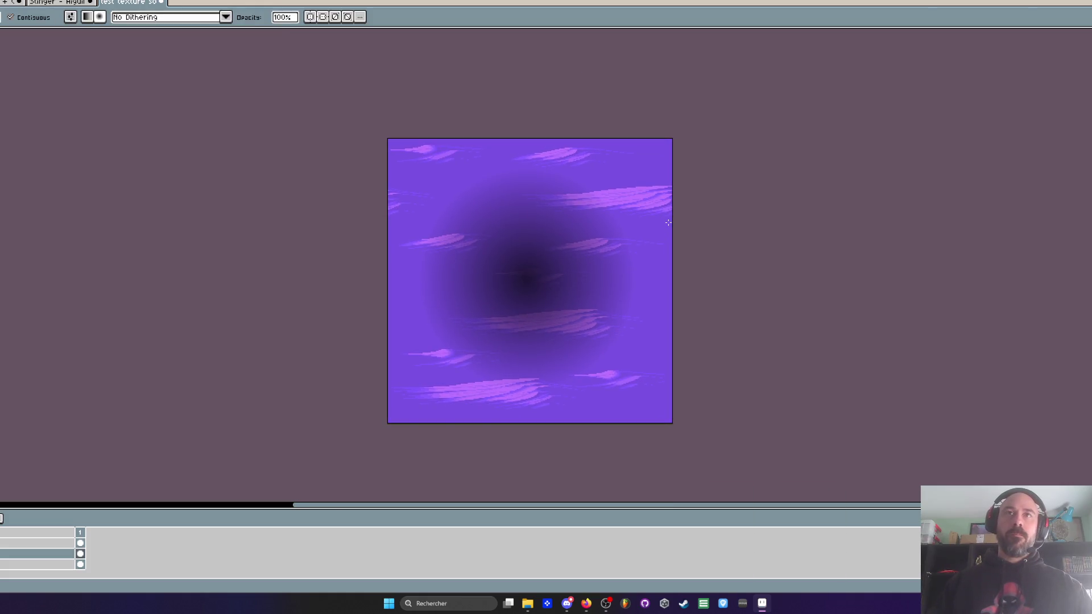
scroll(670, 222, "up", 1)
mouse_move(670, 222)
left_mouse_down()
mouse_move(809, 156)
mouse_move(740, 173)
left_mouse_up()
scroll(807, 154, "down", 1)
key("space")
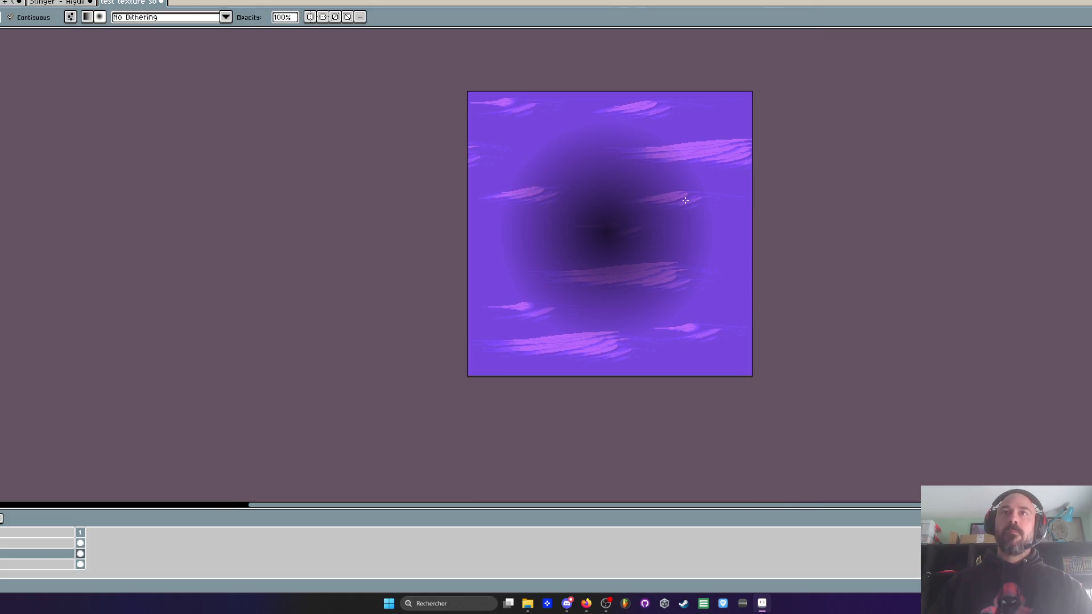
key("ctrl+z")
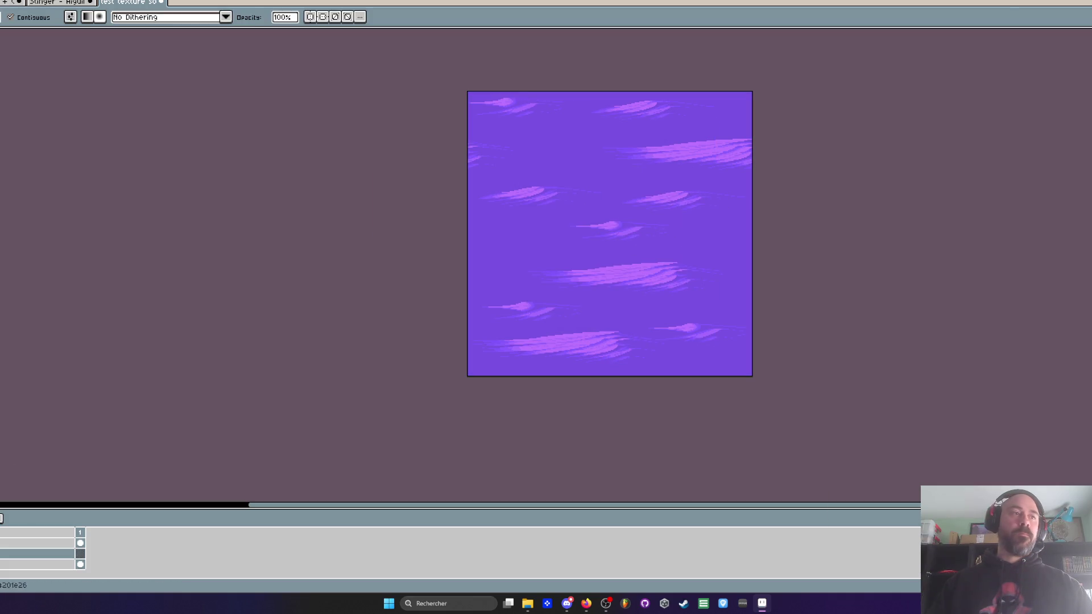
left_click_drag(478, 113, 733, 366)
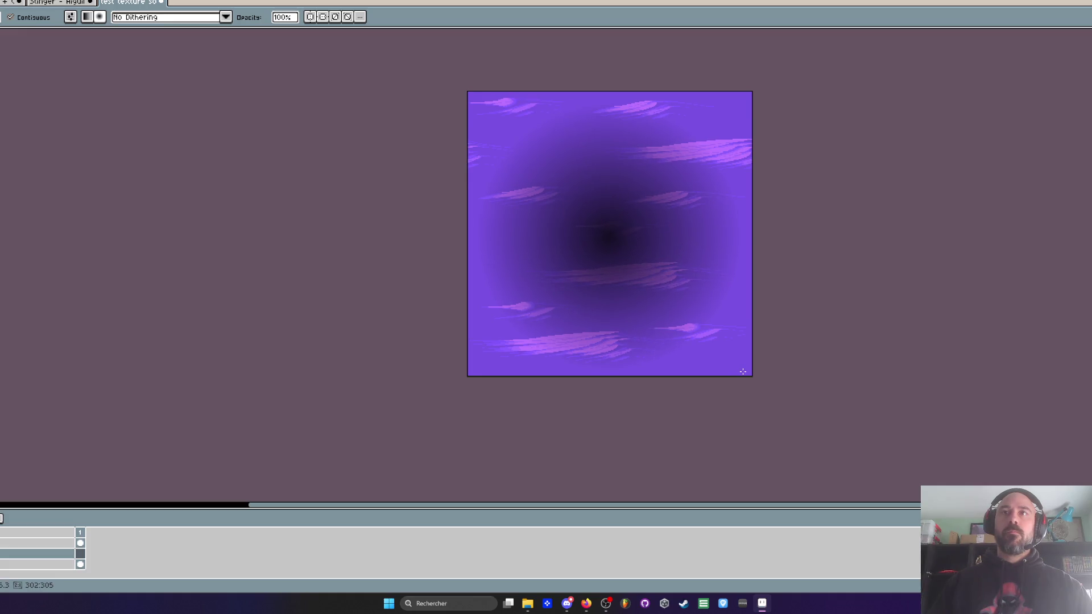
Step: Select the whole canvas and open the adjustment settings
scroll(744, 372, "down", 2)
scroll(709, 310, "up", 1)
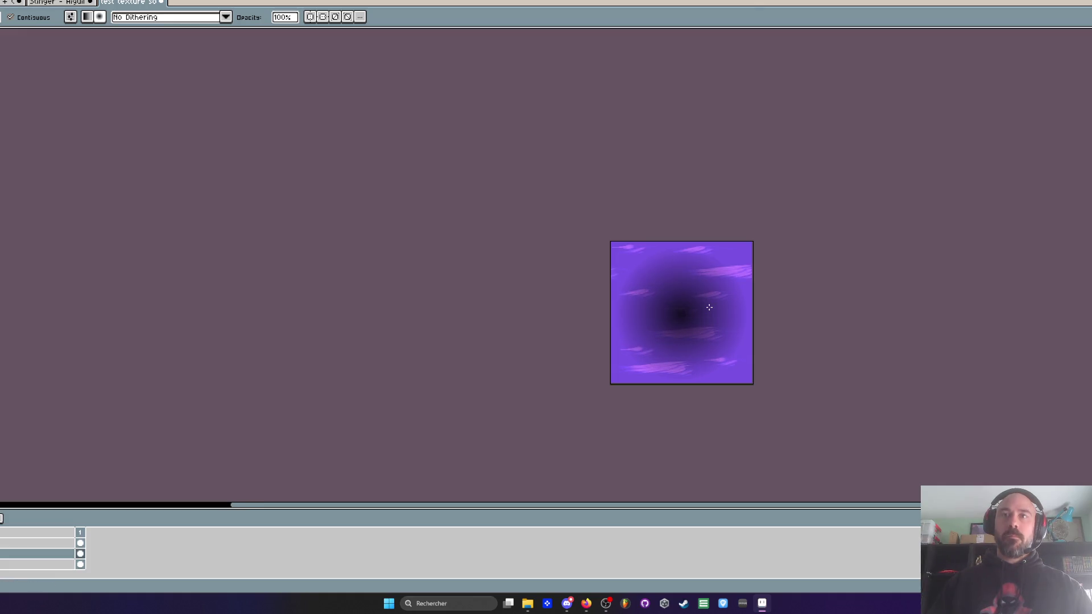
key("m")
scroll(710, 308, "up", 1)
key("ctrl+a")
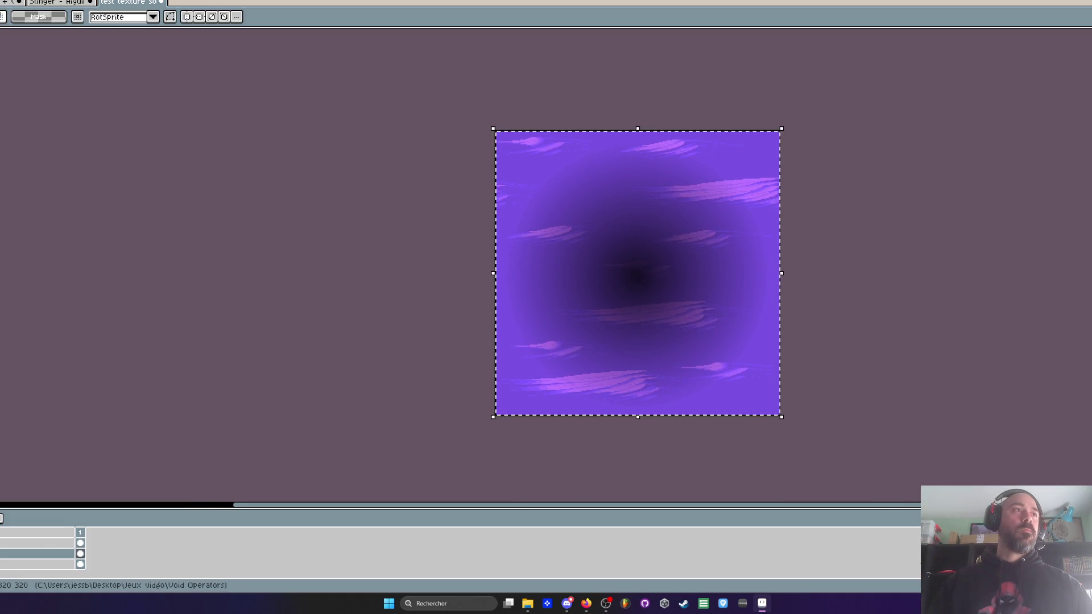
left_click(57, 228)
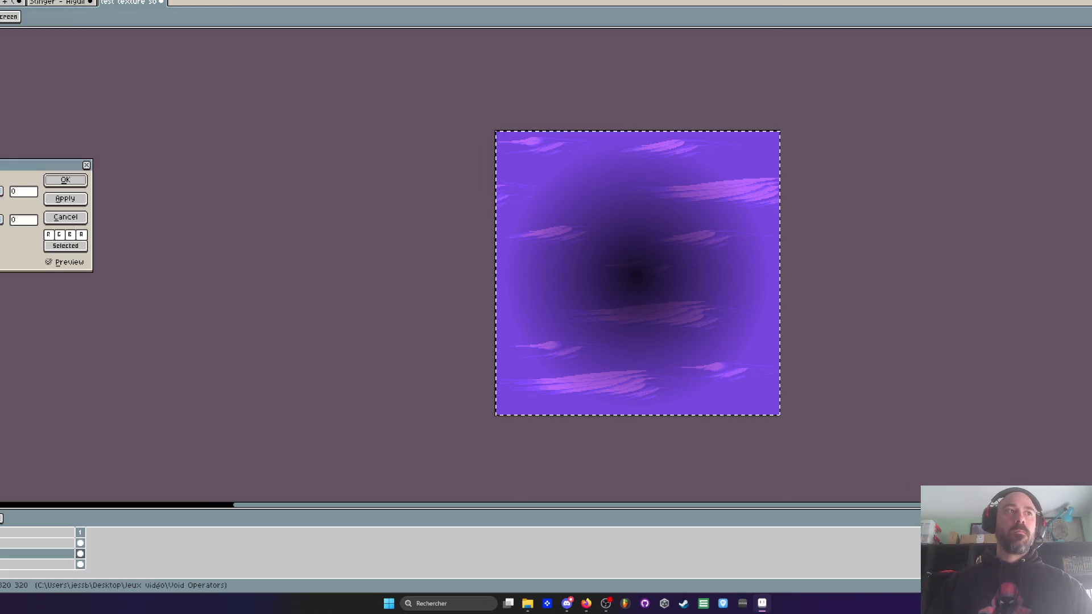
Step: Apply a -100 brightness adjustment to darken the centre, then recentre the view
type("-100")
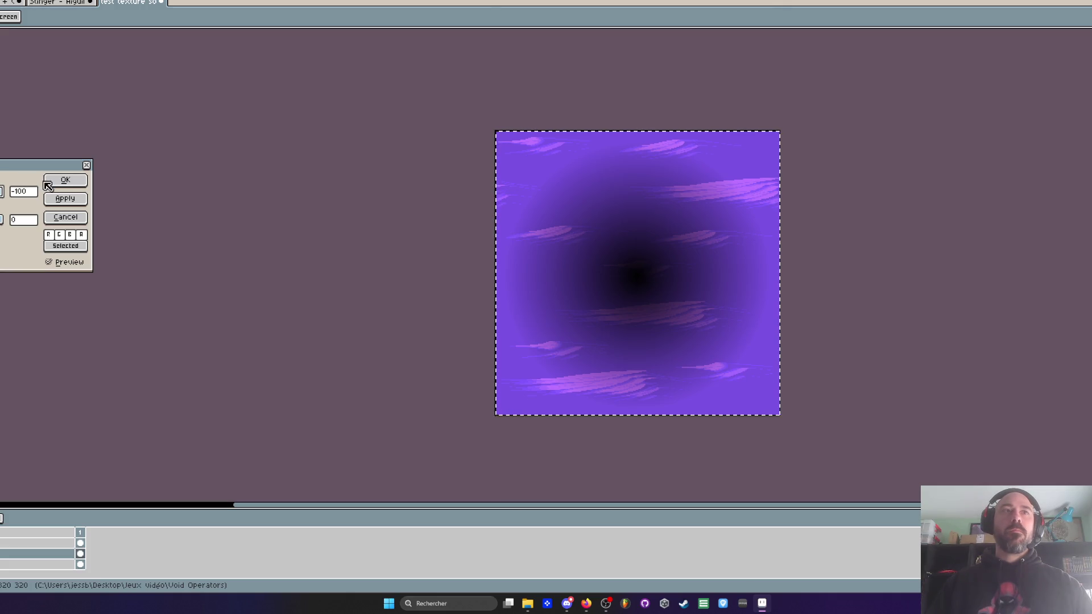
left_click(76, 186)
scroll(665, 170, "down", 4)
scroll(625, 171, "up", 2)
scroll(625, 171, "up", 3)
left_click_drag(411, 110, 582, 110)
scroll(551, 148, "down", 2)
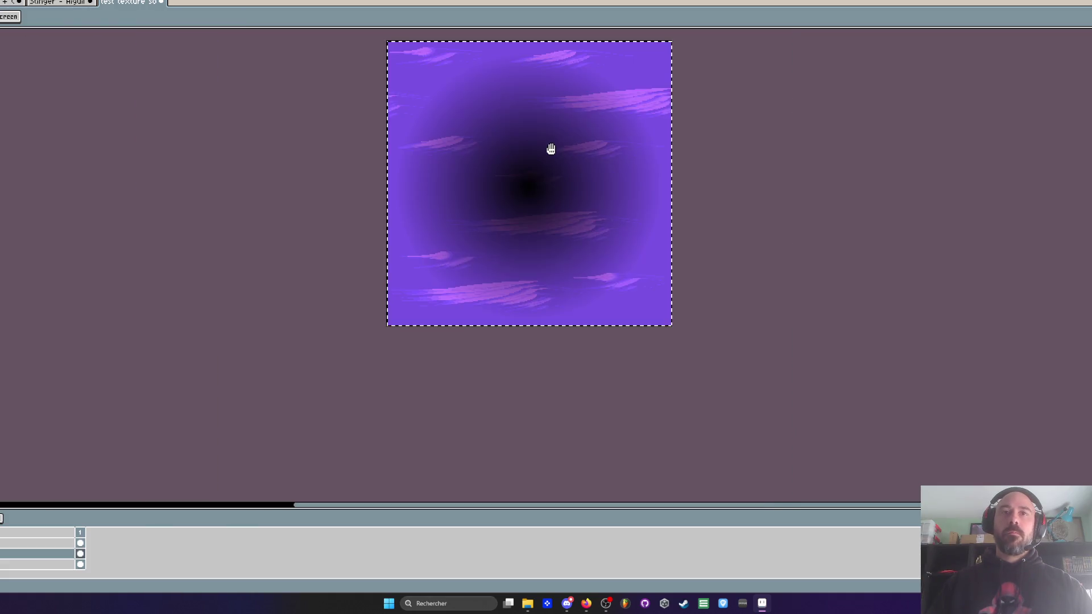
left_click(0, 0)
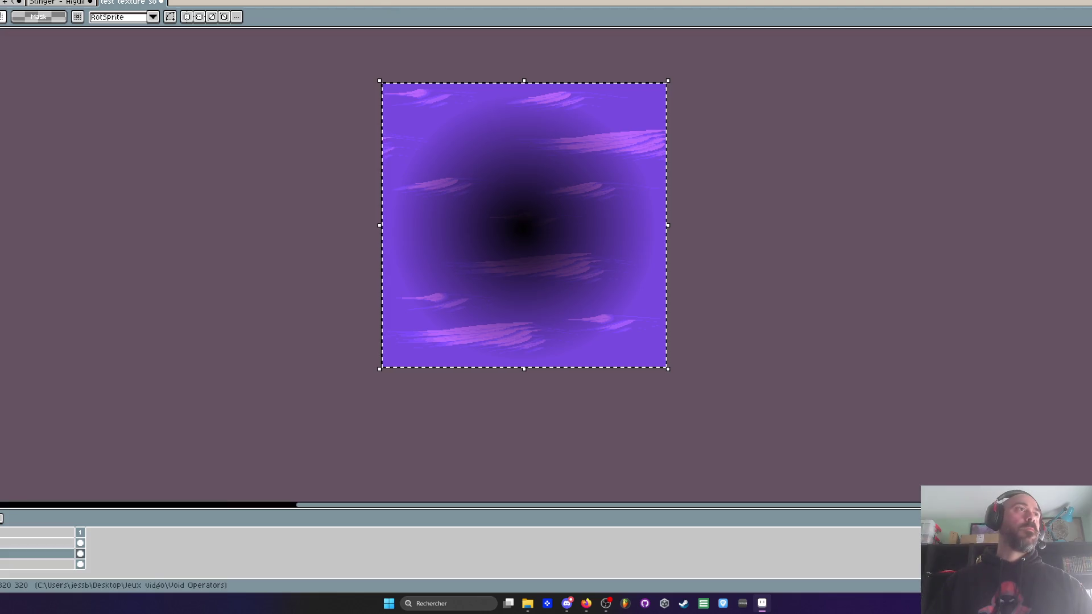
Step: Export the texture over TestOmbre.png and minimize Aseprite
left_click(1, 77)
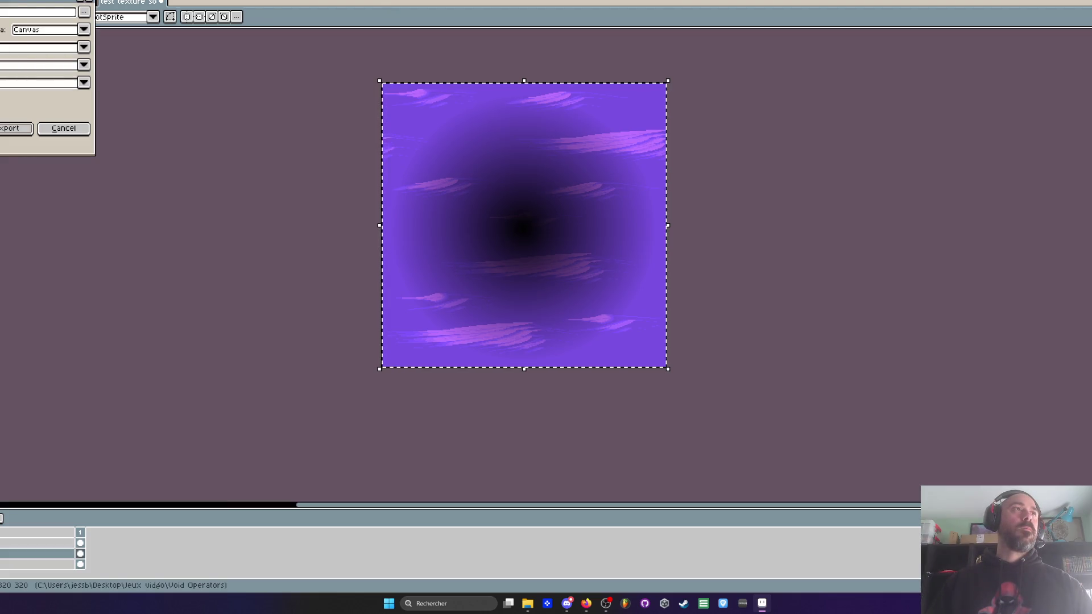
key("Return")
key("Return")
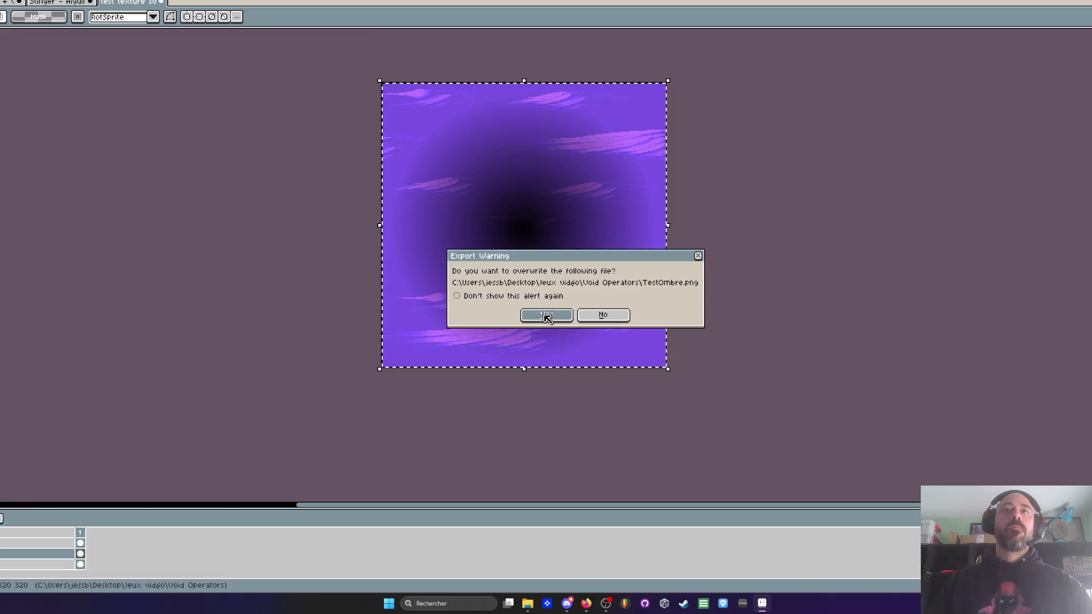
key("super+Down")
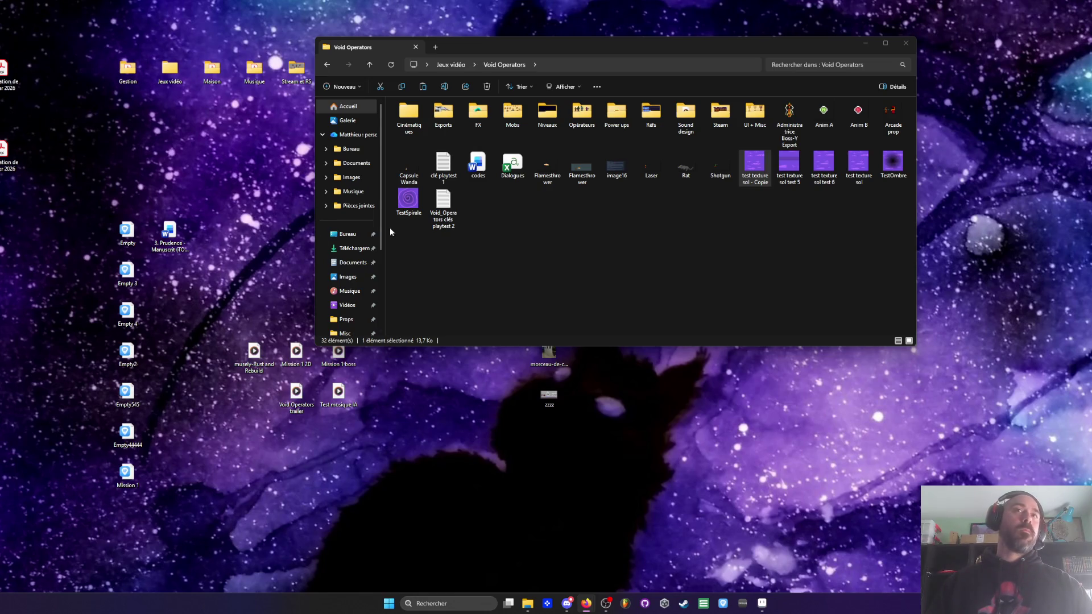
Step: Check TestOmbre's dark-centred thumbnail in Void Operators, then return to Aseprite
left_click(893, 165)
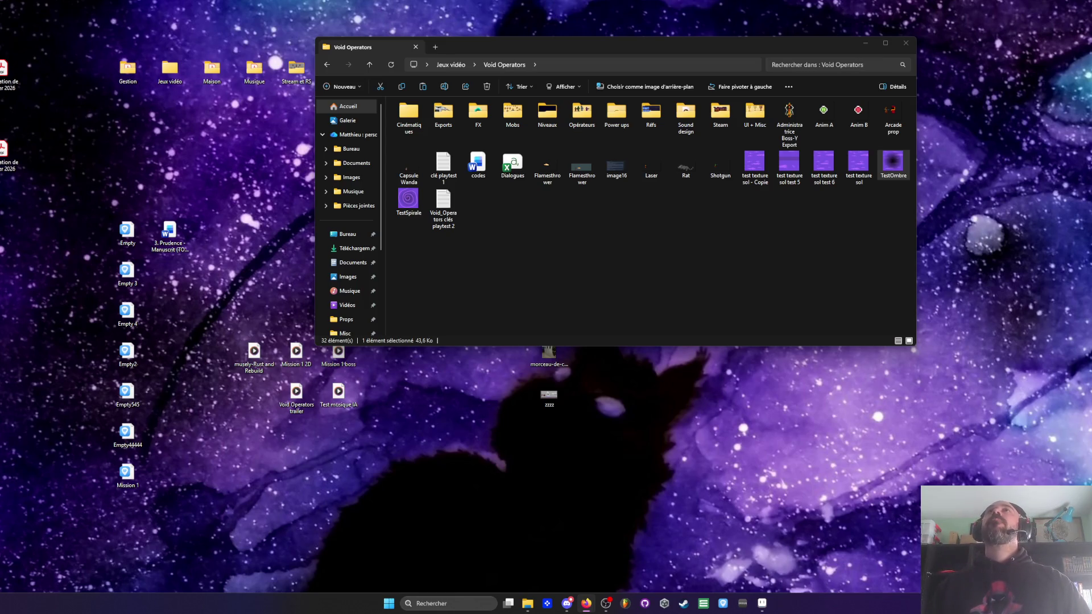
left_click(761, 603)
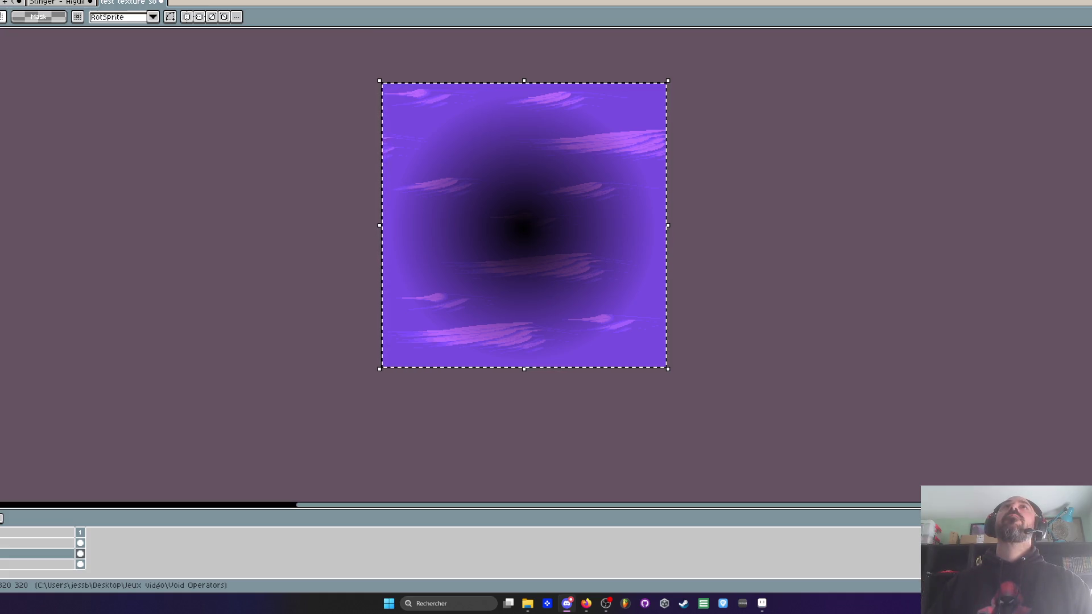
Step: Dismiss the symmetry options and erase everything on the gradient layer
left_click(236, 16)
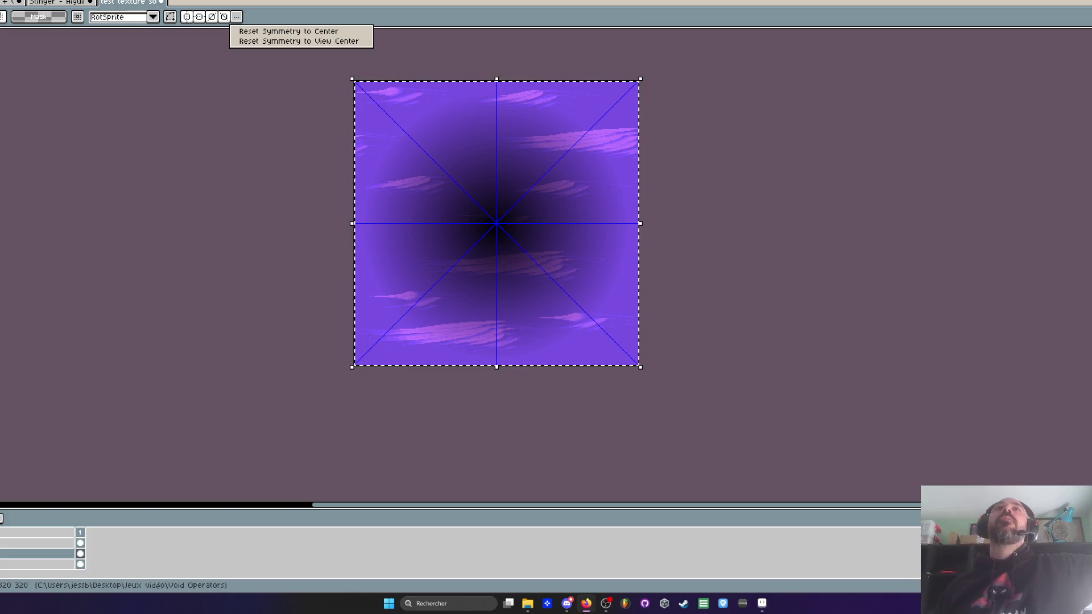
left_click(405, 103)
key("ctrl+d")
left_click(14, 554)
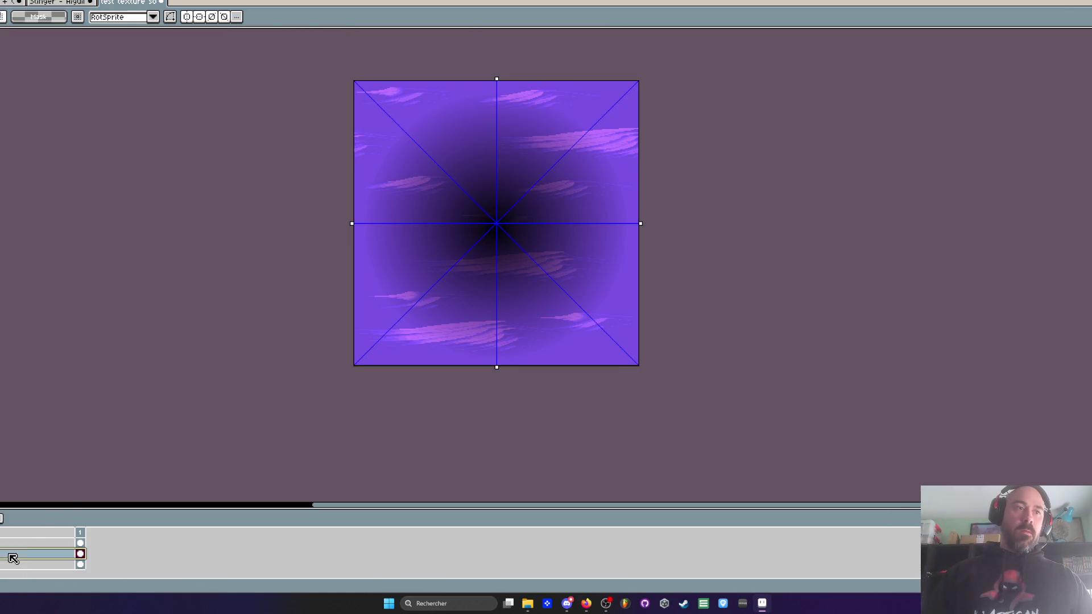
key("ctrl+a")
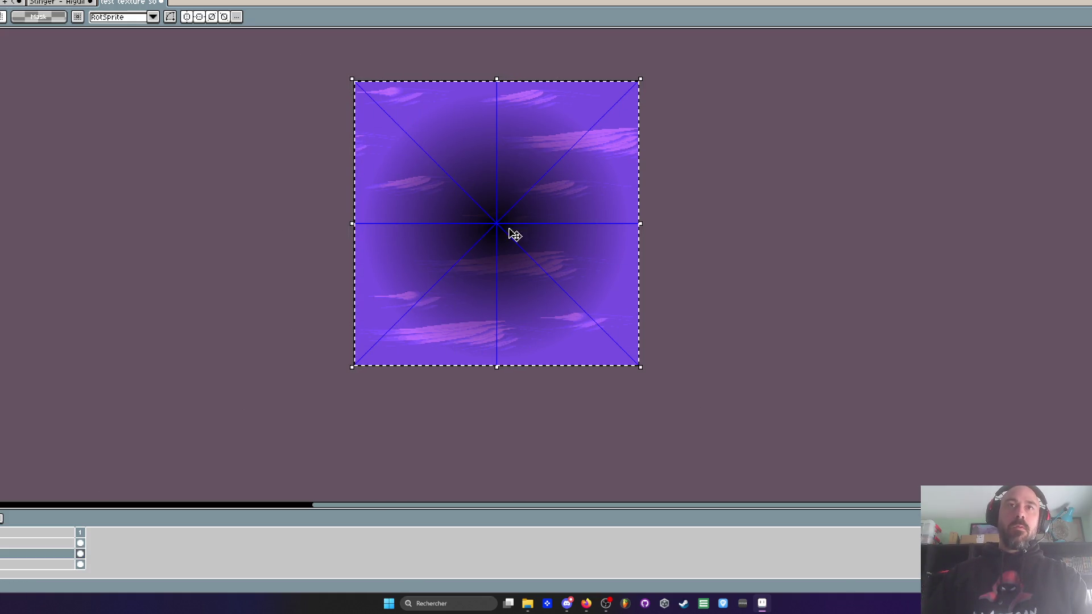
key("Delete")
Step: Test paint-bucket fills, undoing each, and turn off the symmetry guides
key("b")
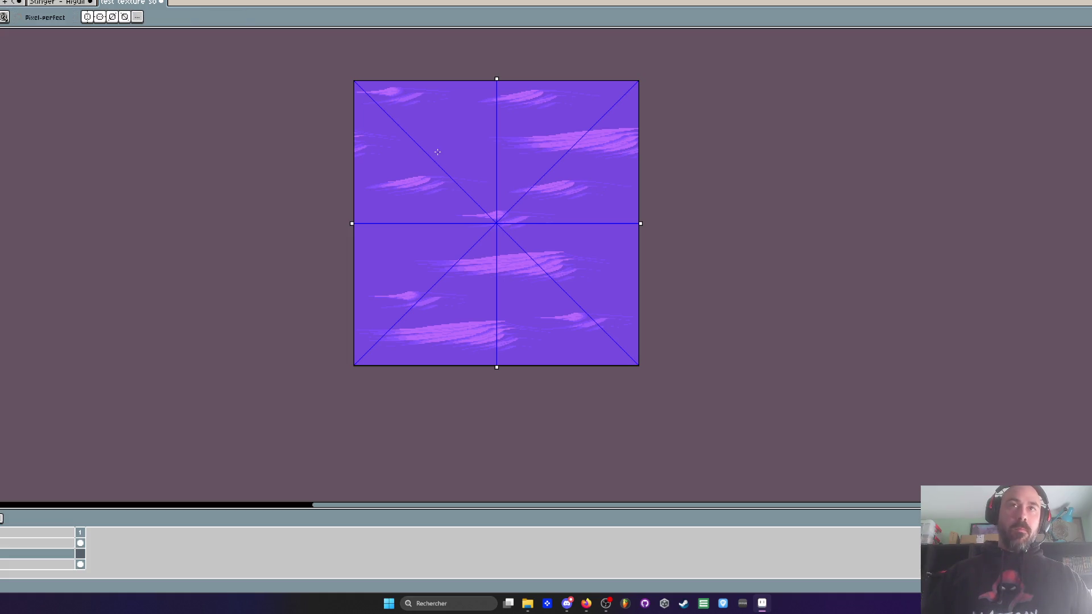
key("shift+g")
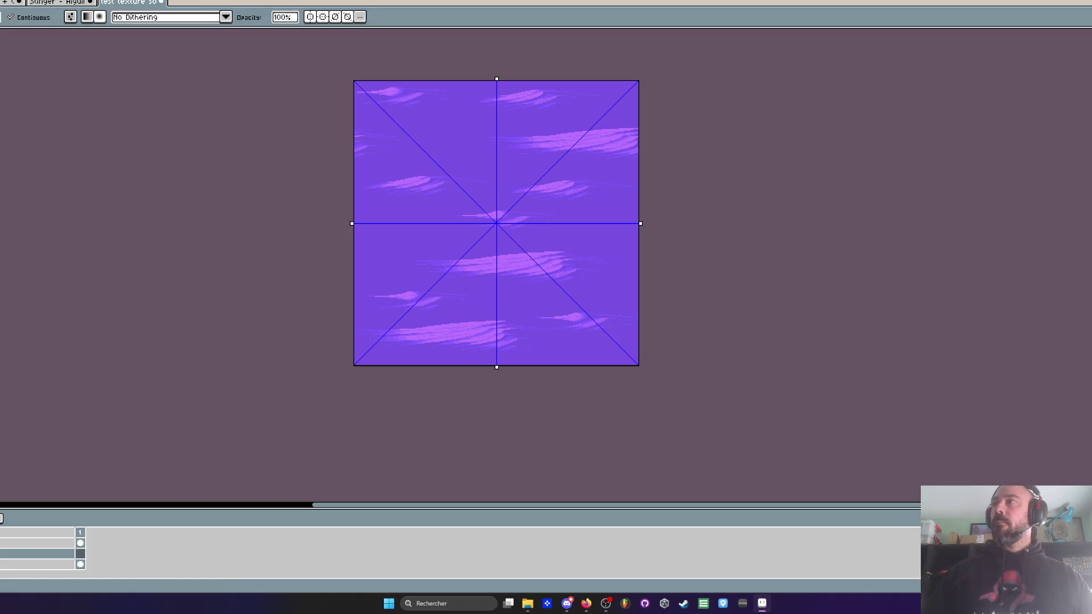
key("g")
left_click(367, 89)
key("ctrl+z")
left_click(133, 17)
left_click(146, 16)
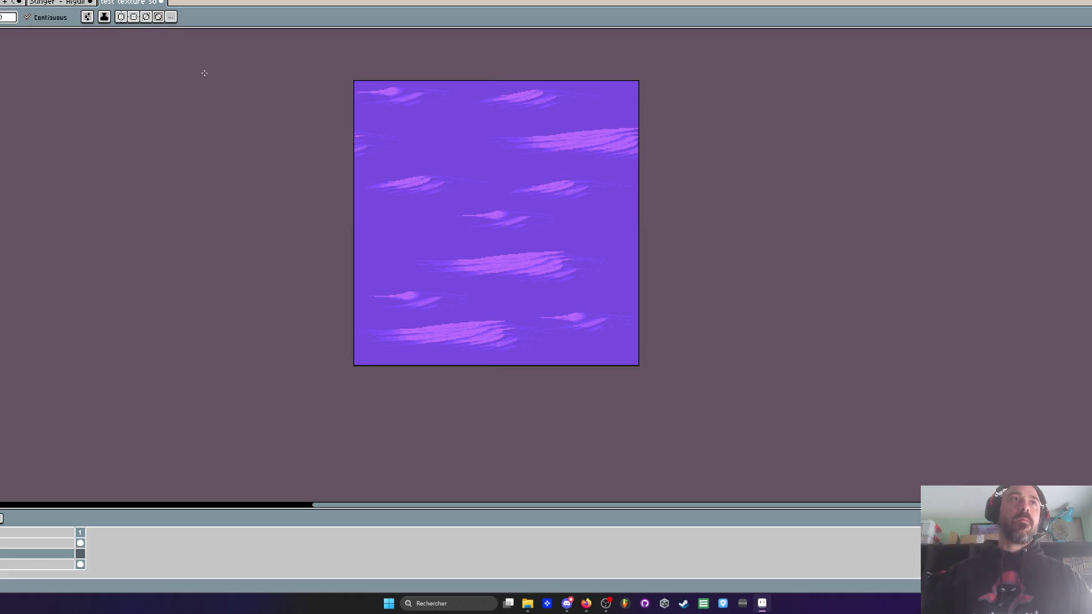
left_click(394, 120)
key("ctrl+z")
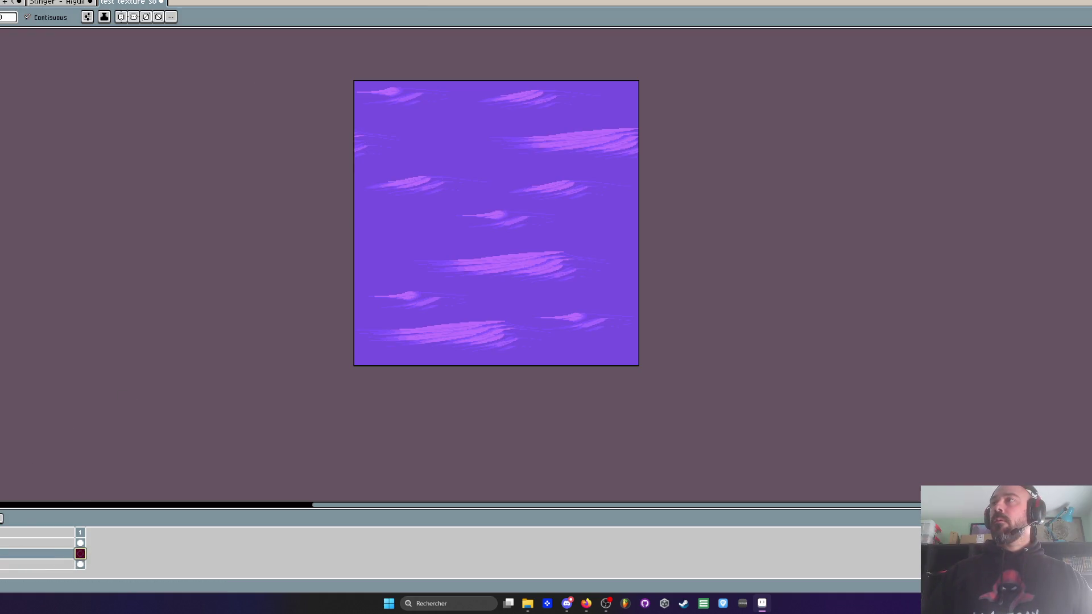
key("shift+g")
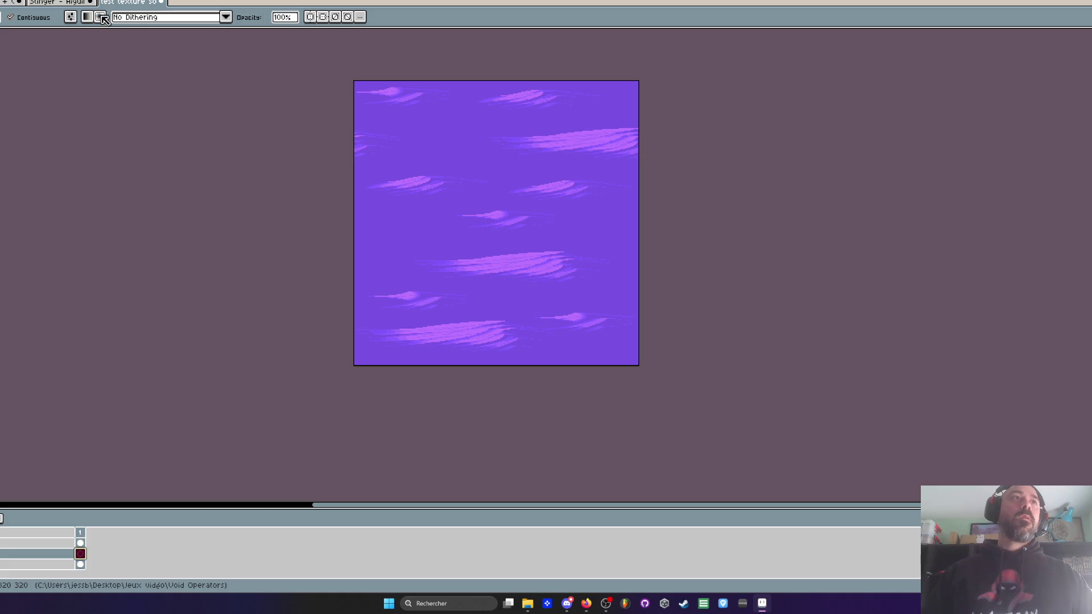
Step: Draw a new dark radial gradient across the purple texture
mouse_move(368, 100)
left_mouse_down()
mouse_move(582, 265)
mouse_move(636, 351)
left_mouse_up()
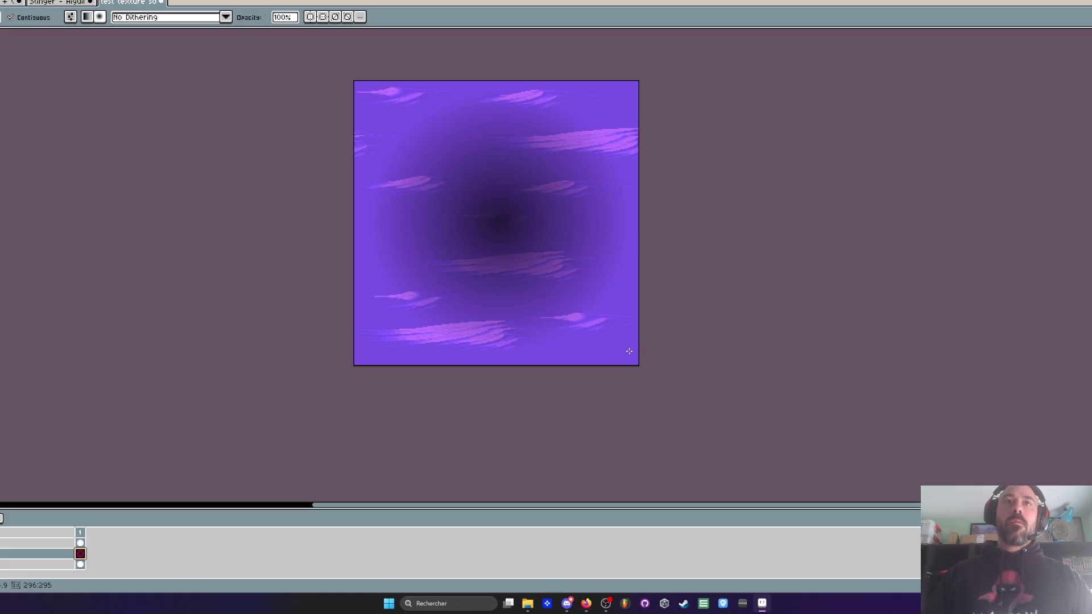
scroll(444, 143, "down", 1)
scroll(445, 143, "up", 1)
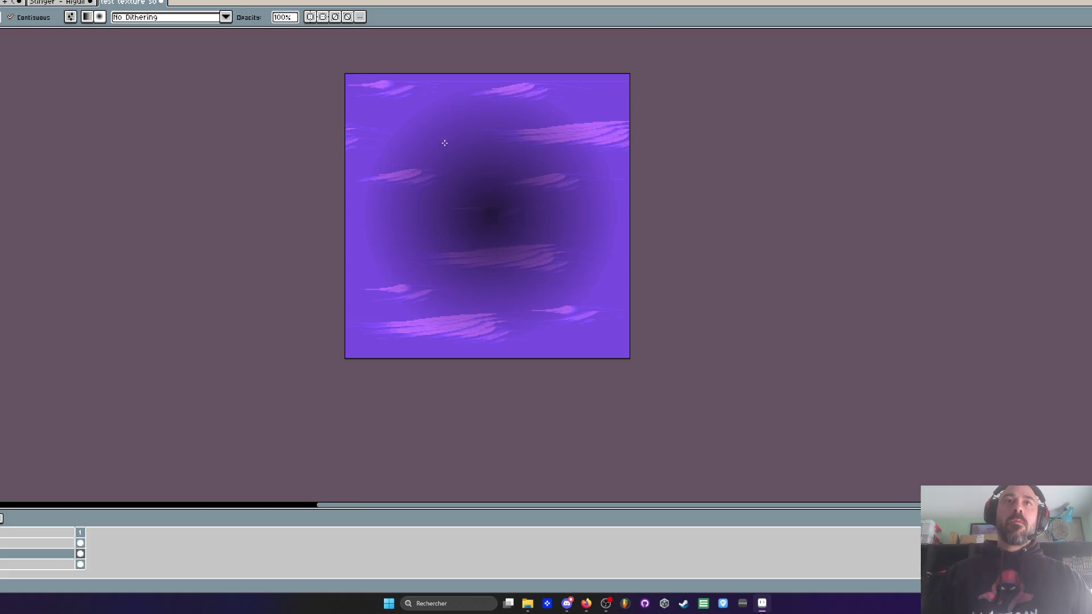
Step: Nudge the gradient to offset -2, 1, then one pixel lower, with symmetry guides on, and commit
key("ctrl+t")
scroll(527, 247, "up", 1)
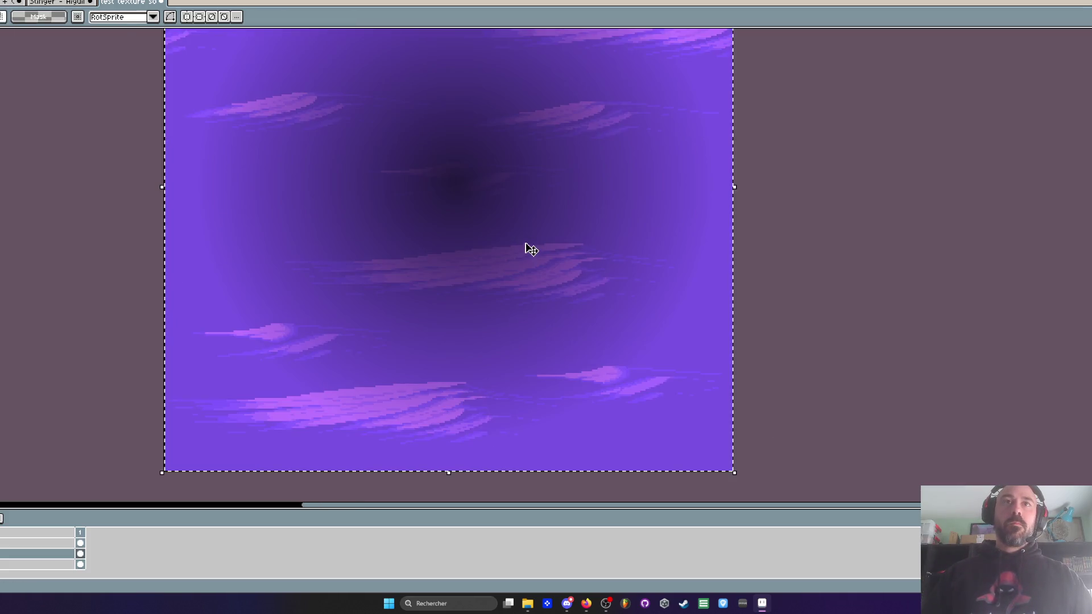
left_click_drag(514, 233, 511, 235)
left_click(368, 16)
scroll(487, 187, "up", 1)
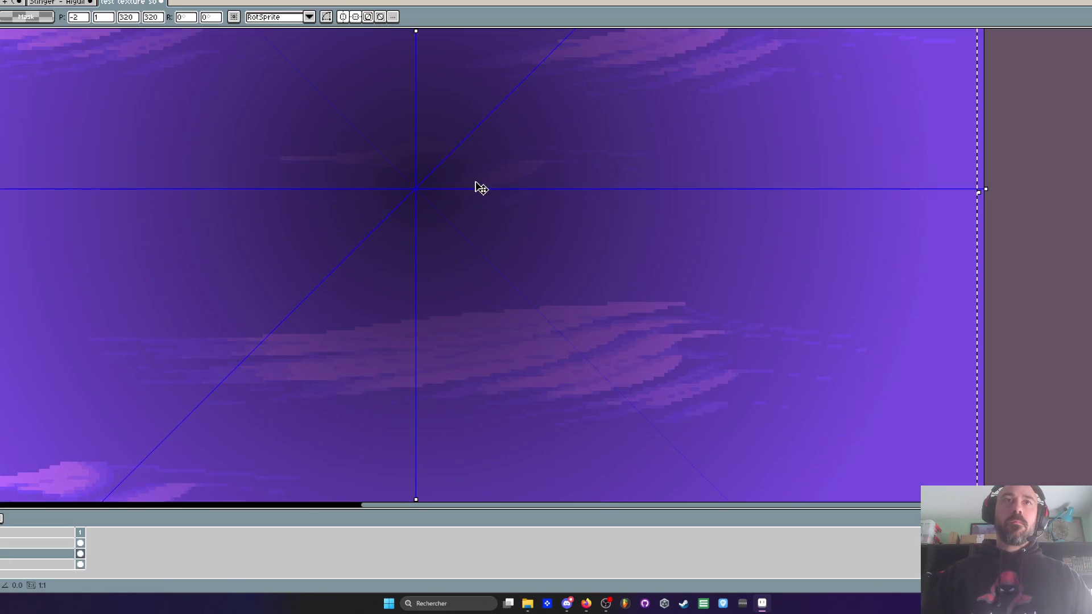
scroll(479, 186, "down", 3)
scroll(481, 185, "down", 1)
scroll(480, 185, "up", 2)
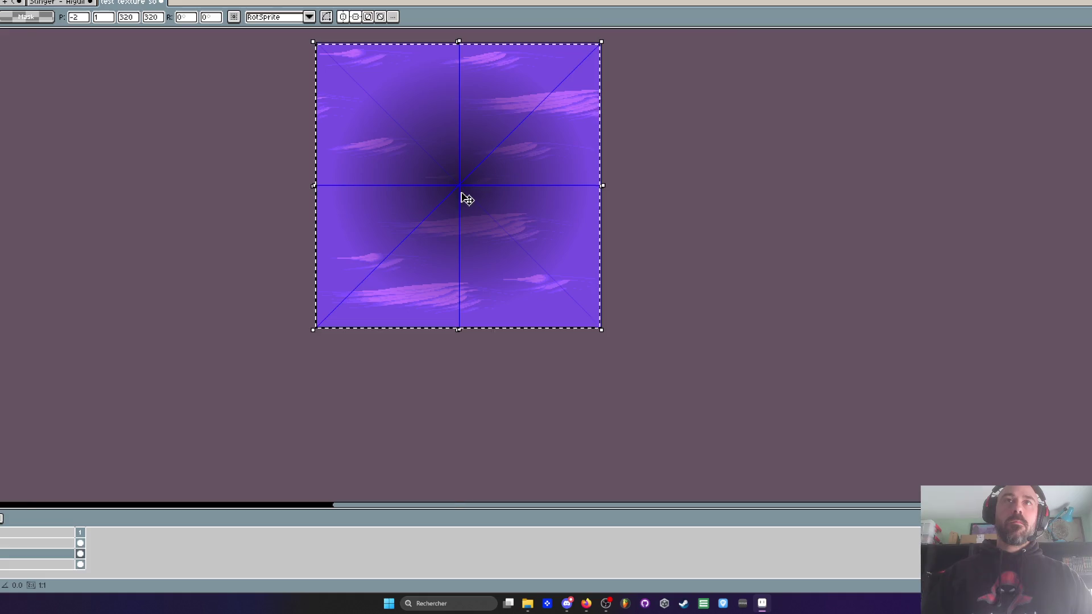
scroll(466, 196, "up", 2)
left_click_drag(484, 197, 483, 199)
scroll(484, 199, "down", 2)
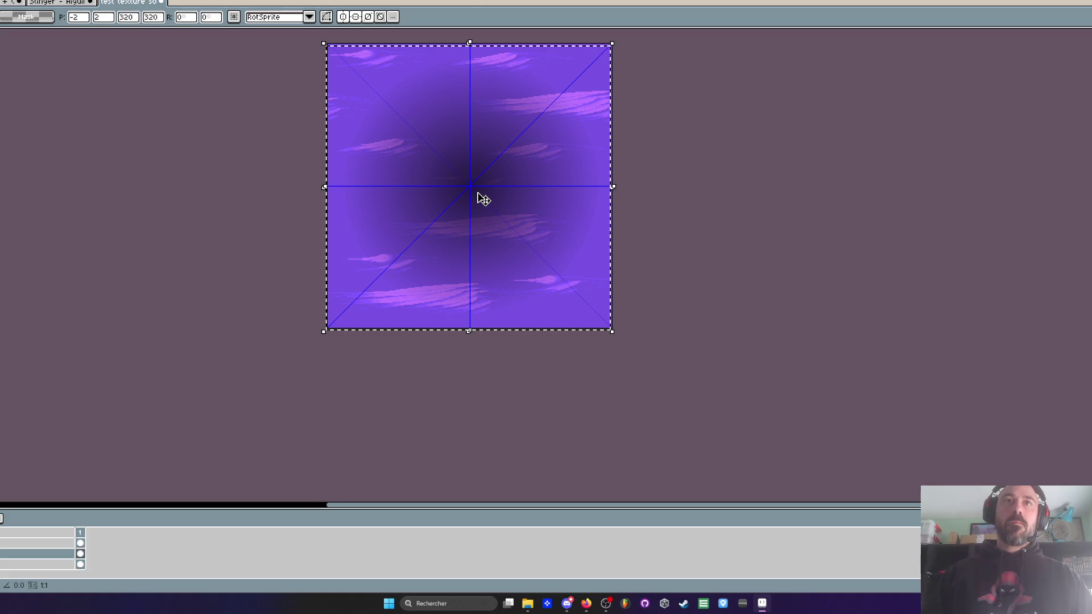
key("Return")
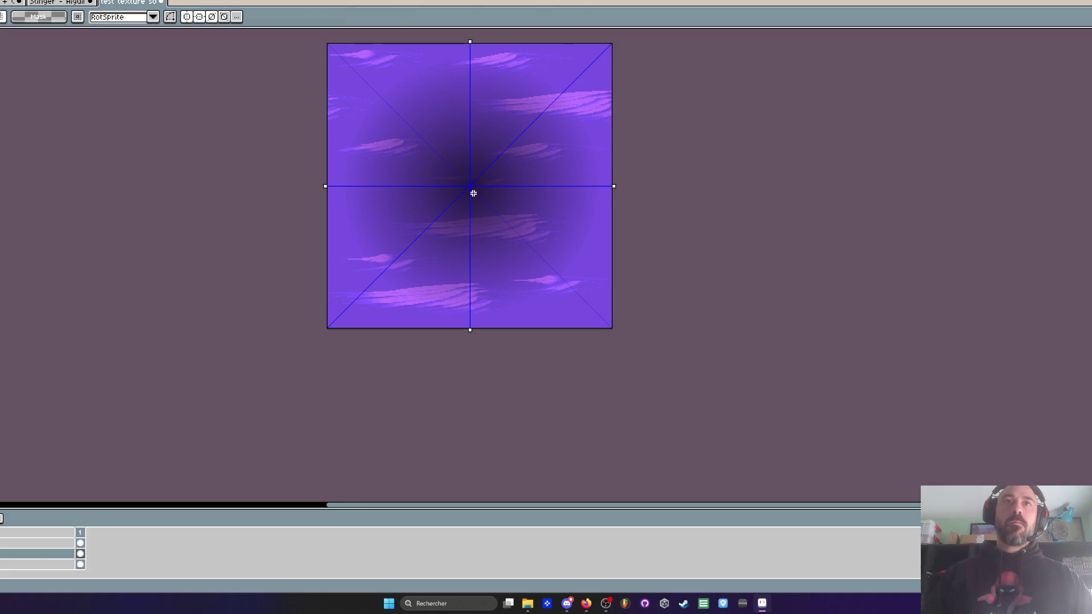
Step: Select the whole texture canvas
scroll(479, 199, "down", 1)
key("ctrl+a")
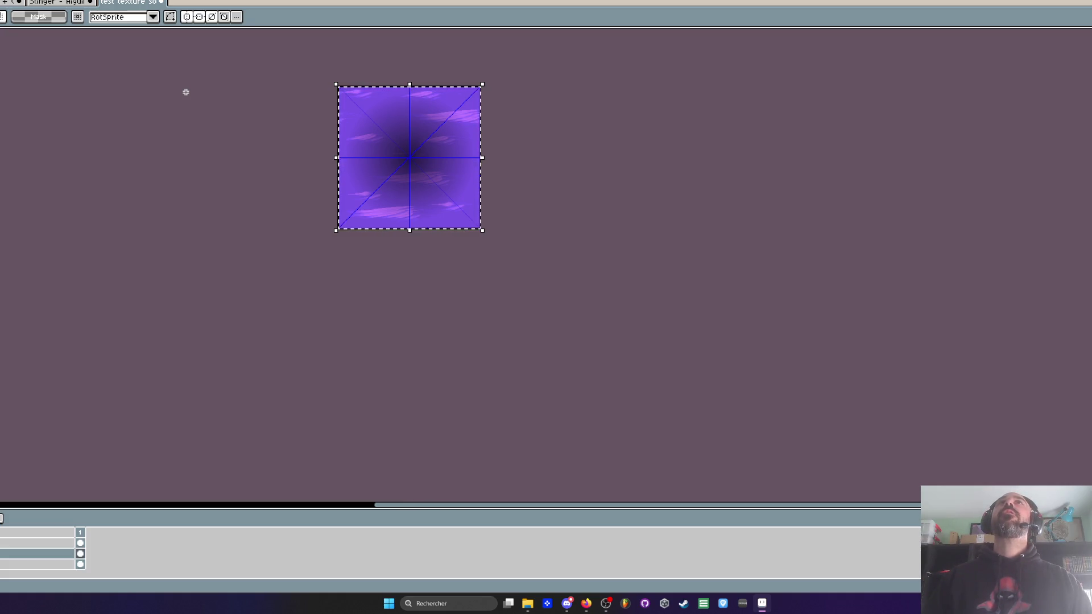
scroll(313, 142, "up", 1)
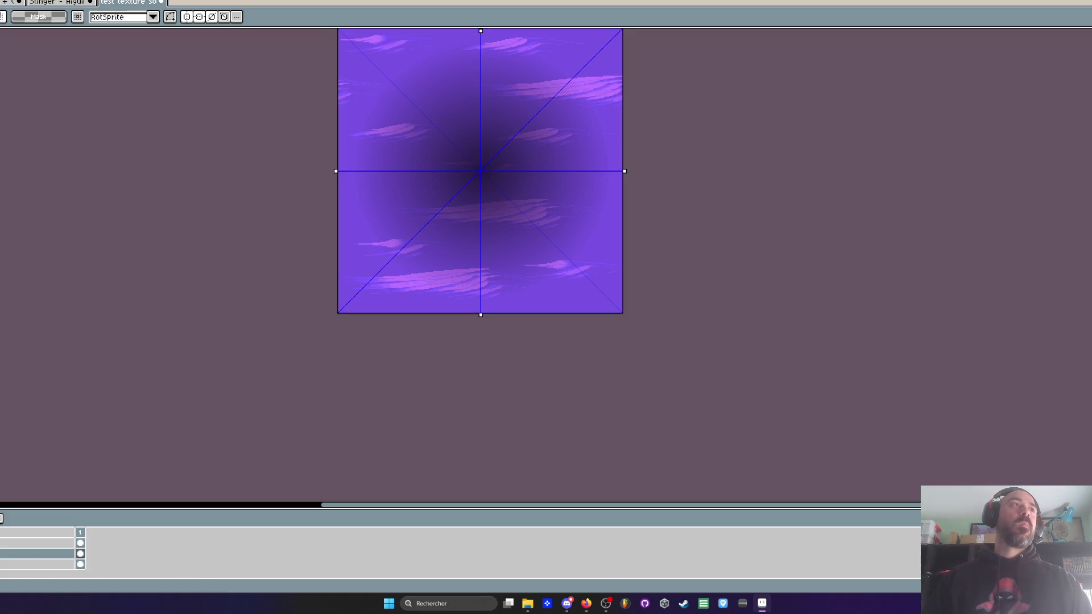
mouse_move(0, 77)
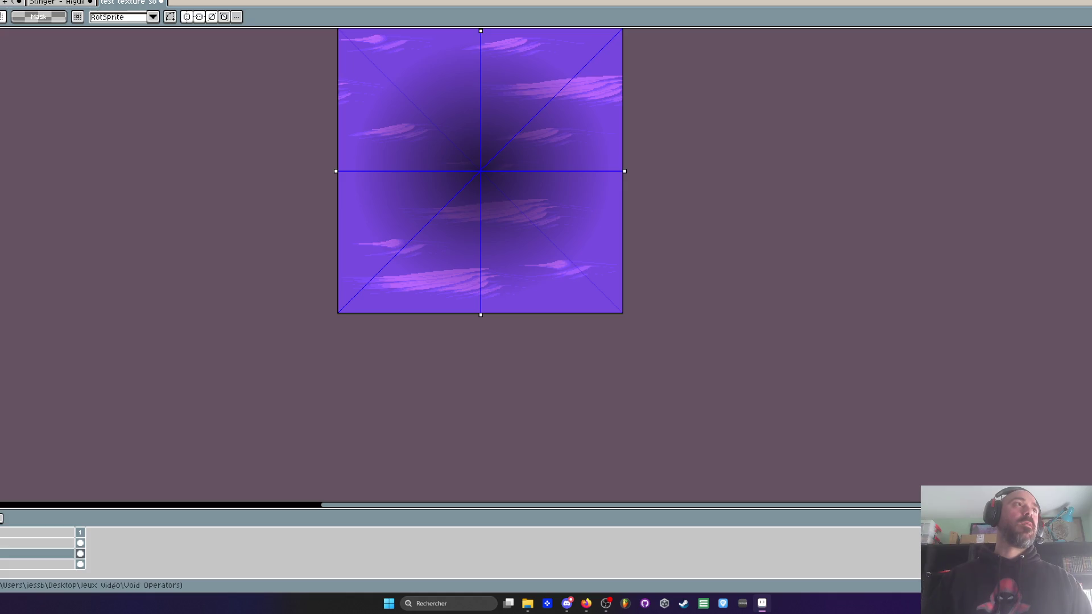
Step: Export the texture over the existing file, check it in the folder, and return to Aseprite
left_click(4, 78)
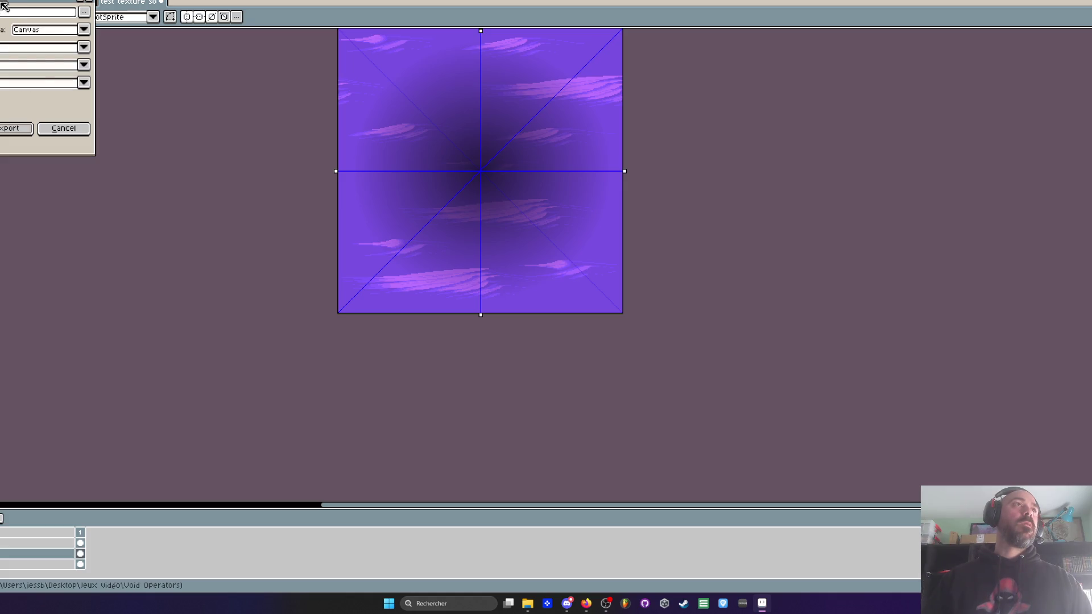
left_click(2, 128)
left_click(534, 316)
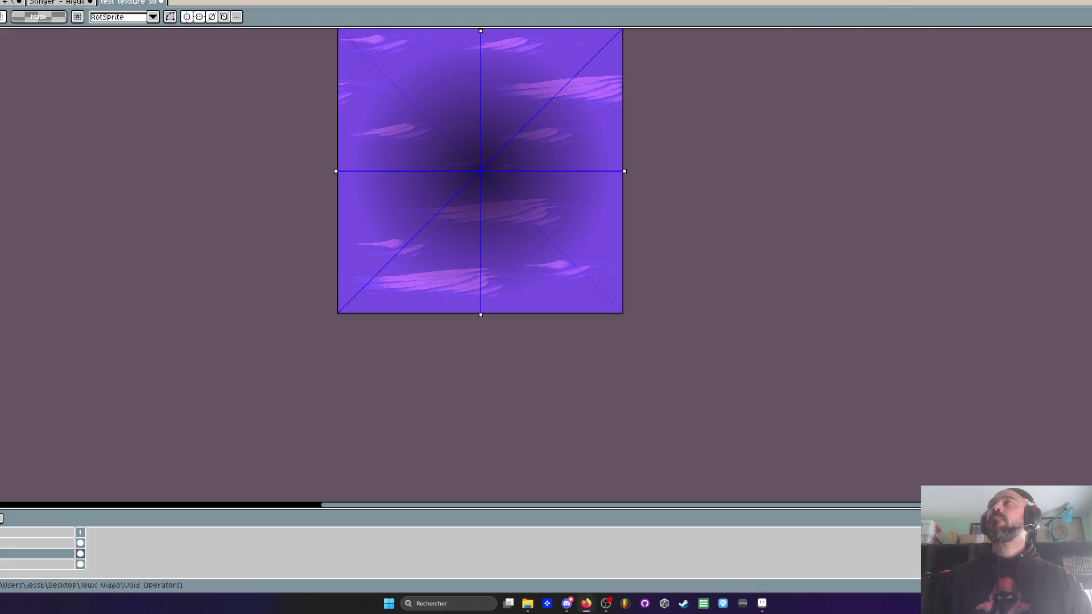
left_click(762, 603)
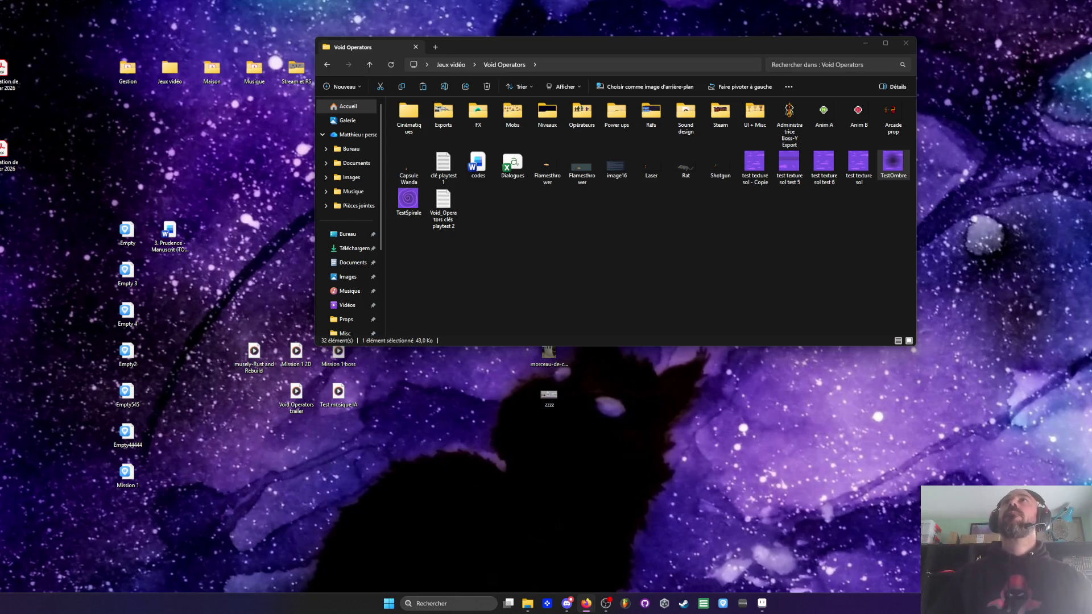
key("alt+Tab")
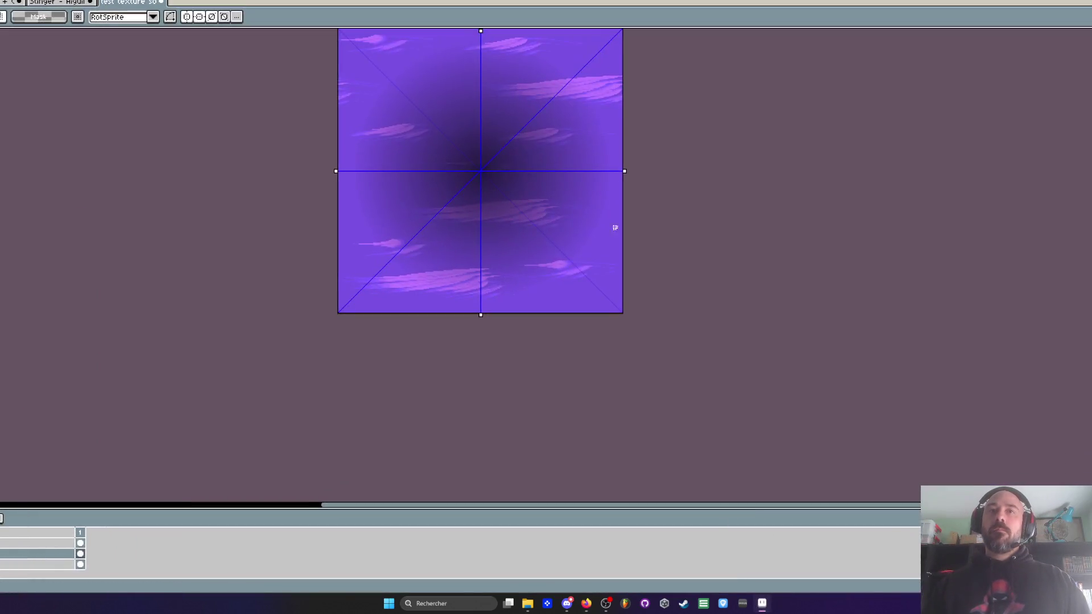
Step: Bring up the cactus prop sprite sheet
left_click(59, 2)
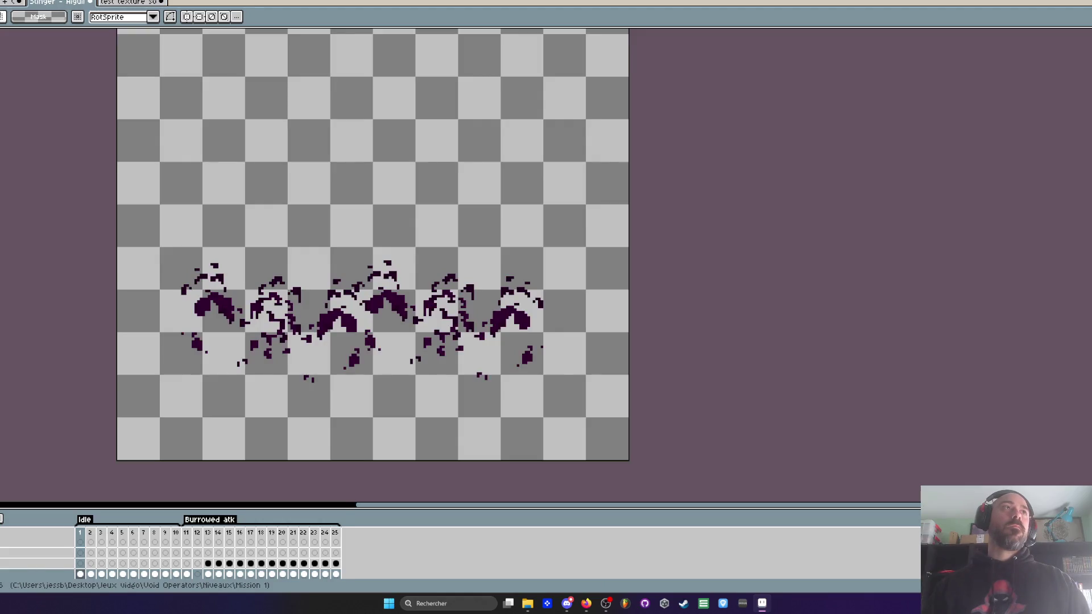
key("ctrl+Tab")
key("ctrl+Tab")
scroll(373, 228, "down", 2)
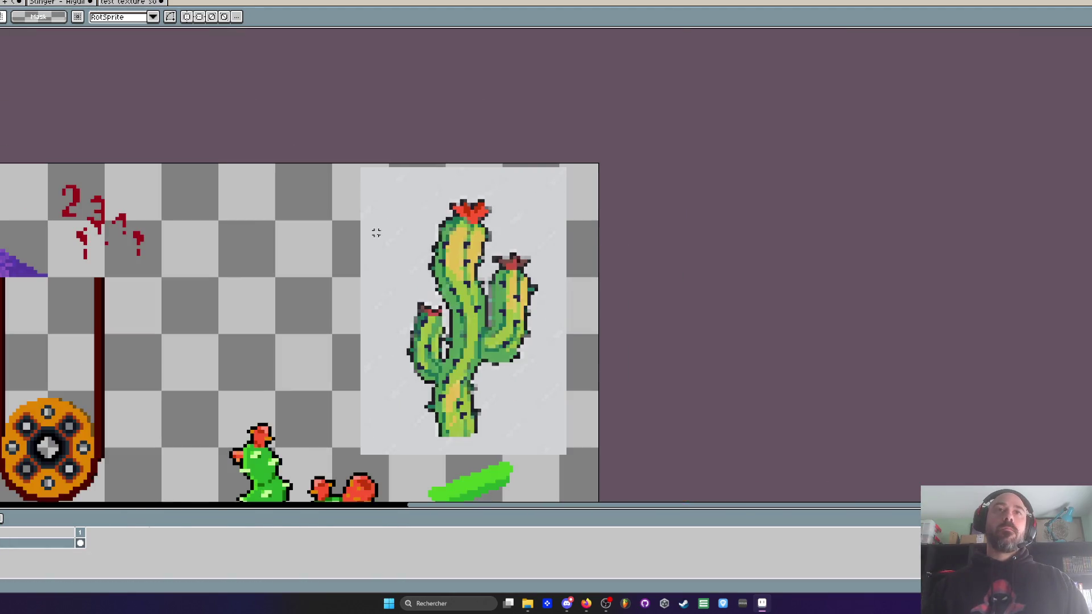
scroll(483, 145, "up", 5)
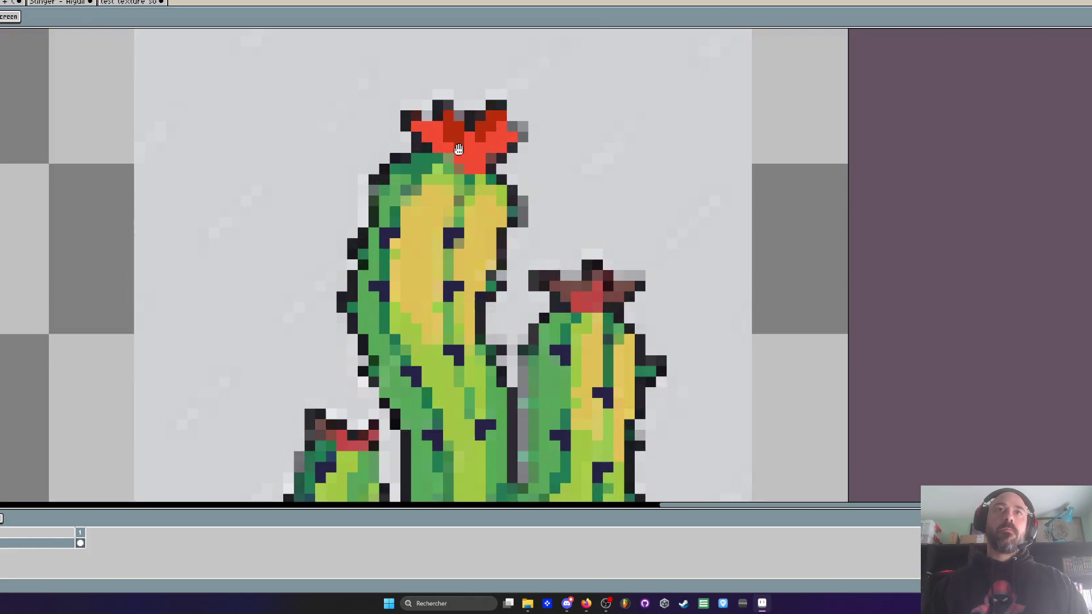
Step: Pick the flower's bright red and paint flower pixels bright red and dark red, including the top one
key("i")
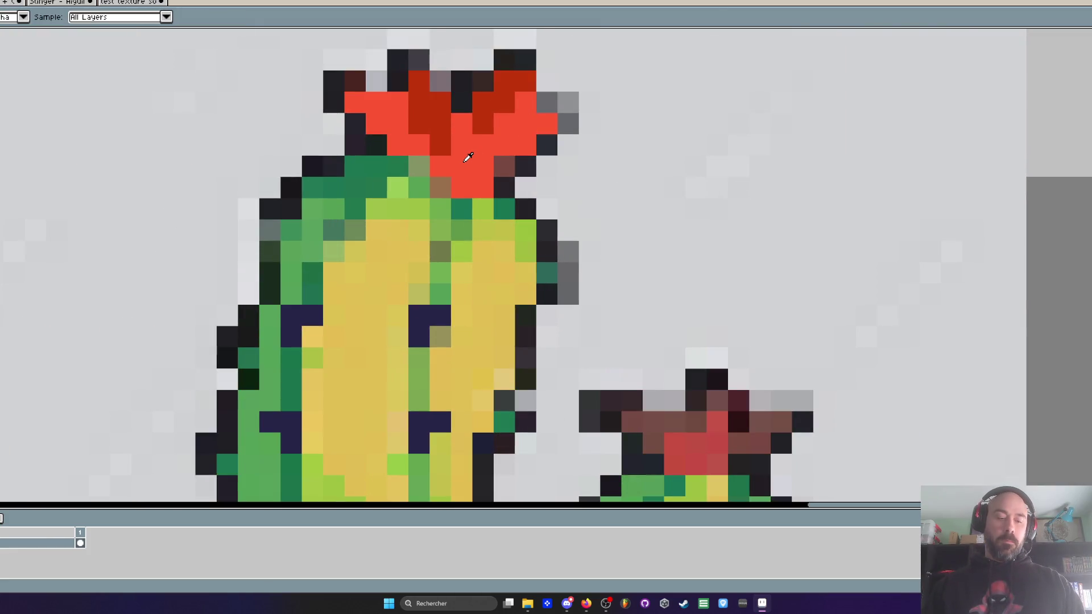
key("b")
left_click(483, 124)
left_click(505, 102)
left_click(544, 104)
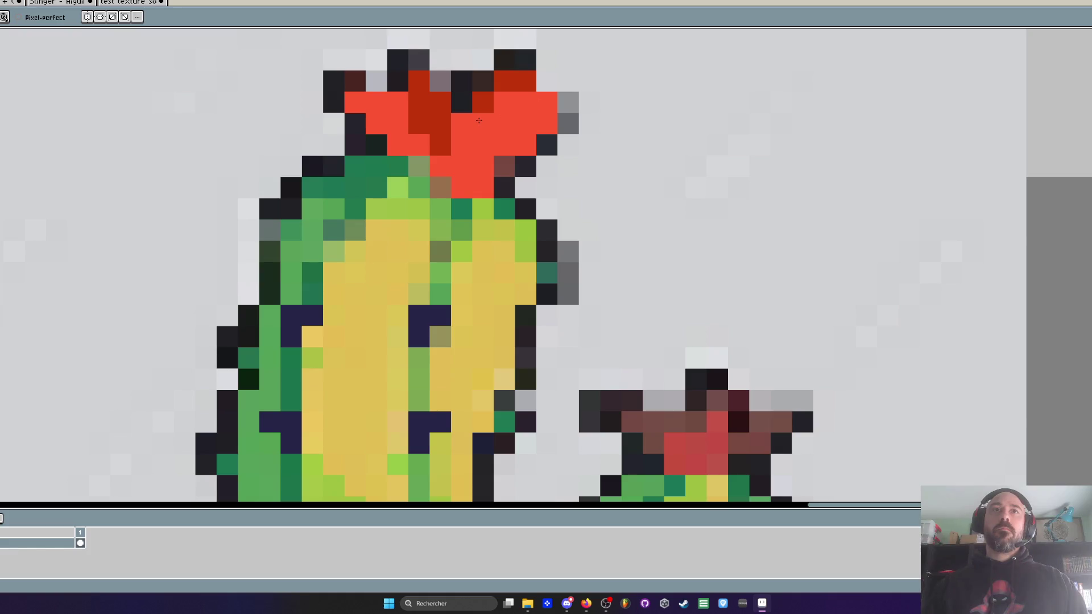
right_click(461, 123)
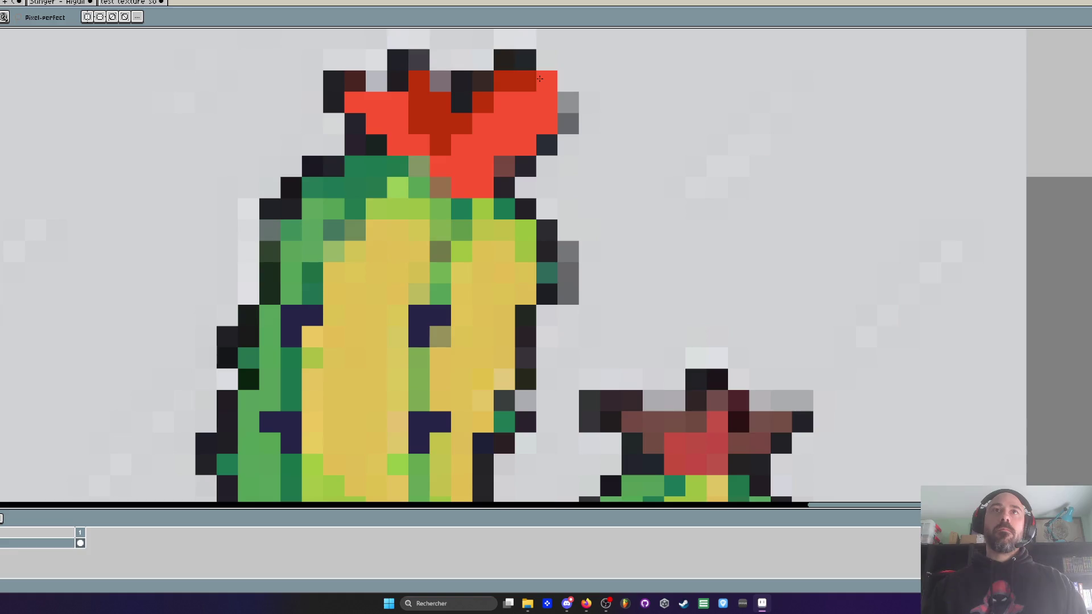
scroll(473, 143, "down", 3)
scroll(479, 128, "up", 2)
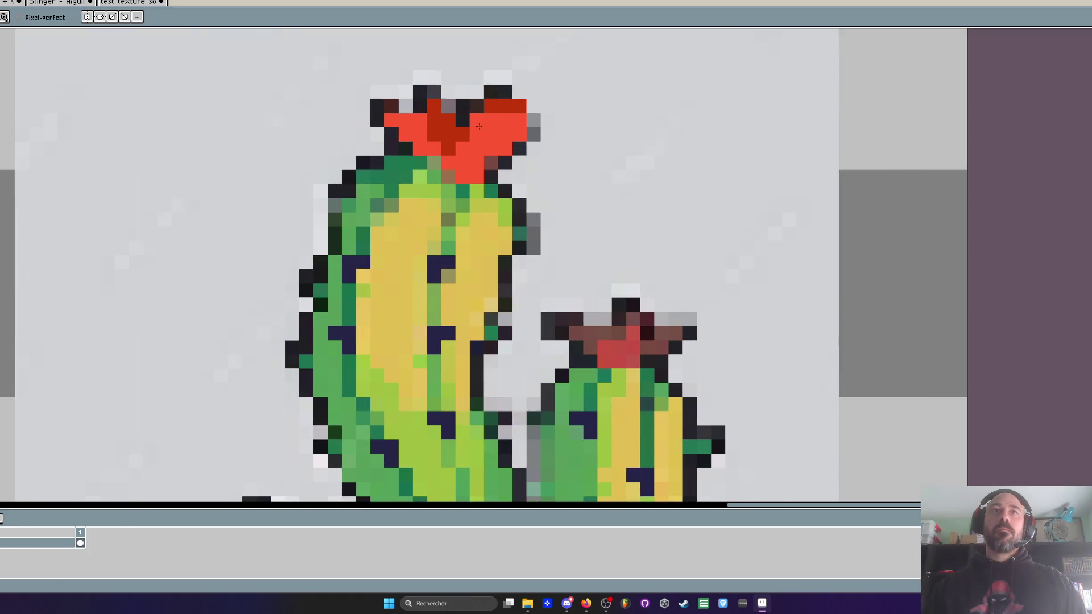
right_click(490, 92)
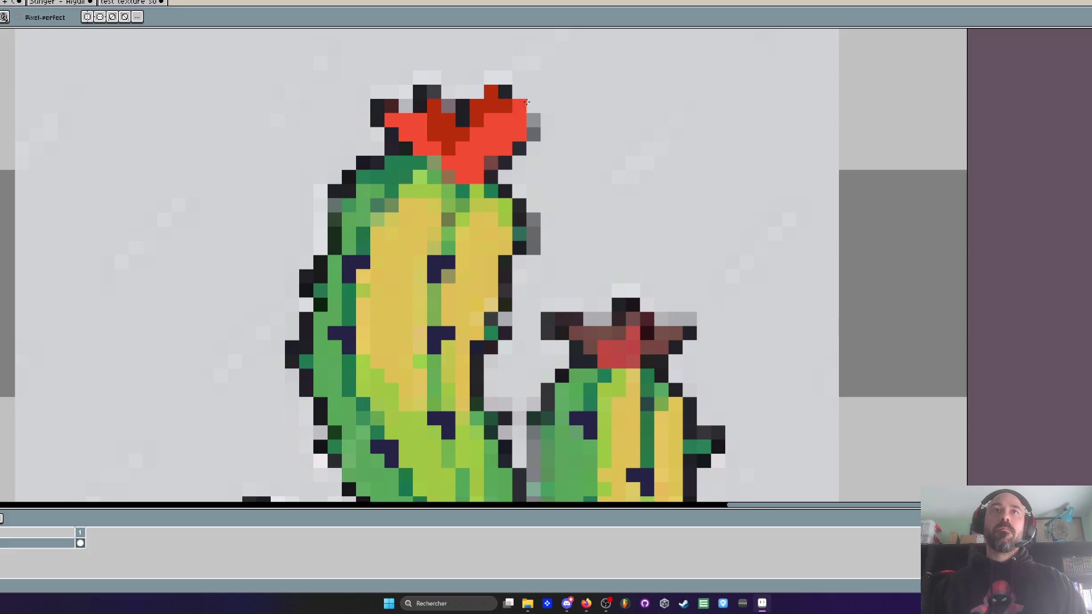
scroll(521, 101, "down", 3)
scroll(550, 115, "up", 2)
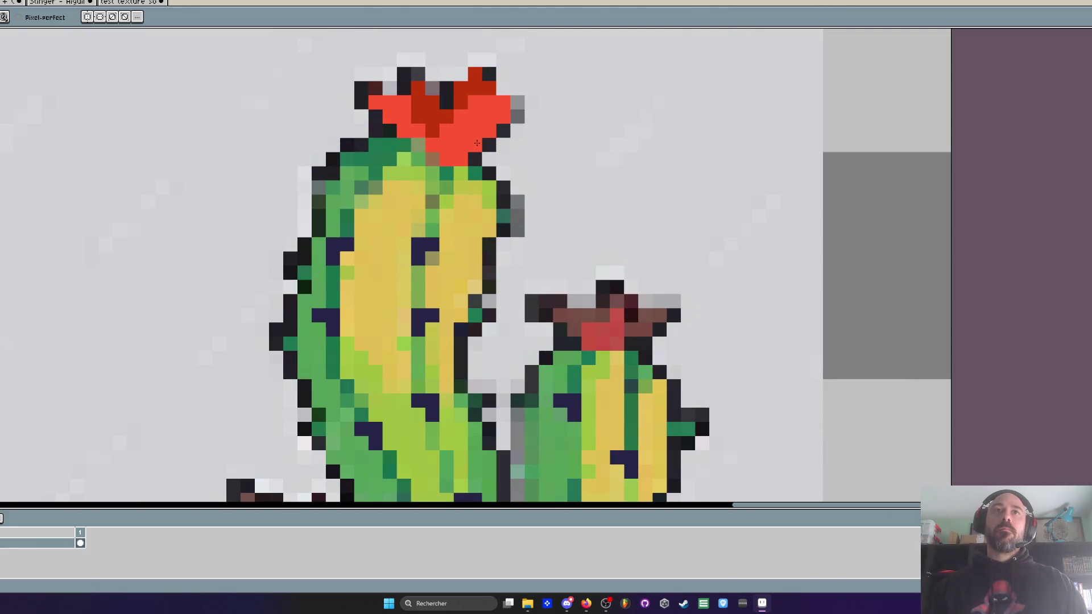
scroll(523, 188, "down", 3)
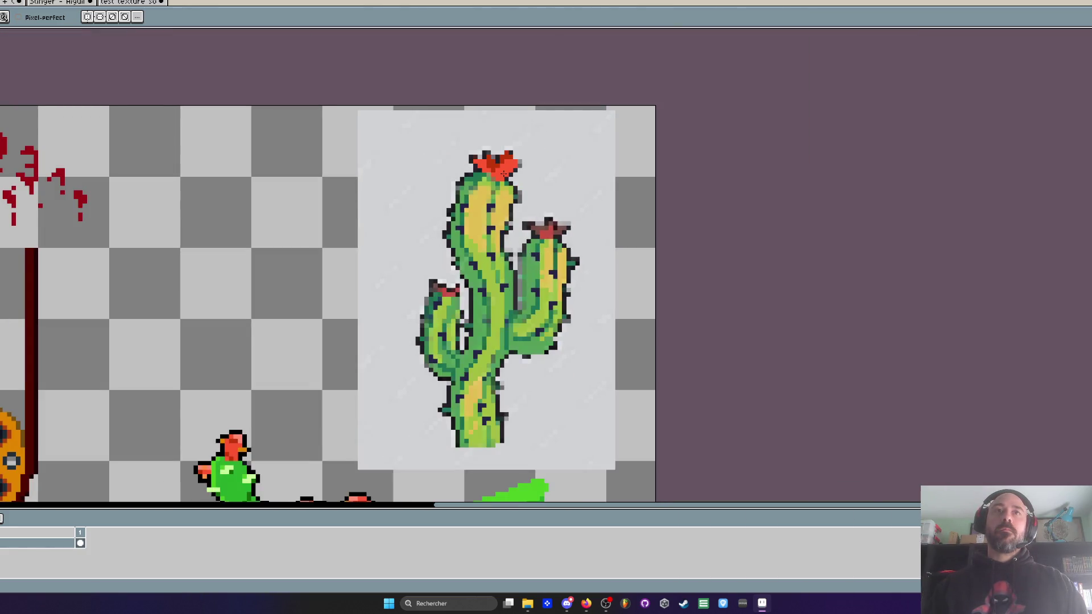
scroll(519, 186, "up", 2)
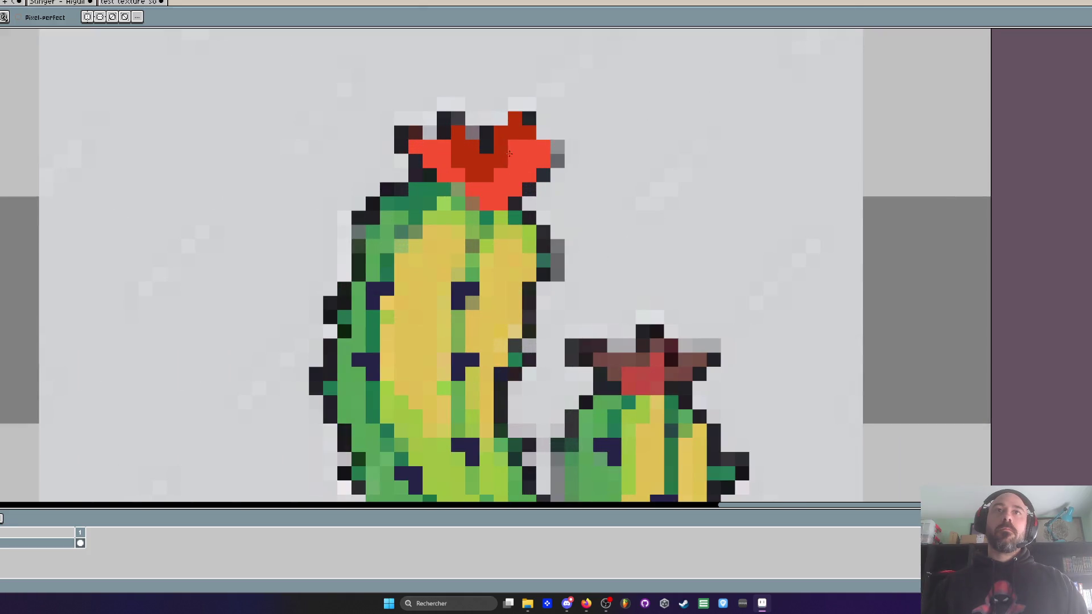
Step: Paint the grey pixel beside the flower red
key("v")
scroll(579, 161, "down", 3)
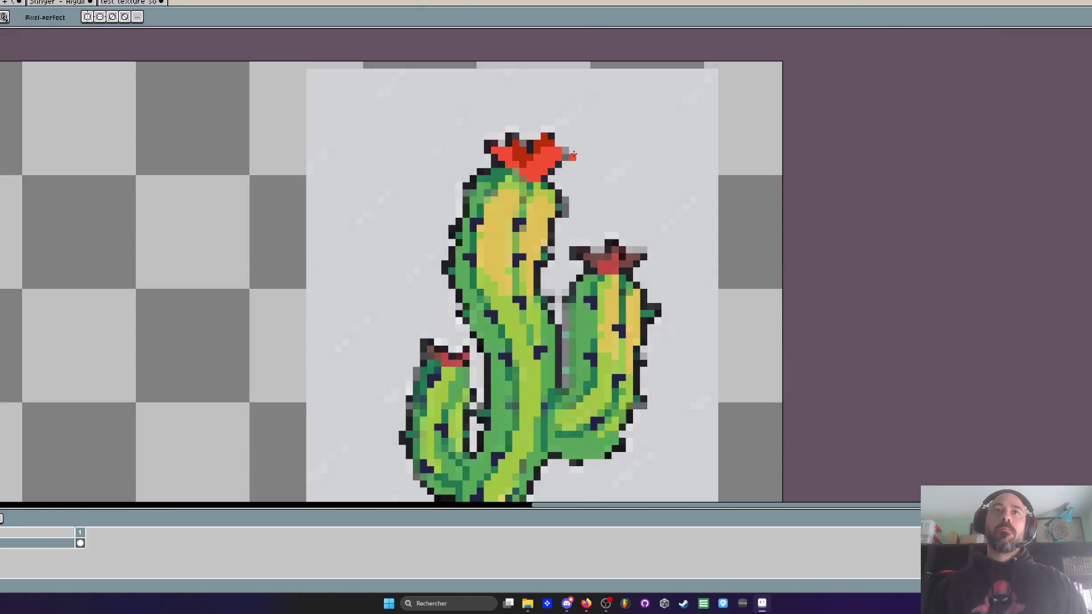
scroll(613, 222, "up", 3)
key("b")
scroll(613, 222, "down", 3)
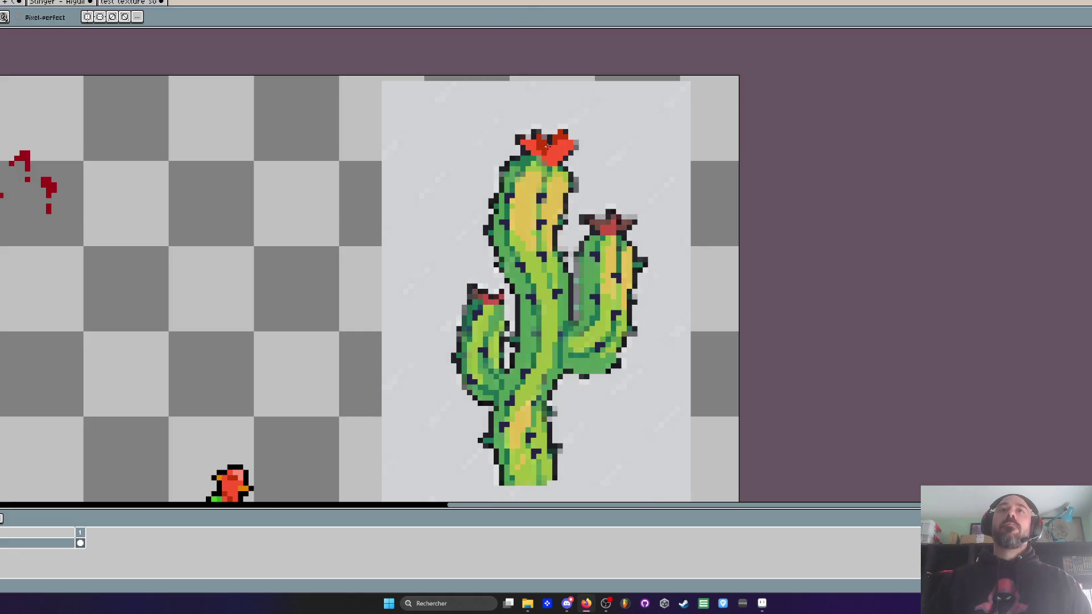
scroll(557, 162, "up", 3)
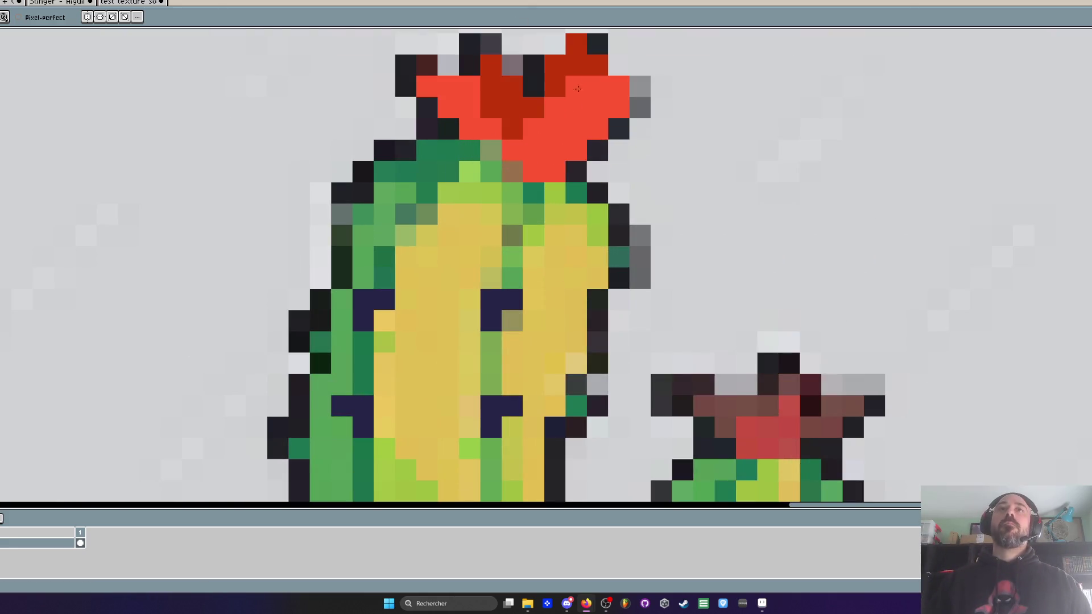
scroll(634, 134, "down", 3)
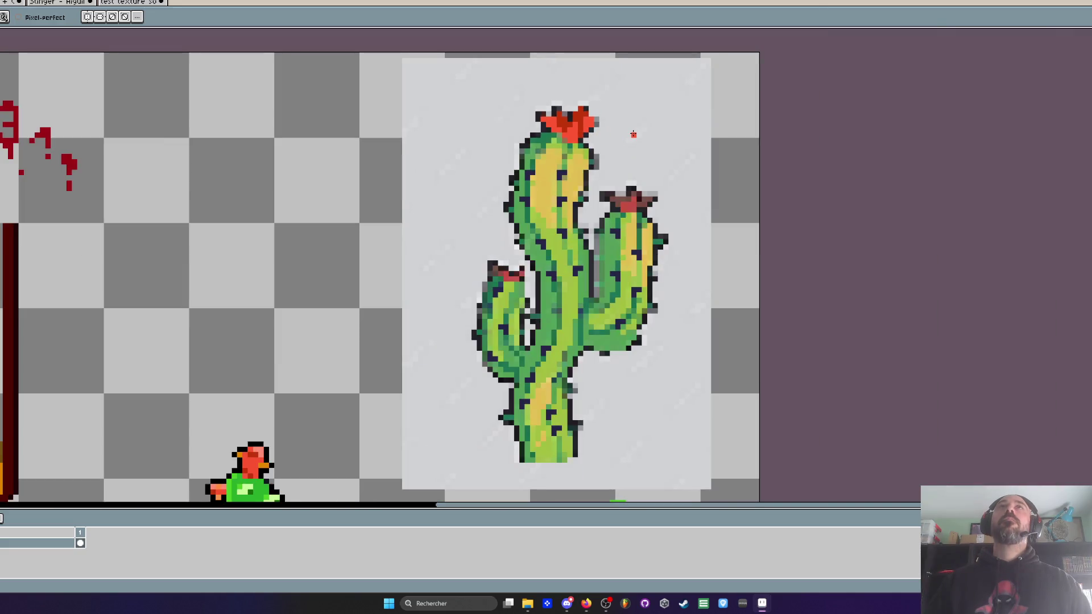
scroll(612, 131, "up", 2)
left_click(581, 105)
scroll(606, 130, "down", 3)
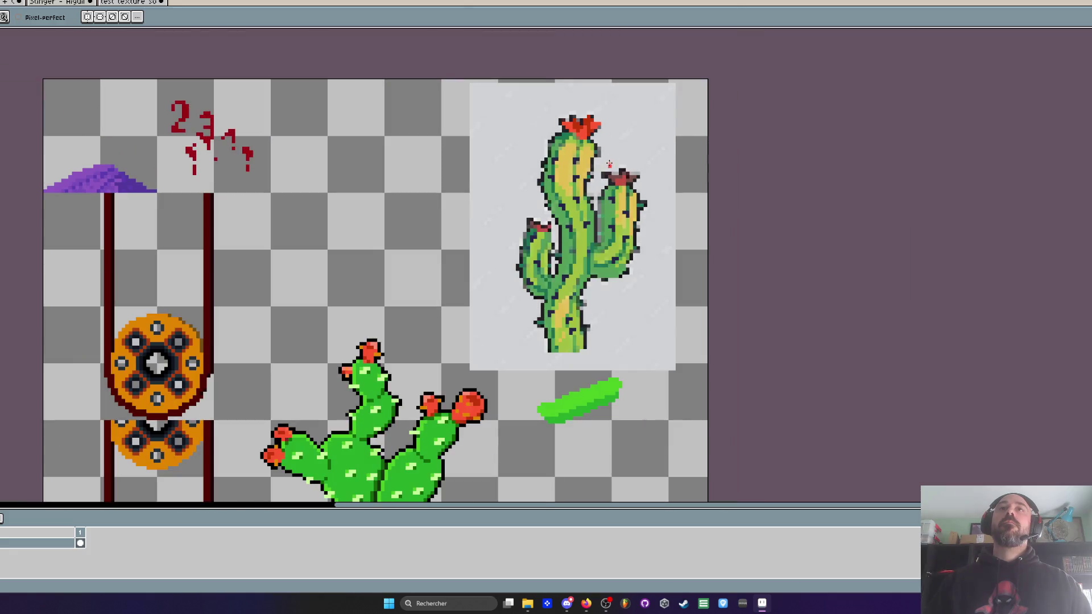
scroll(590, 110, "up", 3)
scroll(591, 110, "down", 2)
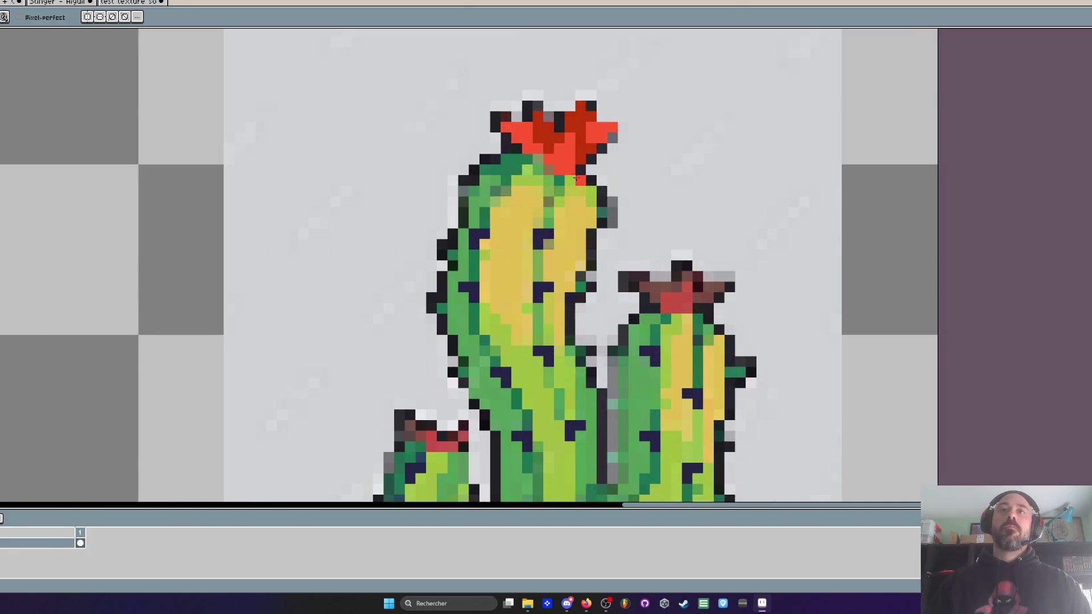
key("alt+Tab")
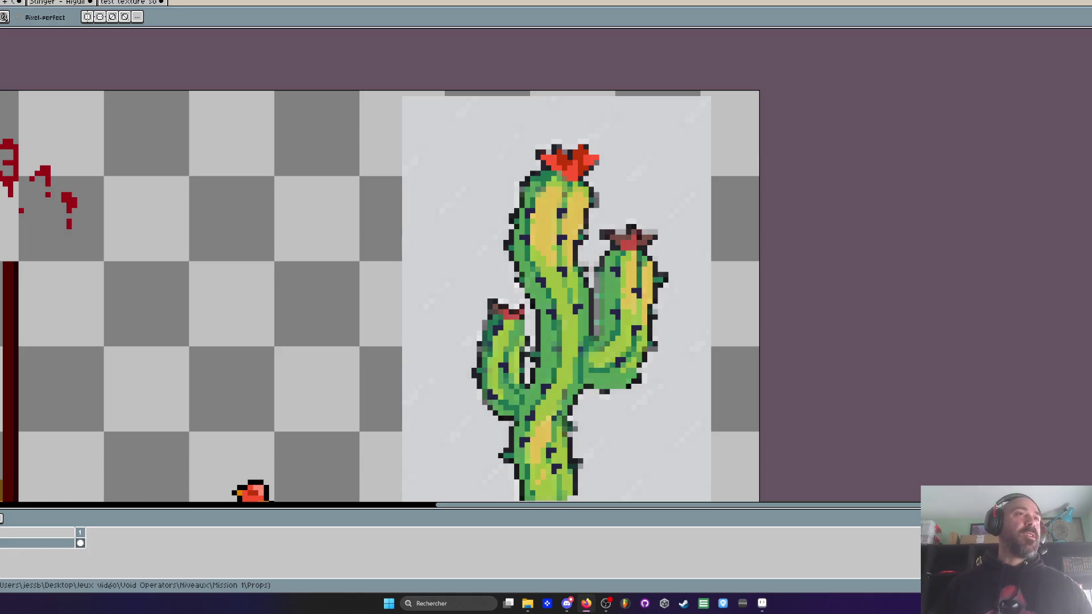
scroll(626, 100, "down", 1)
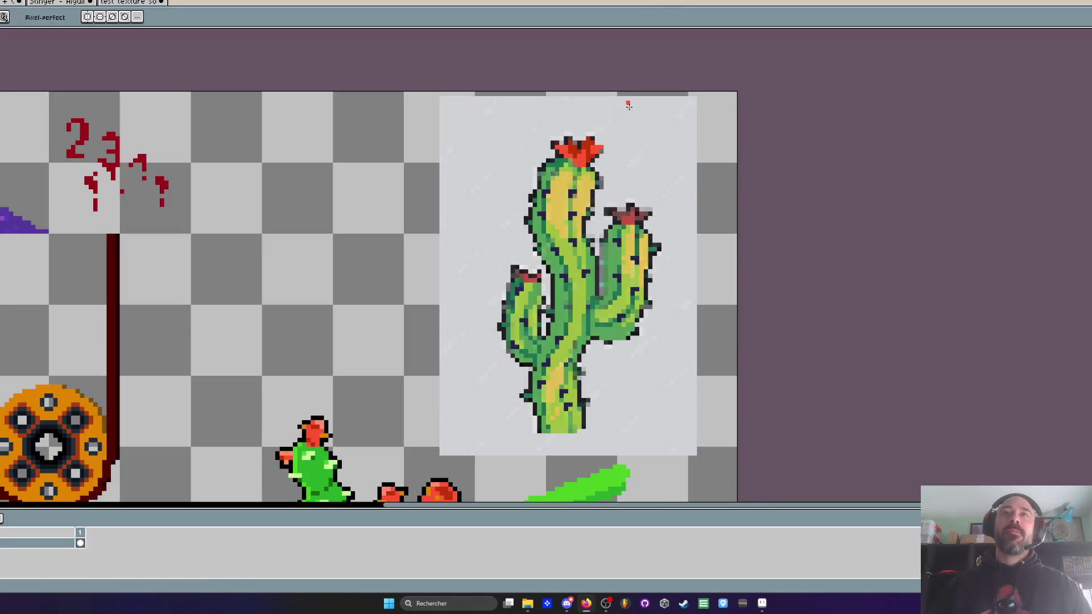
Step: Zoom onto the top flower and draw black outline pixels along its top
scroll(560, 179, "up", 2)
scroll(559, 180, "down", 3)
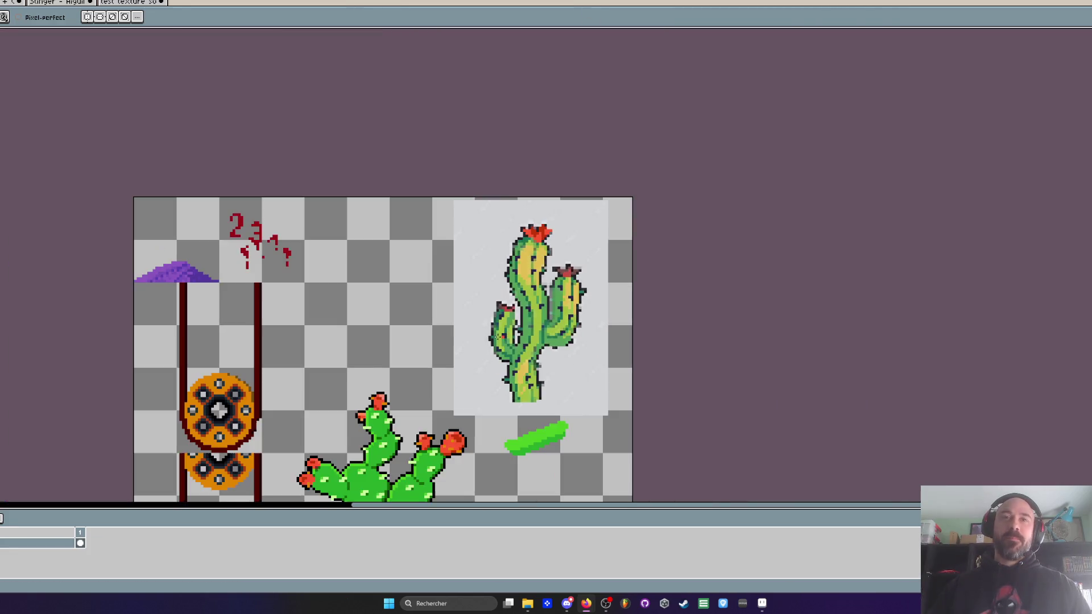
left_click_drag(419, 206, 427, 102)
scroll(419, 265, "up", 2)
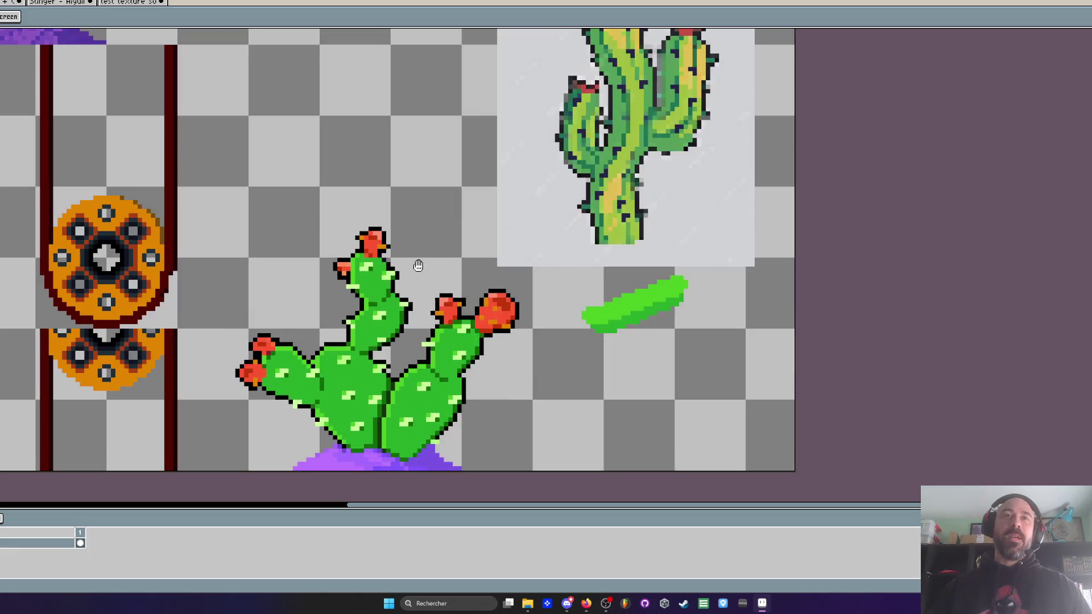
scroll(419, 265, "up", 1)
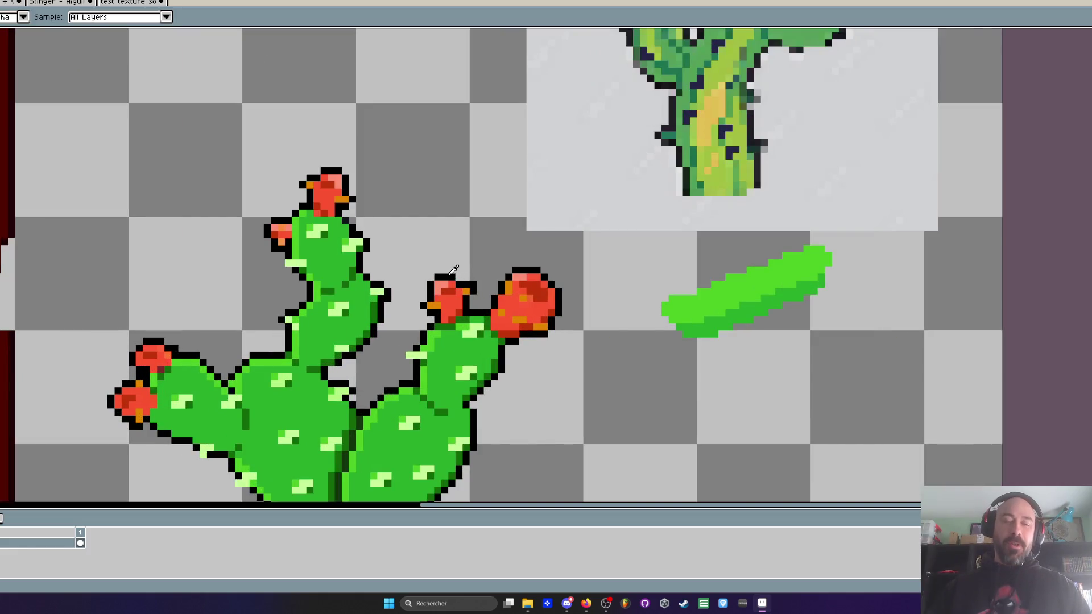
scroll(587, 93, "down", 1)
scroll(586, 93, "down", 2)
scroll(604, 211, "up", 5)
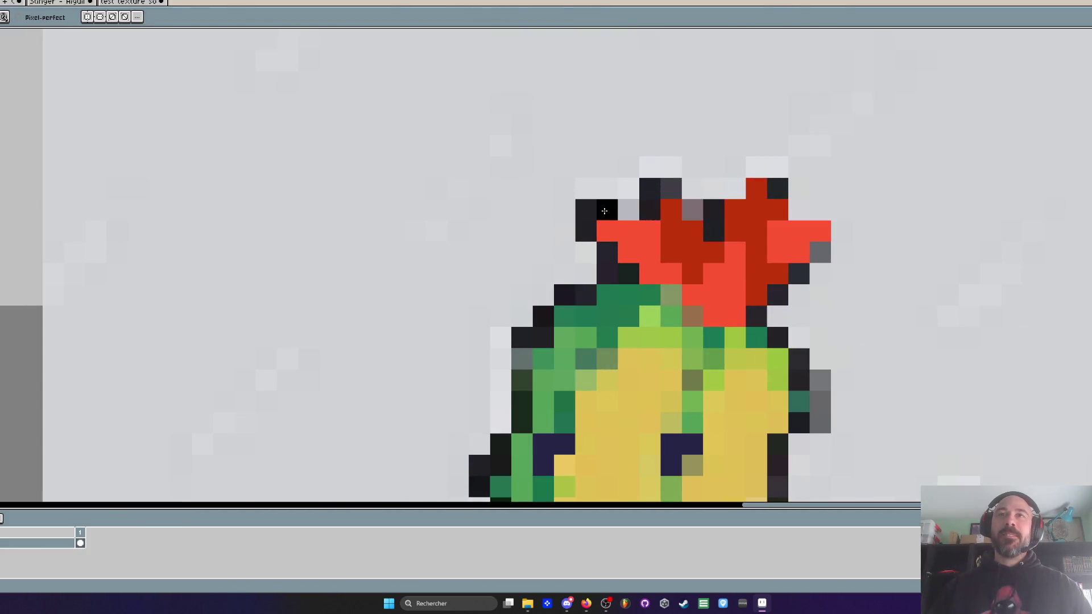
mouse_move(604, 211)
left_mouse_down()
mouse_move(589, 212)
mouse_move(604, 270)
mouse_move(621, 256)
left_mouse_up()
mouse_move(649, 187)
left_mouse_down()
mouse_move(628, 210)
mouse_move(673, 188)
mouse_move(712, 210)
mouse_move(714, 230)
left_mouse_up()
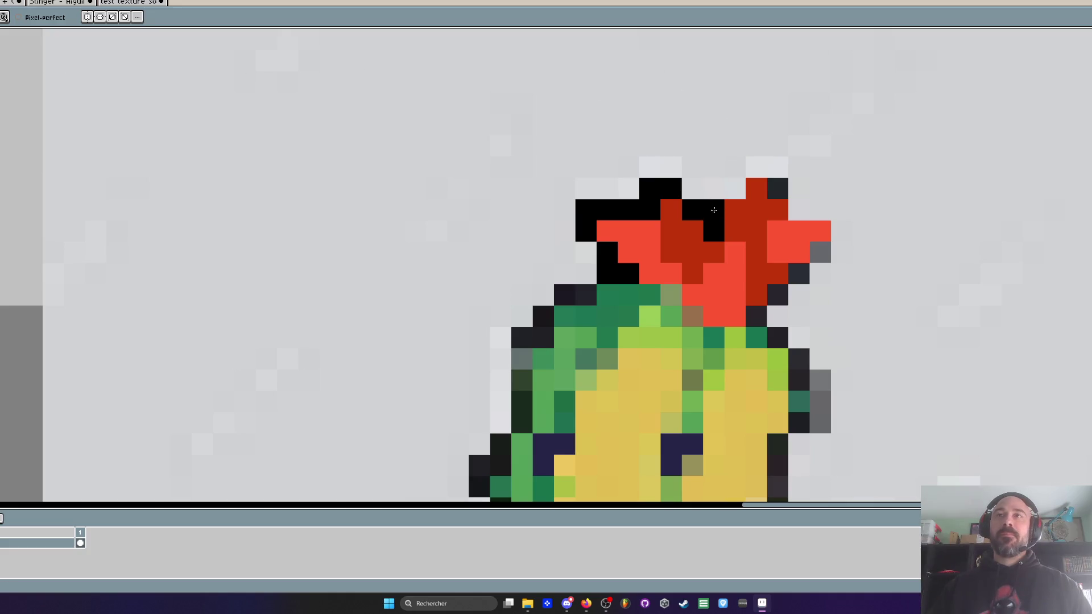
Step: Erase two stray pixels around the flower and redraw the outline and red at its edge
right_click(586, 209)
right_click(715, 208)
mouse_move(725, 202)
left_mouse_down()
mouse_move(776, 170)
mouse_move(761, 173)
mouse_move(791, 199)
mouse_move(830, 209)
mouse_move(842, 231)
mouse_move(820, 265)
mouse_move(757, 316)
left_mouse_up()
scroll(757, 316, "down", 4)
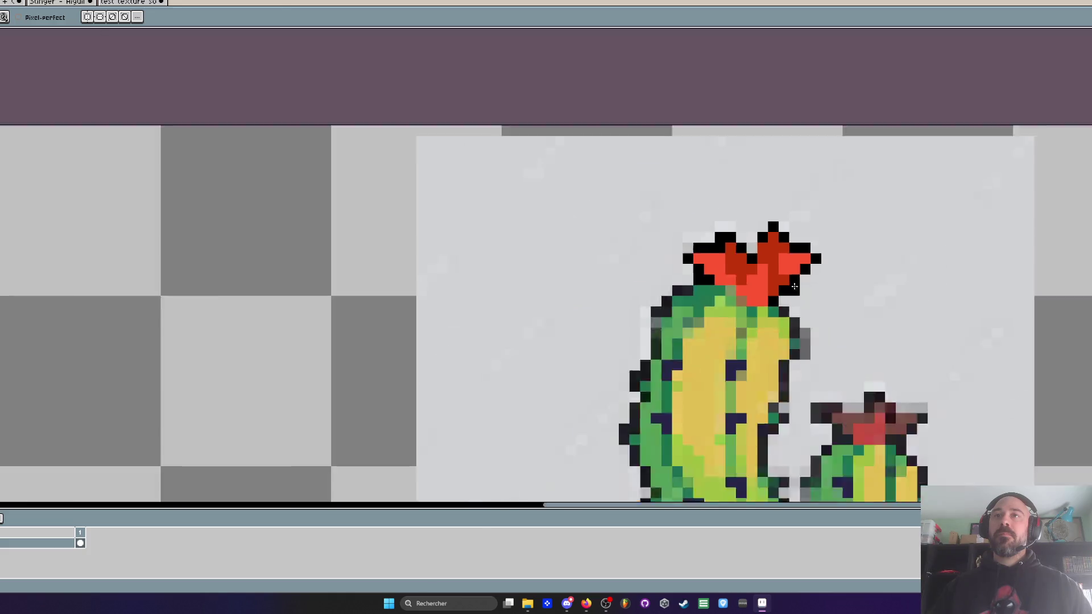
key("b")
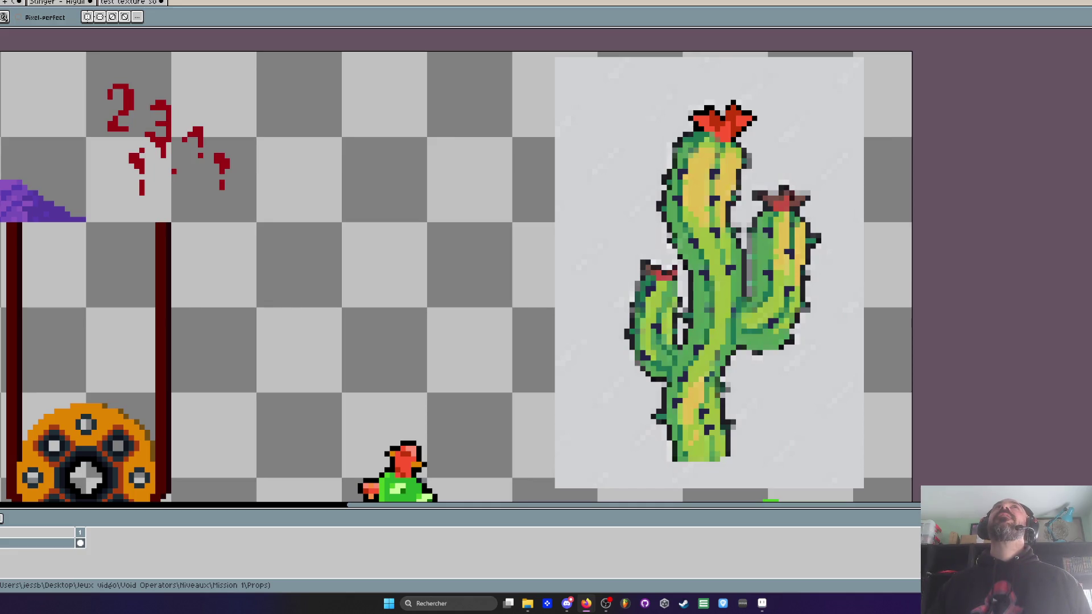
Step: Paint bright green highlight pixels on the cactus trunk
scroll(255, 226, "down", 1)
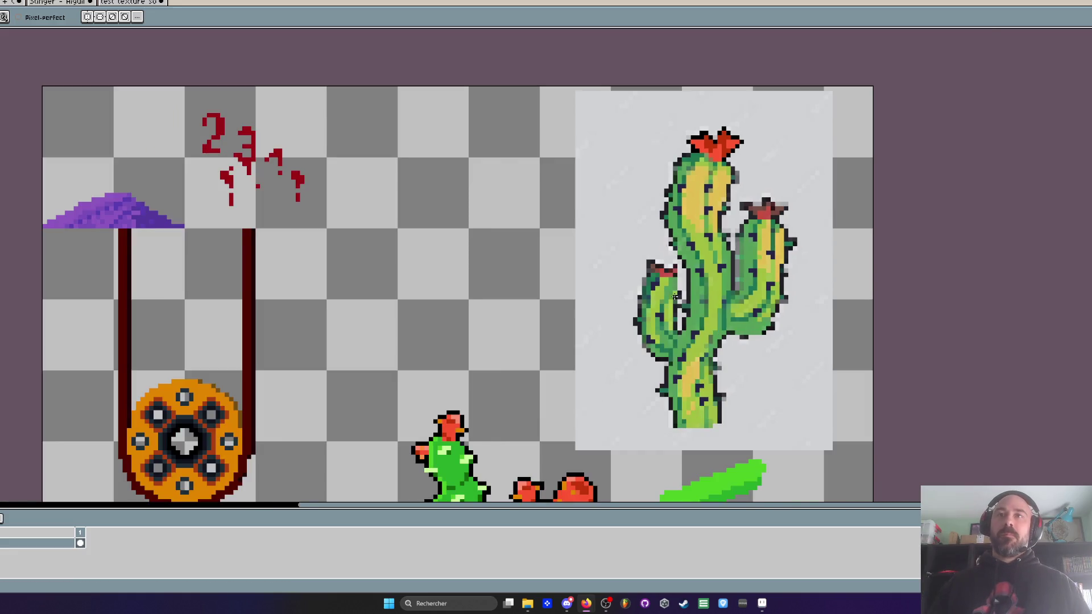
scroll(255, 226, "up", 2)
scroll(228, 286, "down", 2)
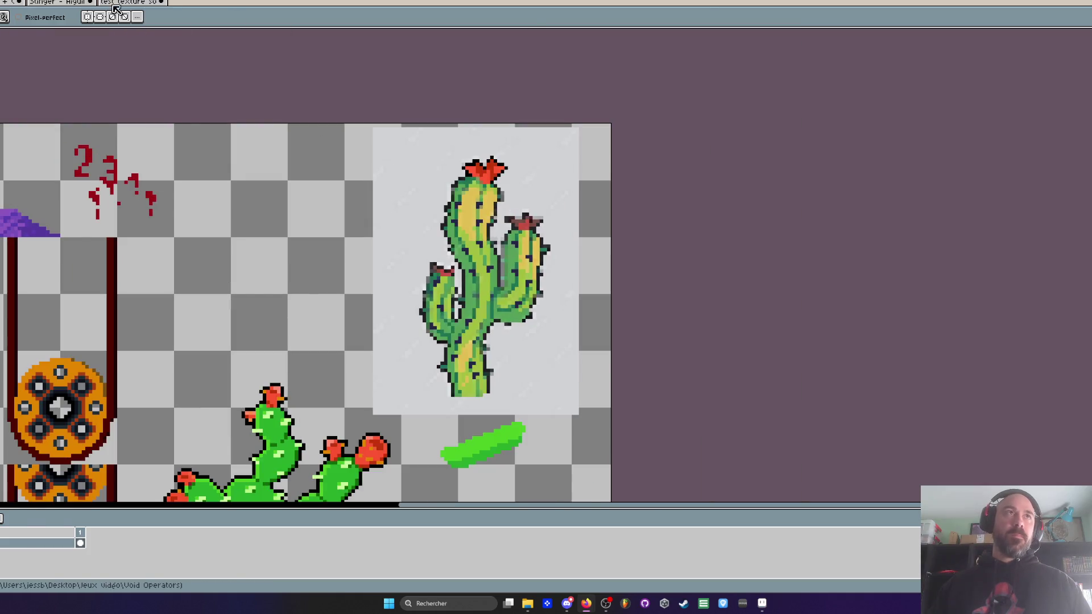
left_click_drag(516, 490, 553, 313)
scroll(553, 313, "up", 1)
key("i")
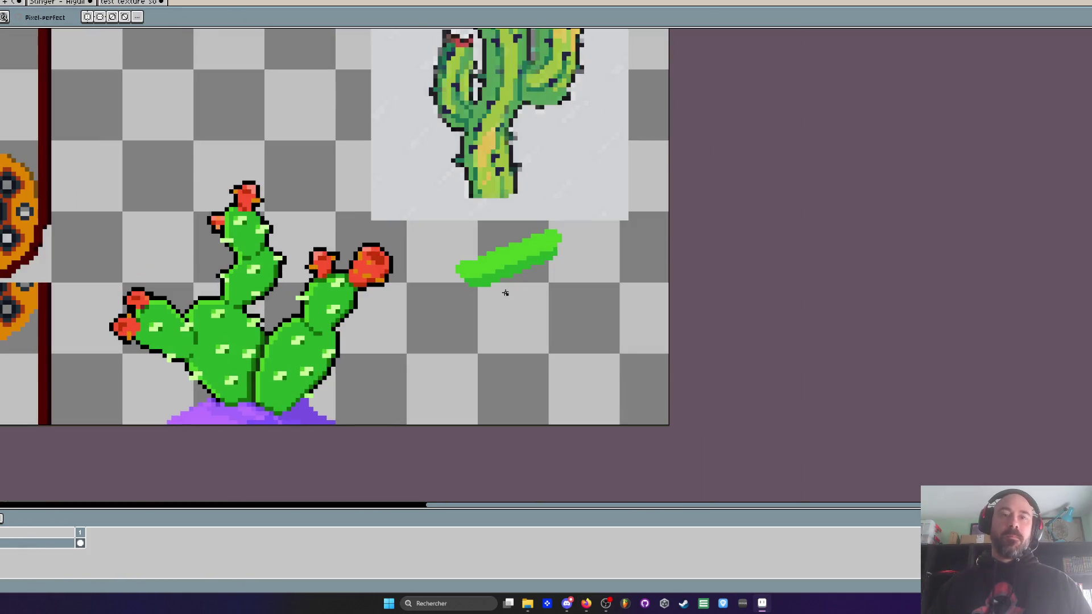
scroll(488, 200, "up", 4)
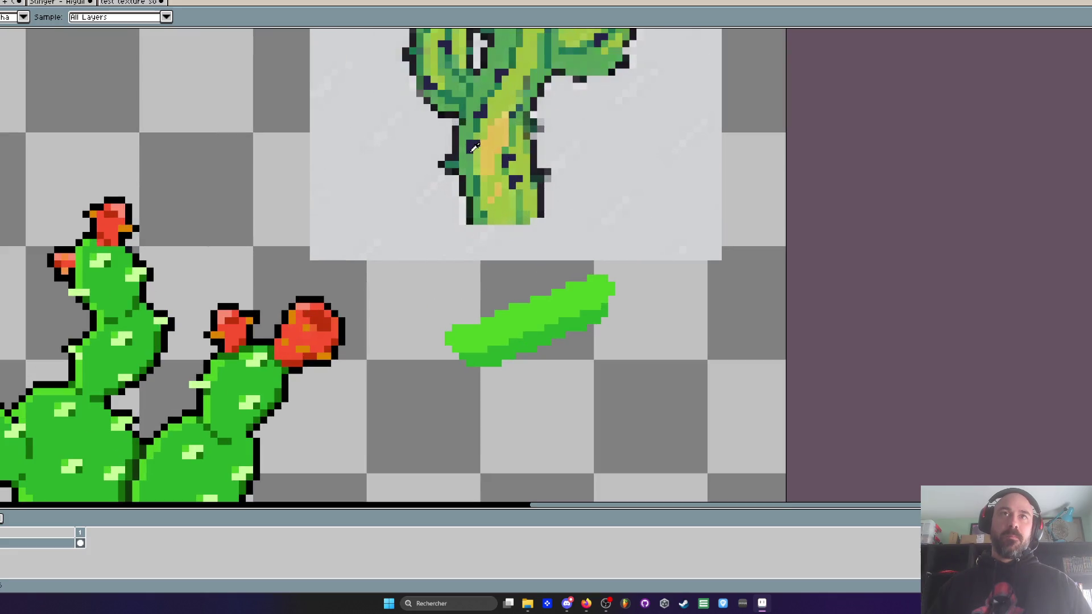
key("b")
left_click_drag(470, 157, 452, 169)
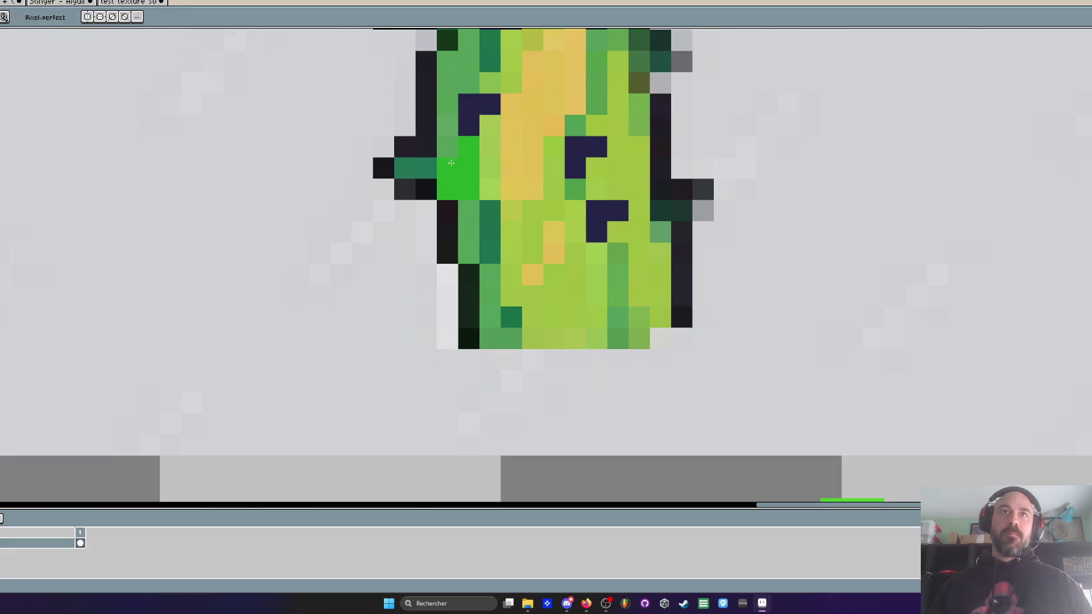
Step: Pick the trunk's dark green and paint a dark green diagonal down the trunk
scroll(469, 200, "down", 3)
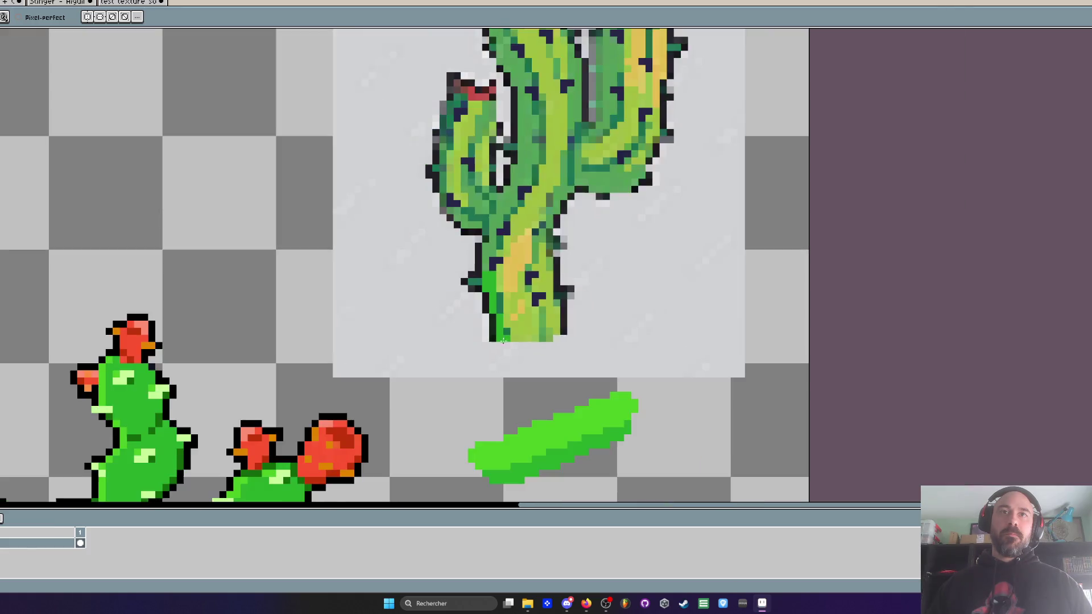
left_click_drag(356, 450, 356, 307)
key("i")
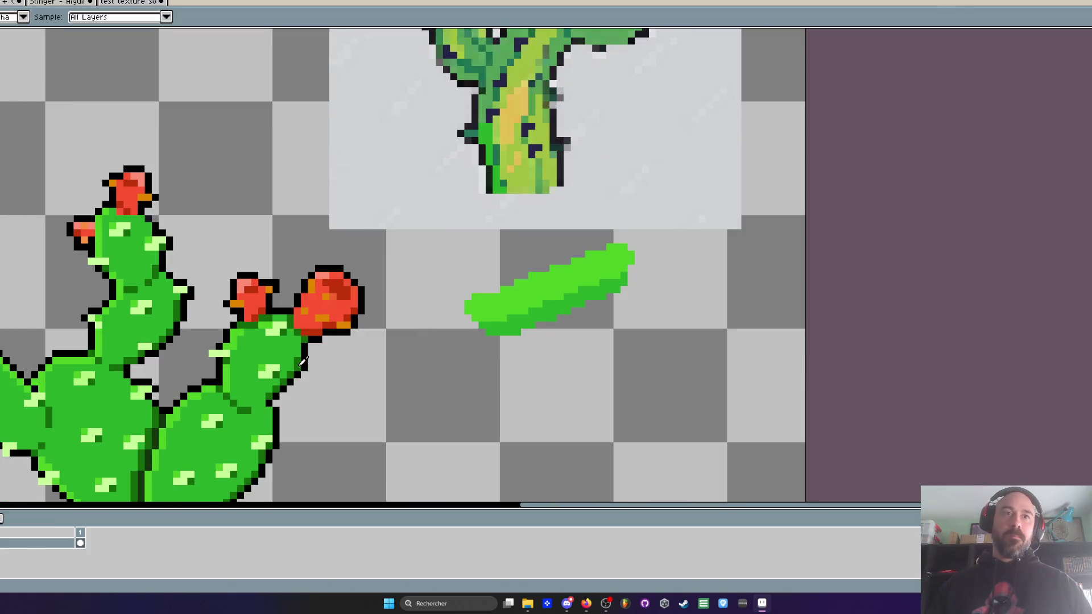
left_click(311, 360)
scroll(481, 185, "up", 2)
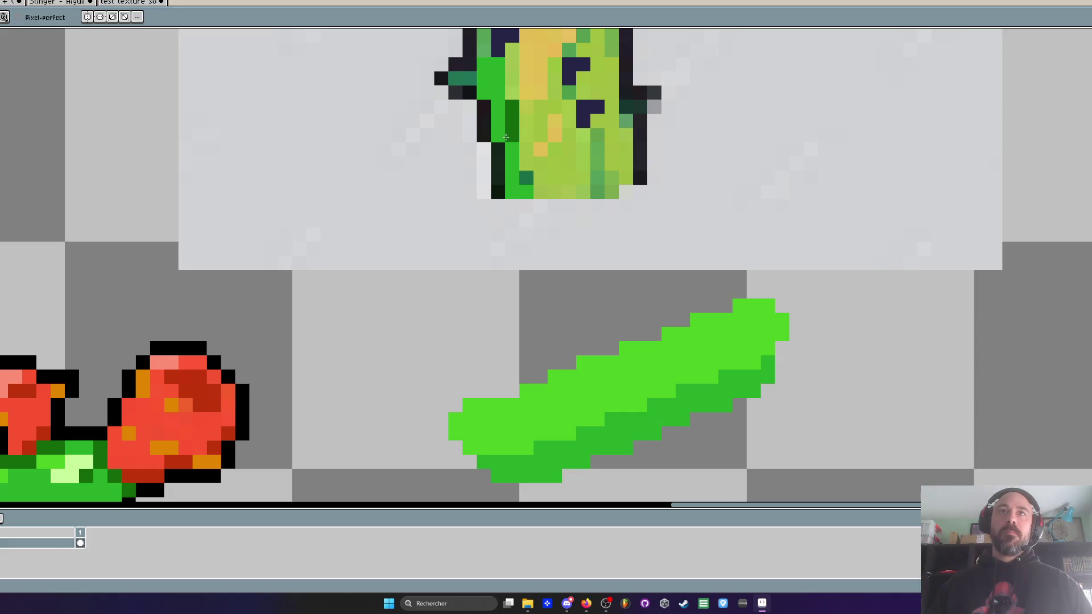
scroll(585, 205, "down", 2)
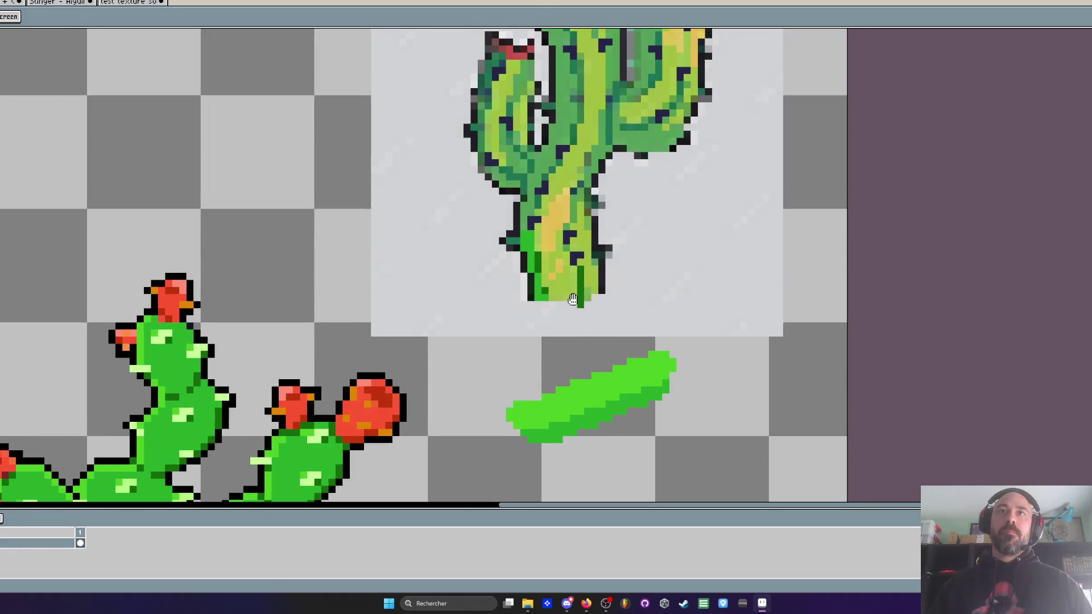
scroll(584, 282, "down", 2)
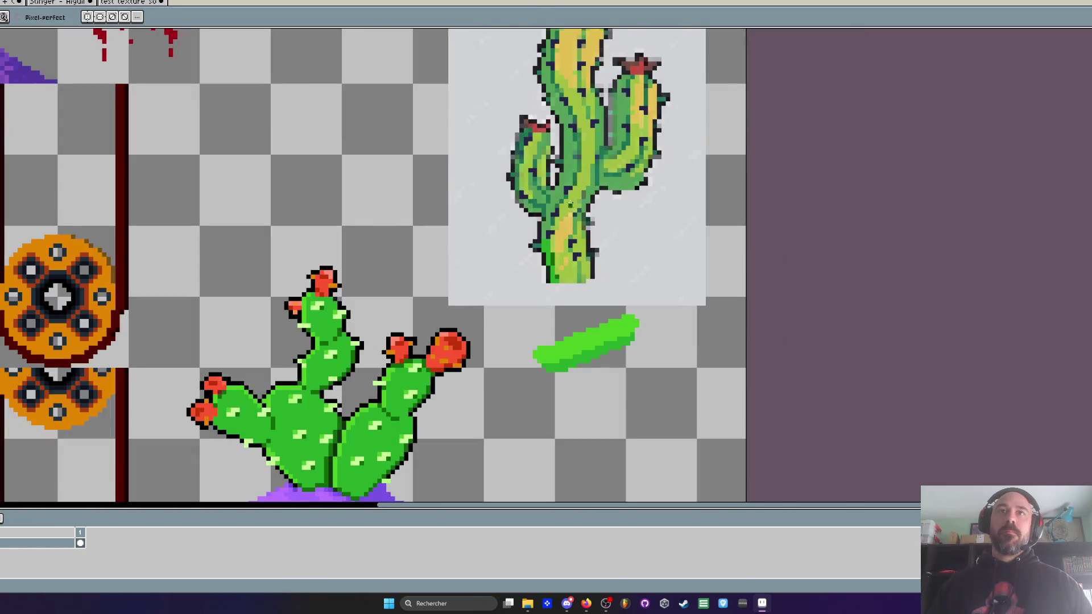
scroll(561, 180, "up", 3)
left_click(575, 232)
left_click(561, 246)
left_click(546, 261)
left_click(532, 304)
left_click(532, 317)
Step: Add dark green pixels left of the trunk and a stepped dark green line up the left arm
left_click(503, 261)
left_click(489, 261)
left_click(476, 247)
left_click(462, 248)
left_click(475, 261)
left_click(503, 283)
left_click(524, 237)
left_click(519, 248)
left_click(505, 219)
left_click(518, 205)
left_click(490, 205)
left_click(476, 191)
left_click(476, 176)
Step: Briefly check File Explorer, then switch to the purple test texture document
scroll(477, 184, "down", 5)
left_click(762, 604)
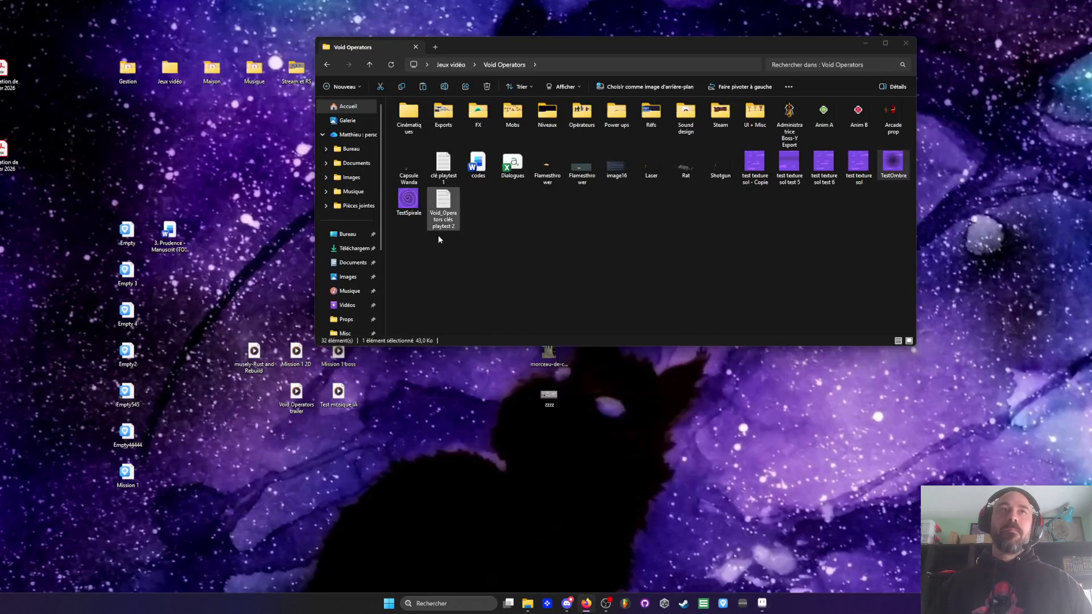
left_click(763, 604)
key("ctrl+Tab")
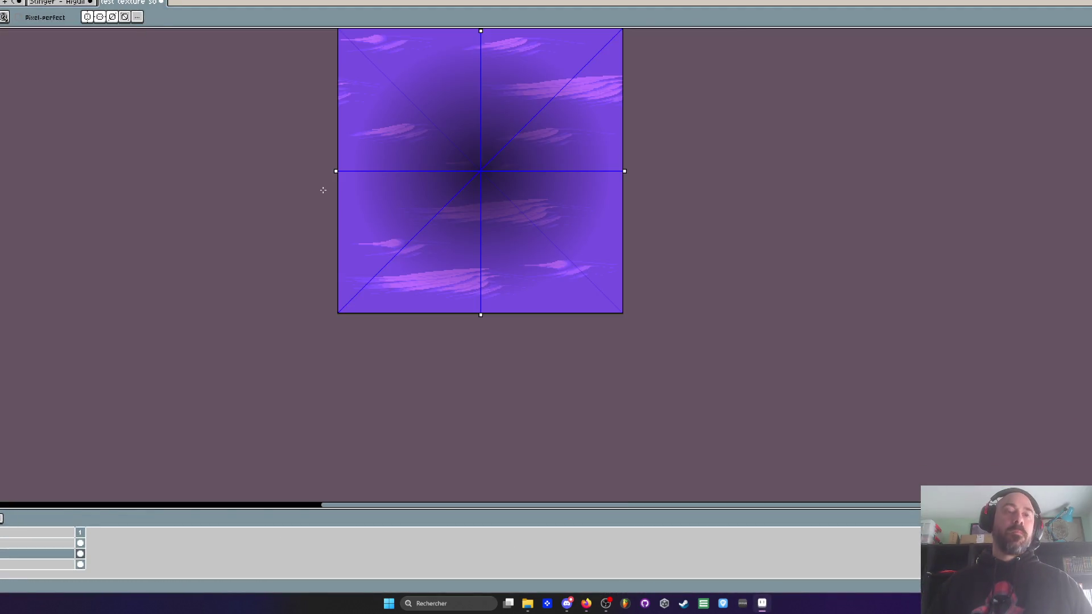
Step: Open the Canvas Size dialog and cancel it without changes
key("ctrl+alt+c")
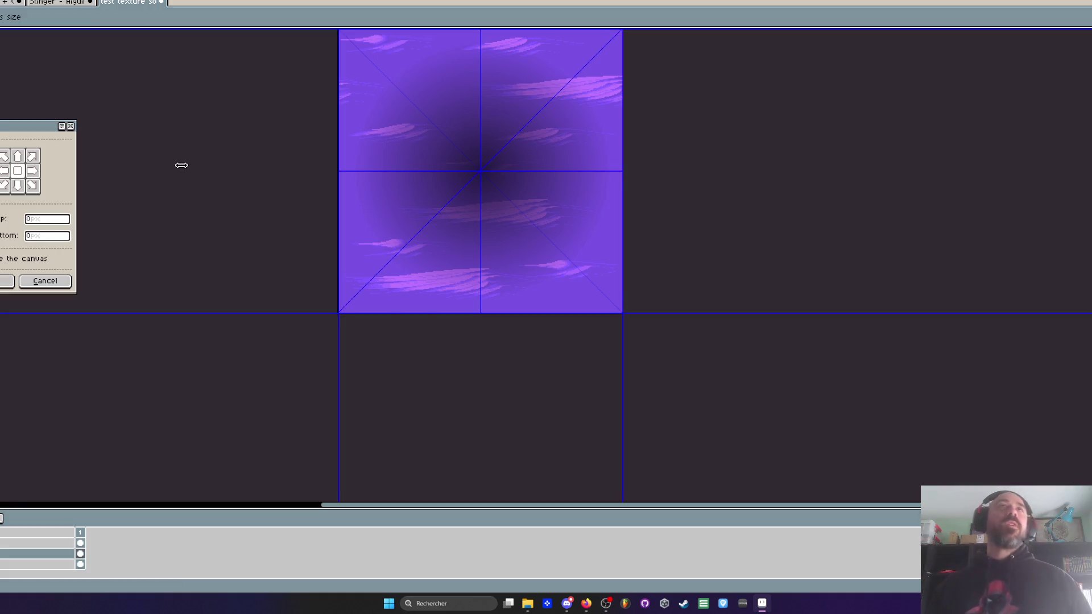
left_click(45, 281)
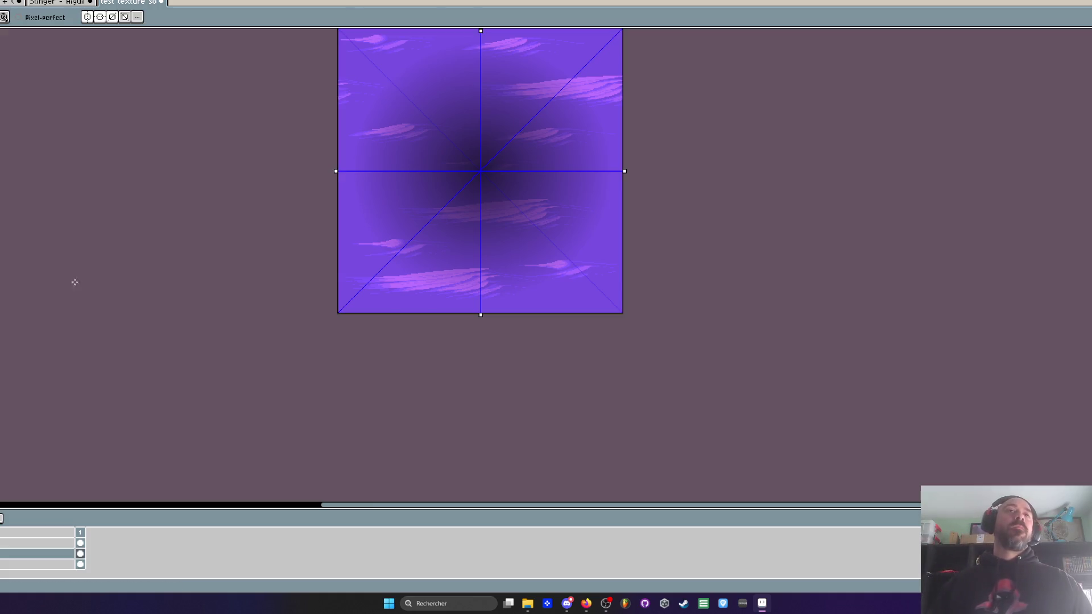
scroll(377, 130, "up", 3)
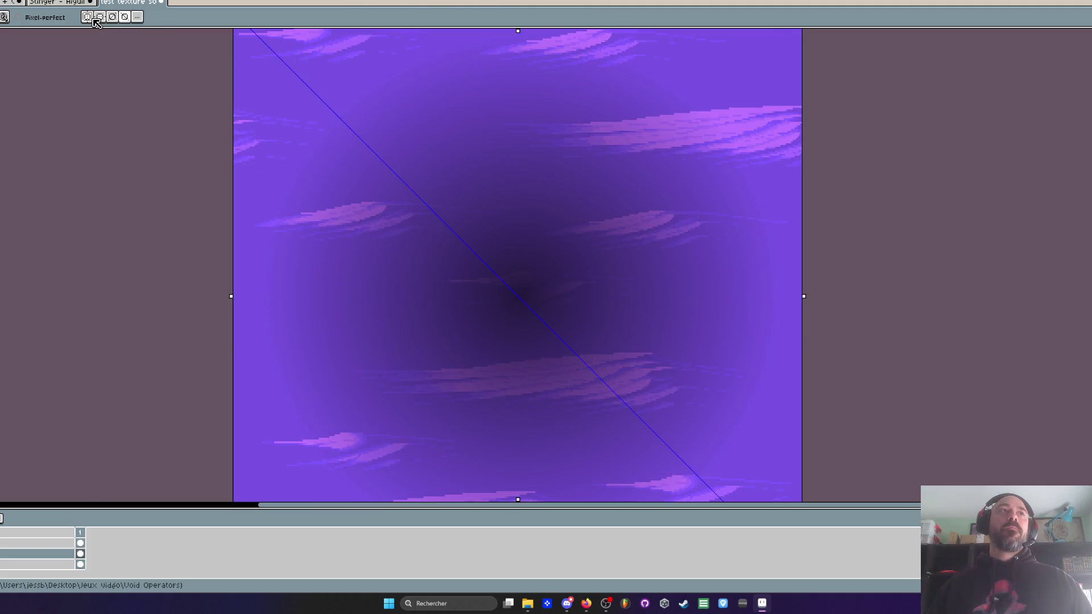
scroll(249, 120, "down", 3)
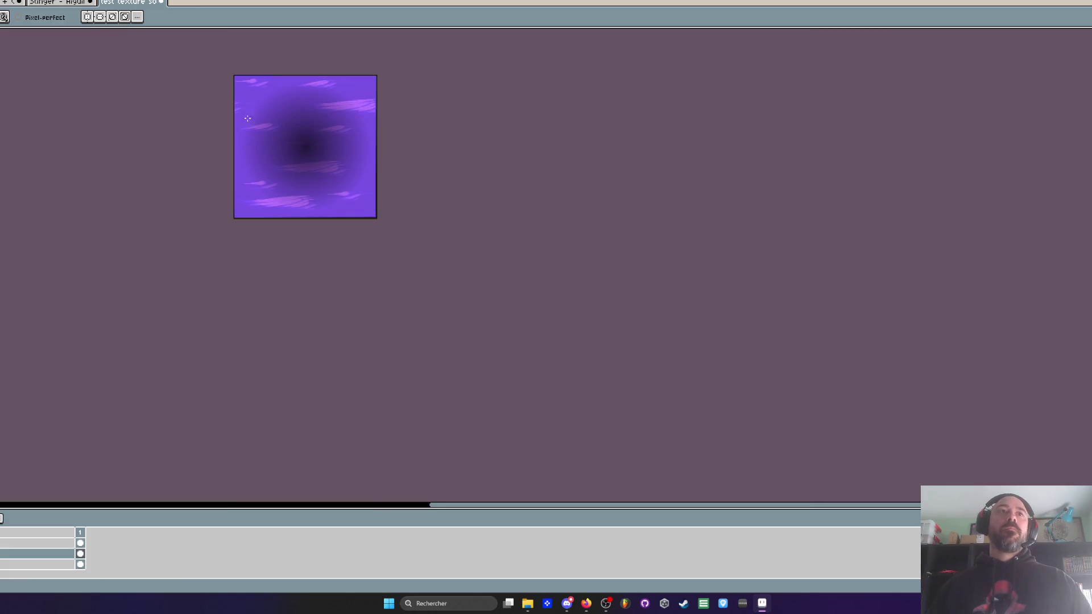
scroll(237, 85, "up", 2)
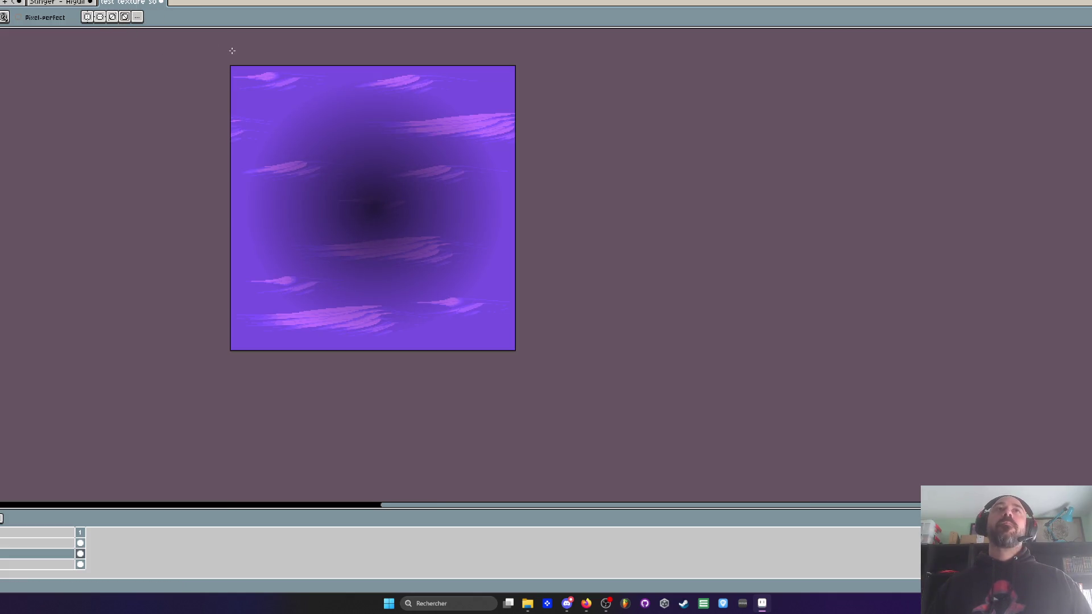
Step: Select the whole purple texture on the bottom layer with the rectangular marquee
left_click_drag(238, 75, 270, 118)
scroll(279, 303, "down", 1)
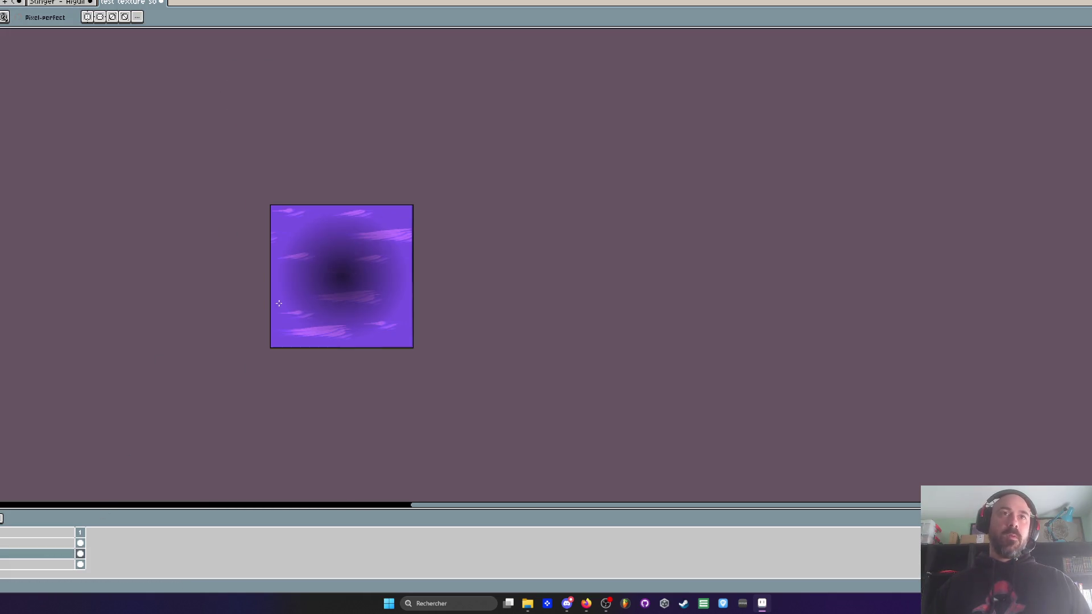
key("m")
left_click(27, 564)
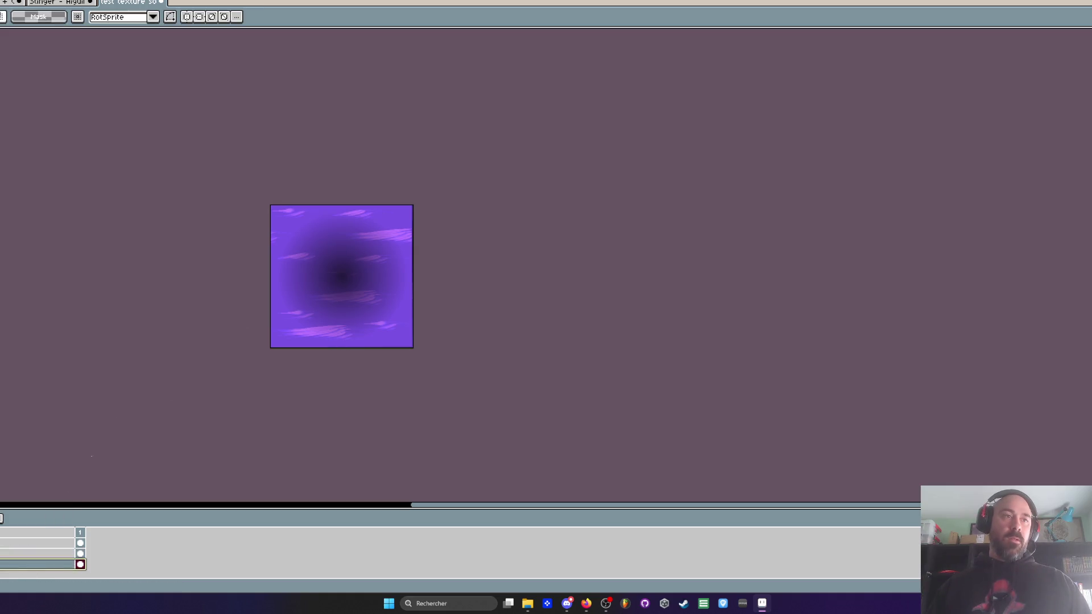
scroll(261, 296, "up", 1)
mouse_move(207, 64)
left_mouse_down()
mouse_move(519, 341)
mouse_move(551, 407)
mouse_move(324, 149)
mouse_move(259, 151)
mouse_move(223, 138)
mouse_move(251, 151)
mouse_move(248, 143)
left_mouse_up()
scroll(324, 148, "up", 2)
Step: Select all on the gradient layer and shrink the gradient into the top-left corner
scroll(248, 143, "down", 3)
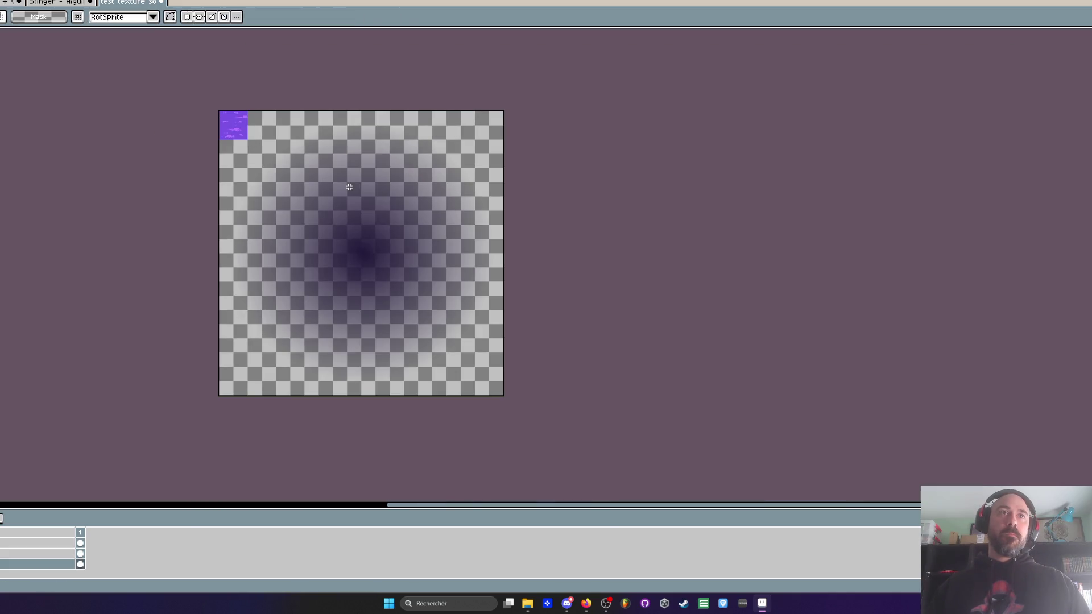
key("ctrl+a")
left_click(80, 554)
mouse_move(312, 295)
left_mouse_down()
mouse_move(214, 182)
mouse_move(214, 155)
left_mouse_up()
mouse_move(281, 199)
left_mouse_down()
mouse_move(439, 329)
mouse_move(424, 350)
left_mouse_up()
mouse_move(512, 415)
left_mouse_down()
mouse_move(259, 188)
mouse_move(268, 121)
mouse_move(257, 98)
left_mouse_up()
Step: Resize the gradient to 32 by 31, align it to the top edge, and commit
scroll(262, 155, "up", 3)
mouse_move(304, 146)
left_mouse_down()
mouse_move(308, 163)
mouse_move(261, 139)
left_mouse_up()
scroll(253, 112, "up", 1)
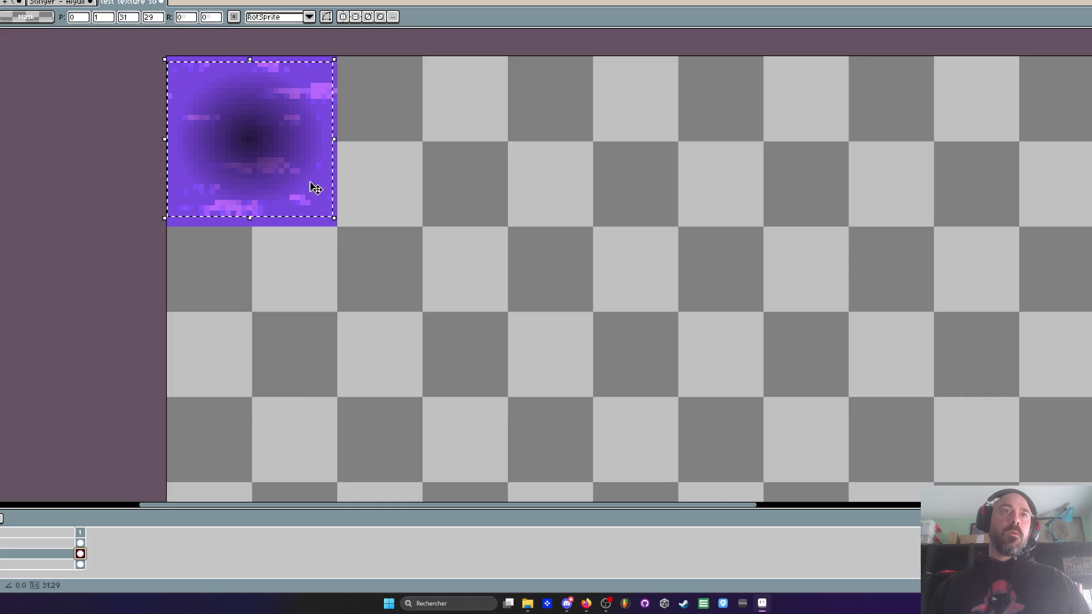
left_click_drag(335, 219, 340, 229)
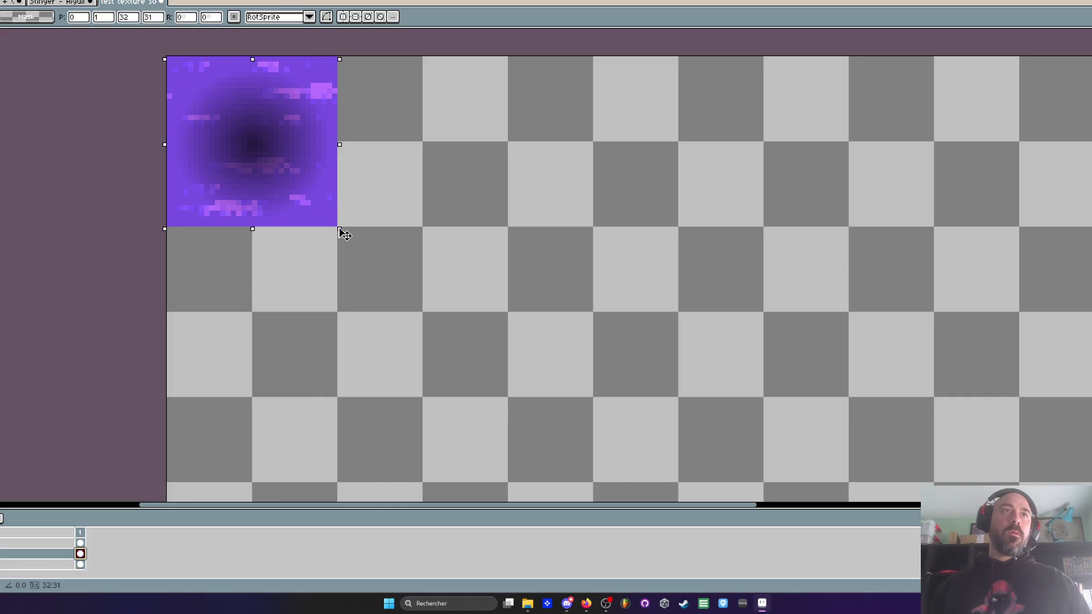
left_click_drag(263, 131, 265, 127)
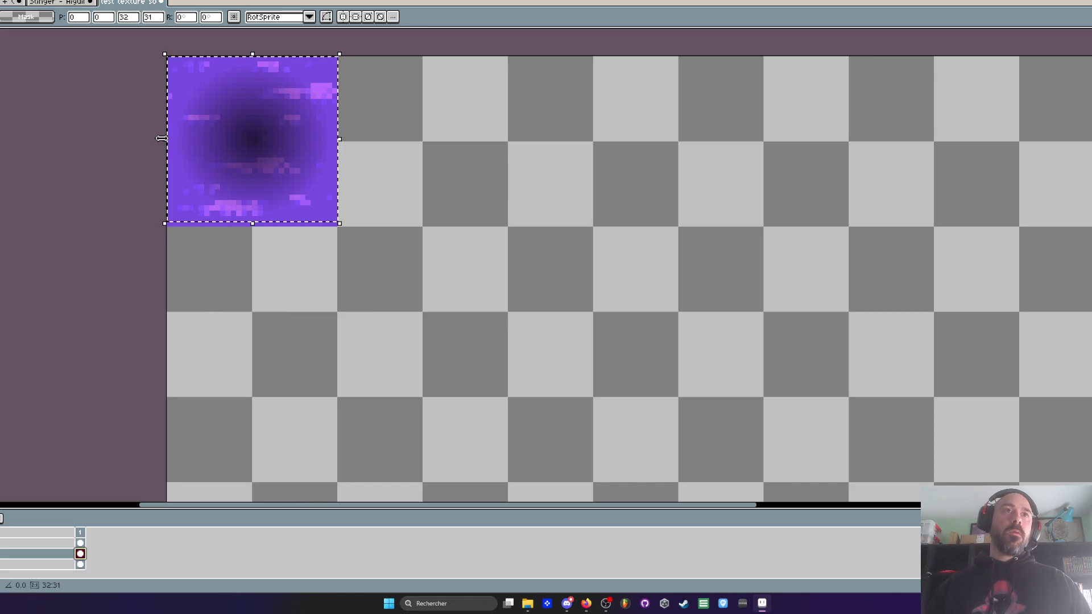
left_click(447, 163)
scroll(447, 165, "down", 6)
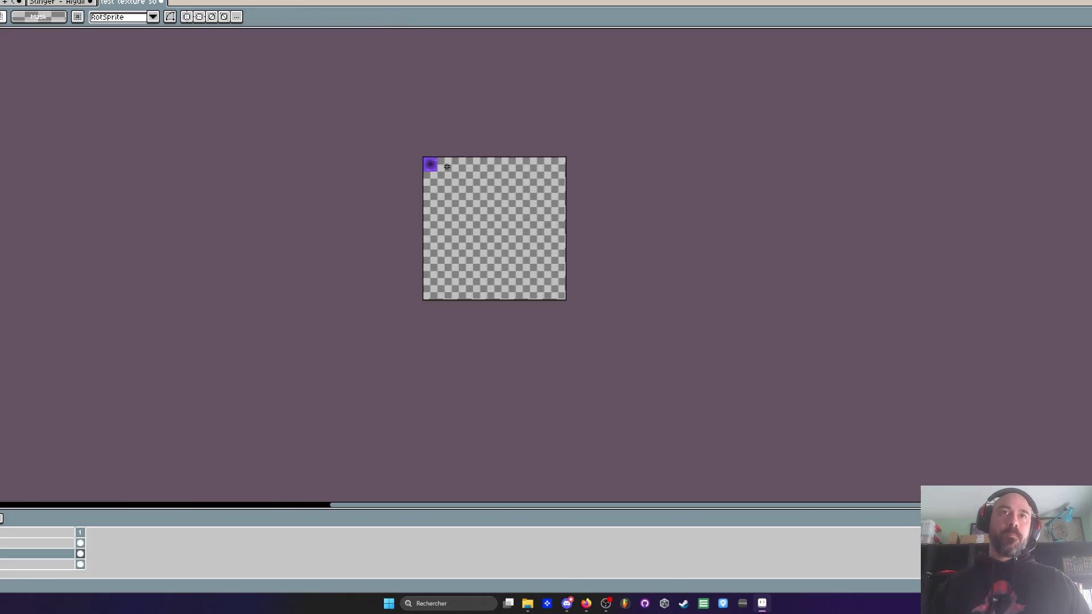
key("ctrl+alt+c")
Step: Shrink the canvas so it fits exactly around the single purple tile
left_click_drag(566, 300, 430, 188)
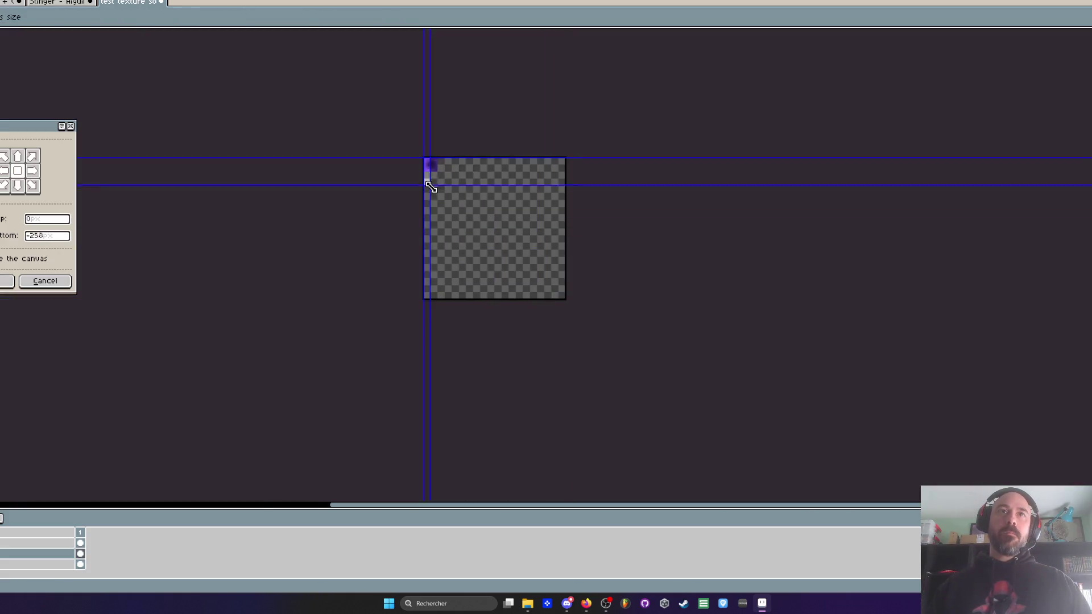
scroll(430, 187, "up", 5)
left_click_drag(447, 151, 495, 110)
left_click(7, 281)
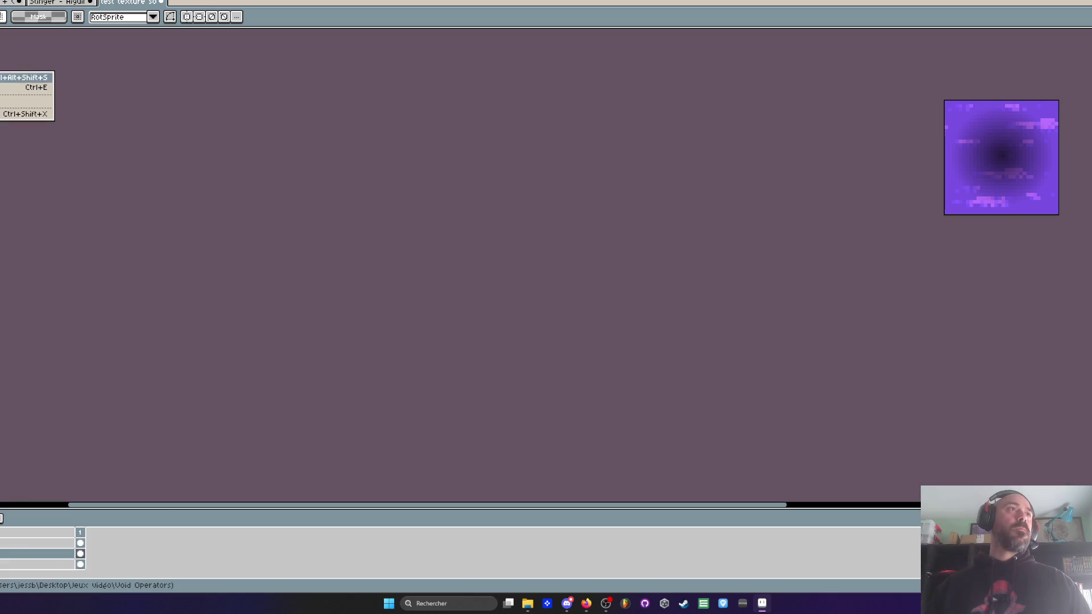
Step: Export the cropped tile over TestOmbre.png and minimize Aseprite to reveal the Void Operators folder
key("ctrl+alt+shift+s")
left_click(3, 132)
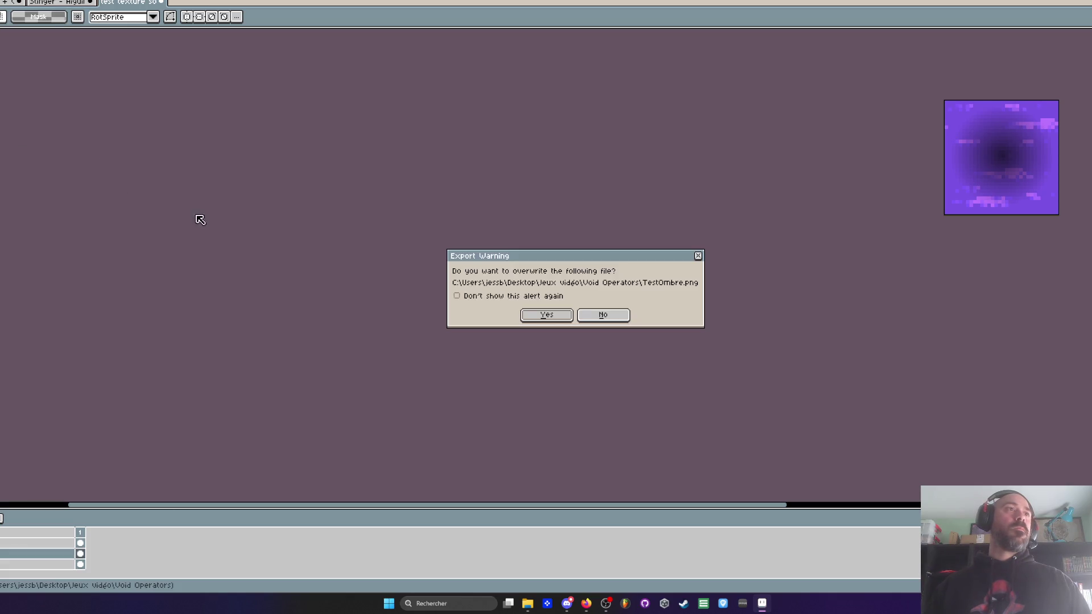
left_click(521, 311)
key("super+Down")
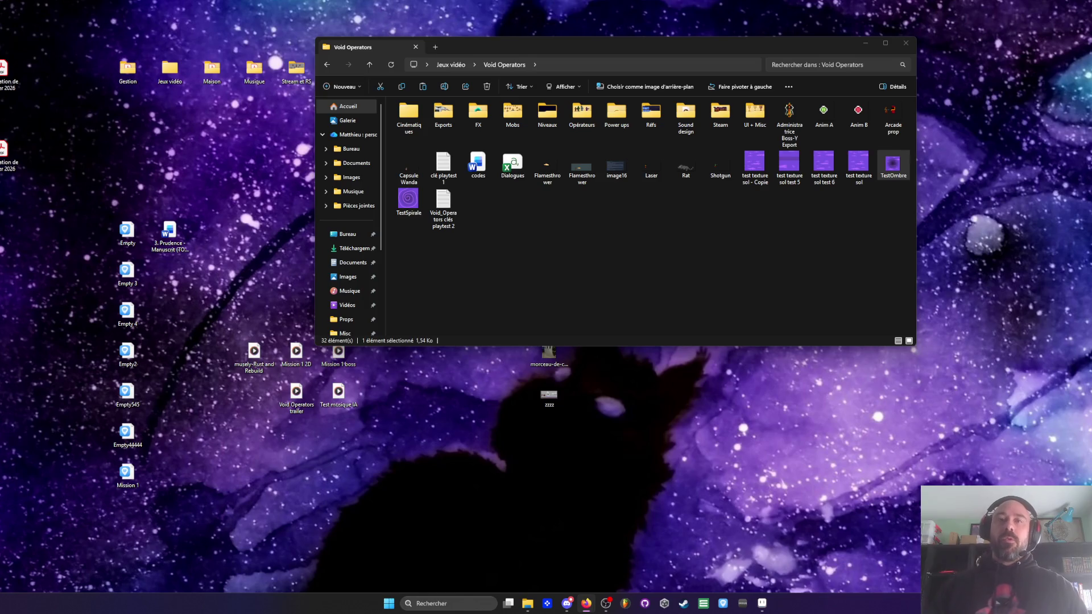
Step: Delete the TestSpirale image from Void Operators, then bring Aseprite back to the front
left_click(408, 199)
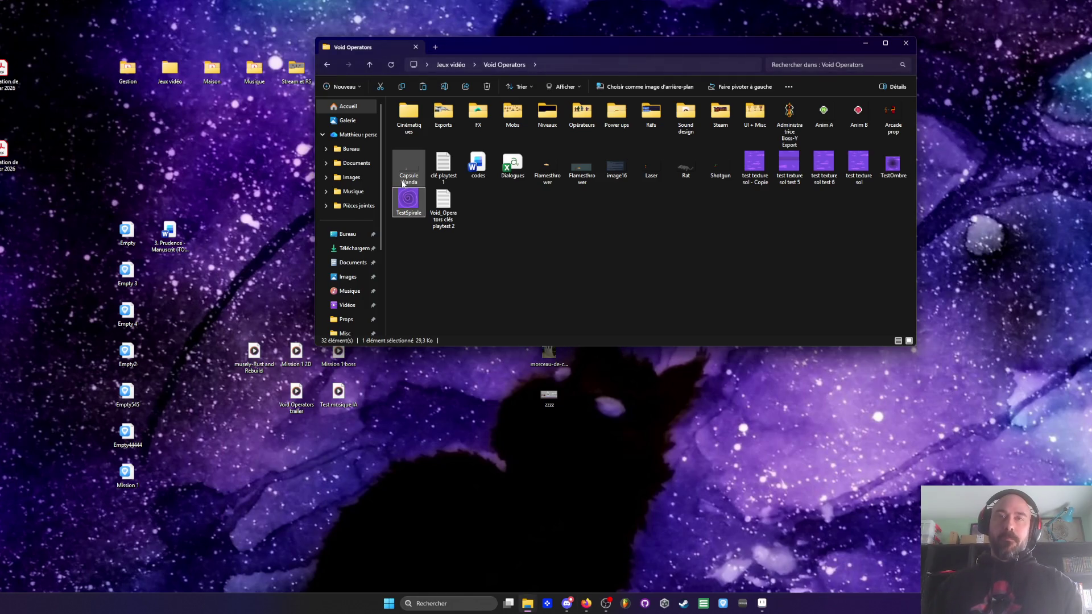
key("Delete")
left_click(652, 320)
left_click(763, 604)
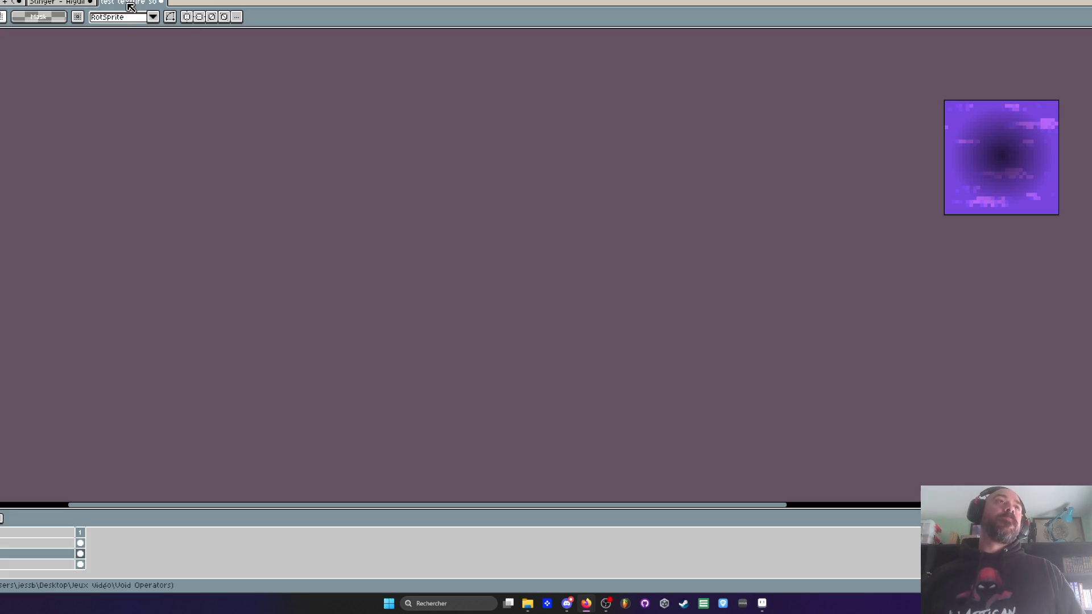
Step: Move from the purple tile to the cactus prop sprite sheet
key("minus")
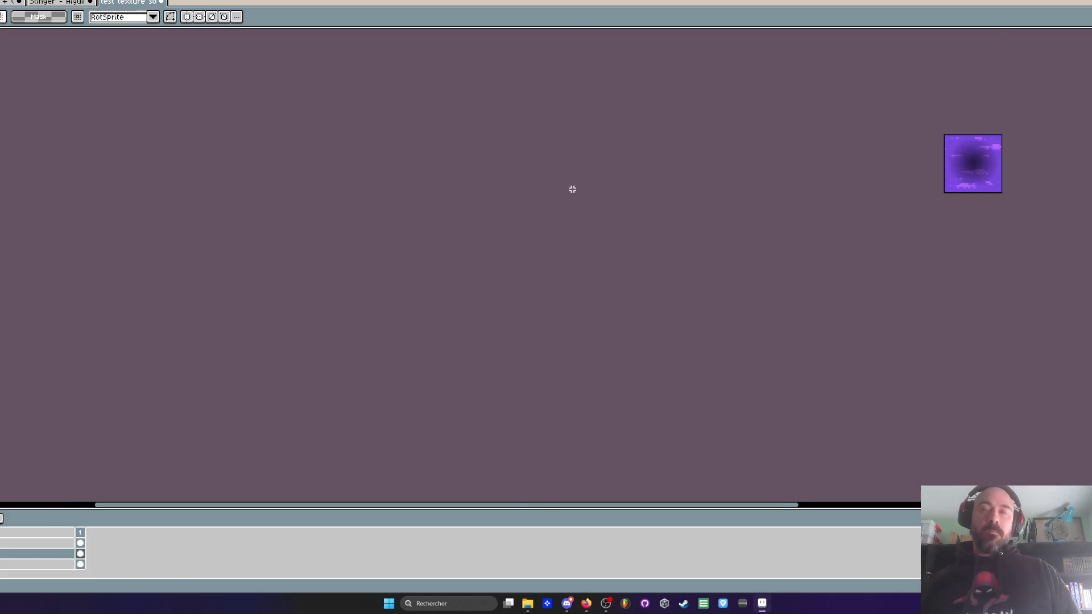
key("plus")
key("Down")
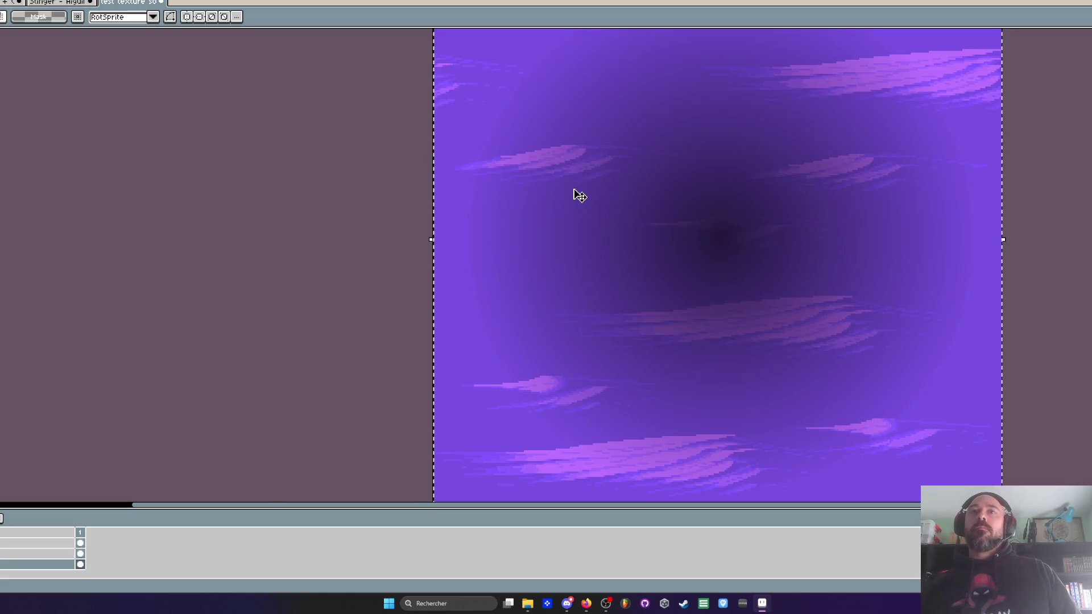
scroll(574, 193, "down", 4)
left_click(69, 6)
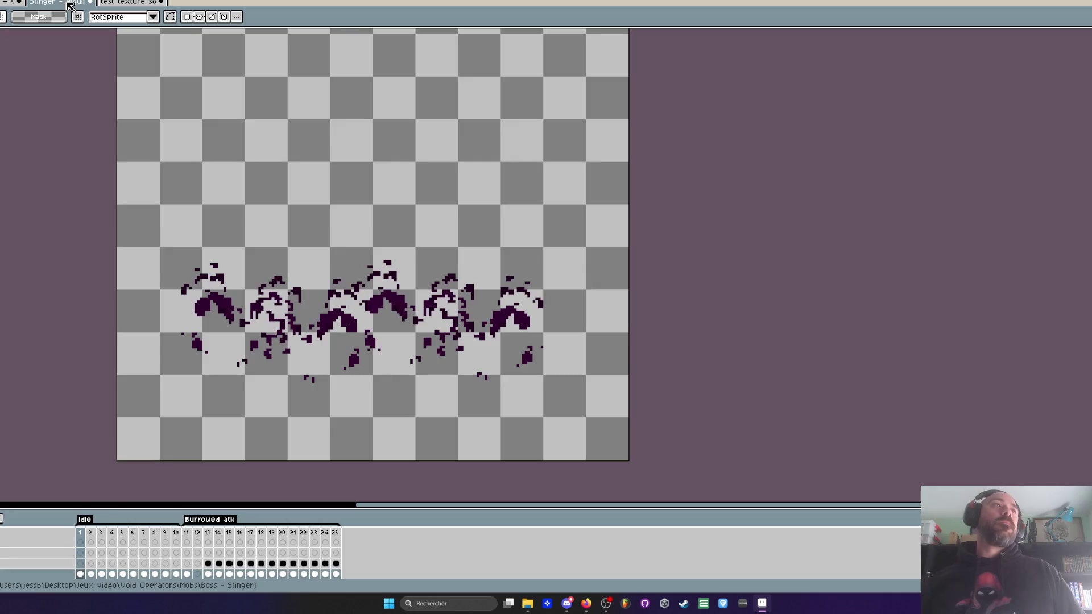
key("ctrl+Tab")
key("ctrl+Tab")
scroll(545, 320, "down", 2)
scroll(545, 320, "up", 4)
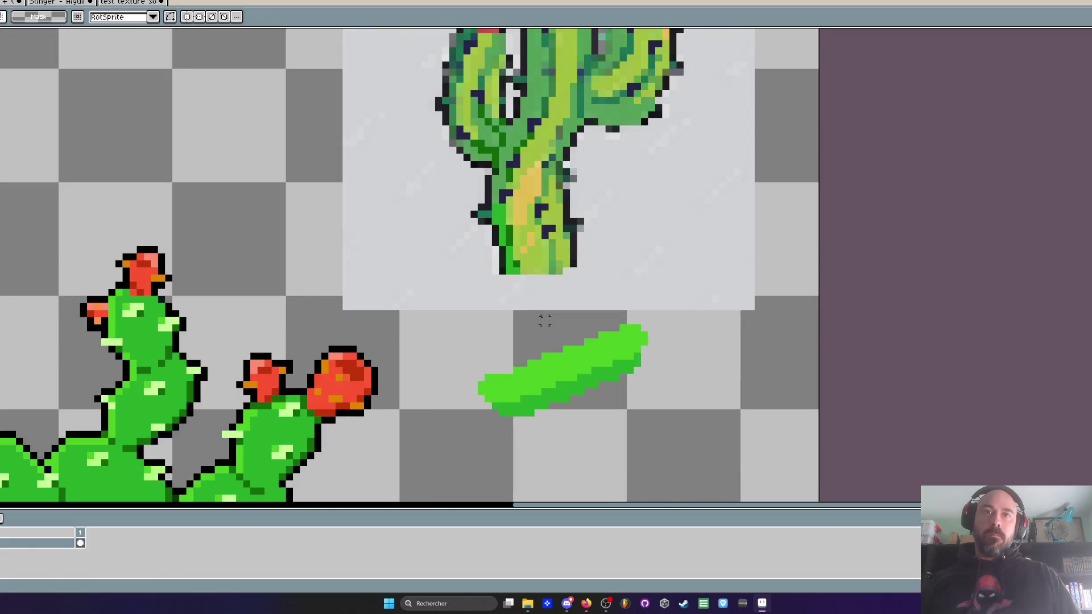
Step: Paint a bright-green highlight stripe up the tall cactus's trunk
key("i")
scroll(569, 305, "down", 1)
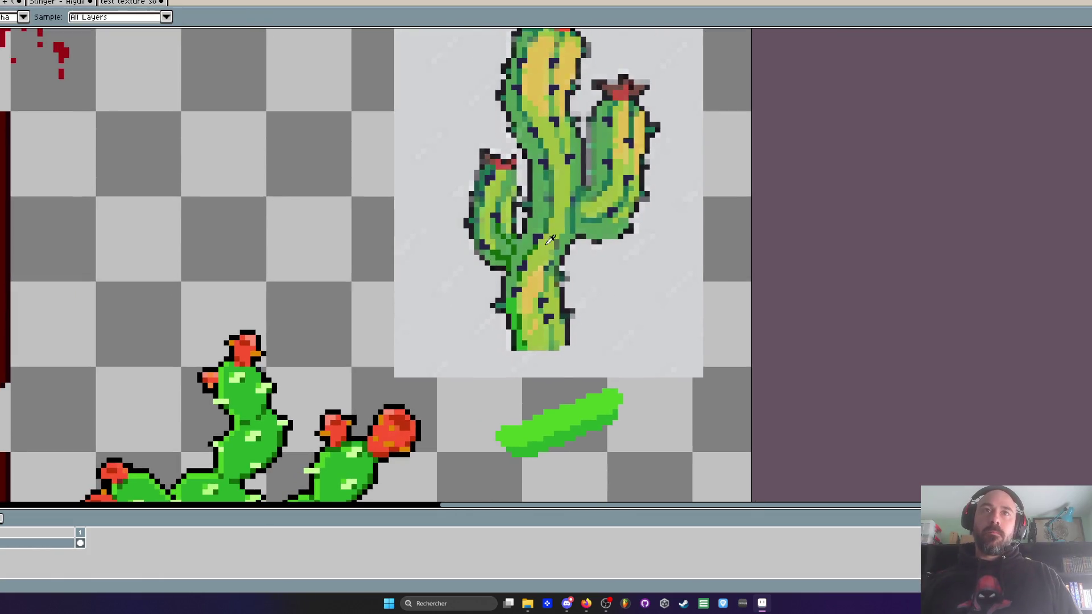
scroll(494, 273, "up", 4)
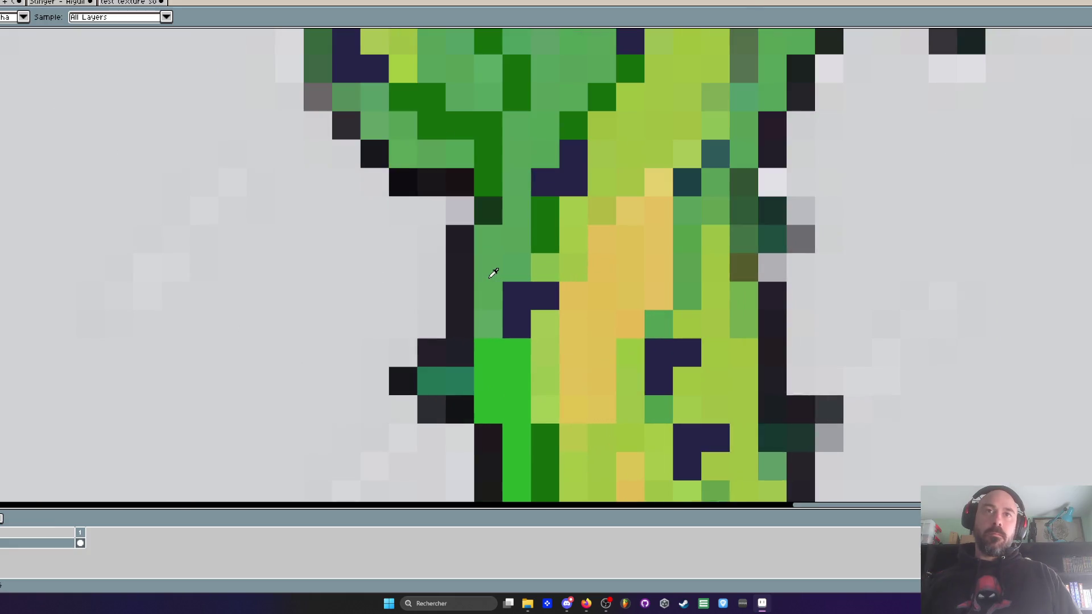
key("g")
left_click(491, 261)
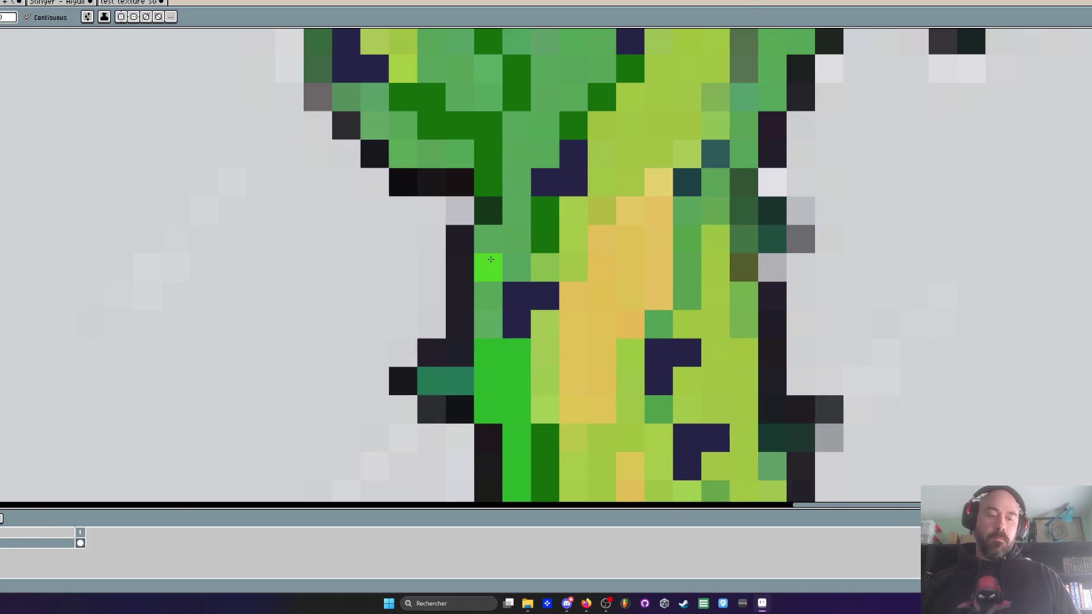
key("b")
left_click_drag(488, 324, 488, 353)
mouse_move(488, 296)
left_mouse_down()
mouse_move(517, 256)
mouse_move(517, 125)
mouse_move(546, 132)
mouse_move(519, 316)
mouse_move(517, 225)
mouse_move(489, 225)
left_mouse_up()
left_click_drag(543, 284, 544, 206)
mouse_move(574, 256)
left_mouse_down()
mouse_move(574, 111)
mouse_move(610, 145)
mouse_move(590, 235)
mouse_move(628, 177)
mouse_move(601, 205)
mouse_move(571, 114)
mouse_move(571, 239)
left_mouse_up()
Step: Add dark navy spine pixels along the upper trunk
scroll(591, 235, "down", 1)
scroll(589, 186, "down", 3)
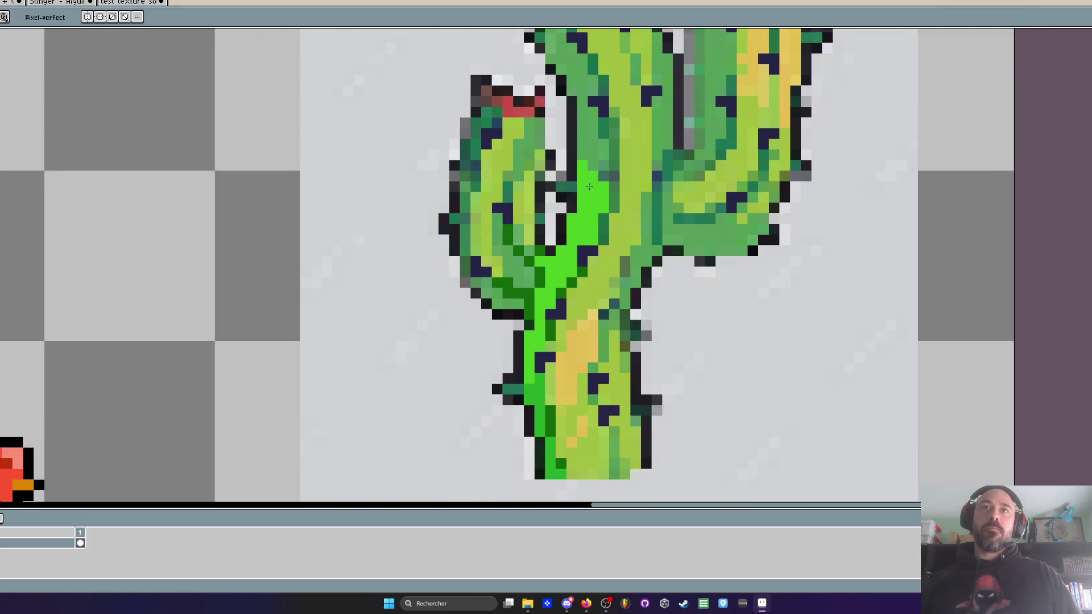
scroll(647, 175, "up", 2)
key("i")
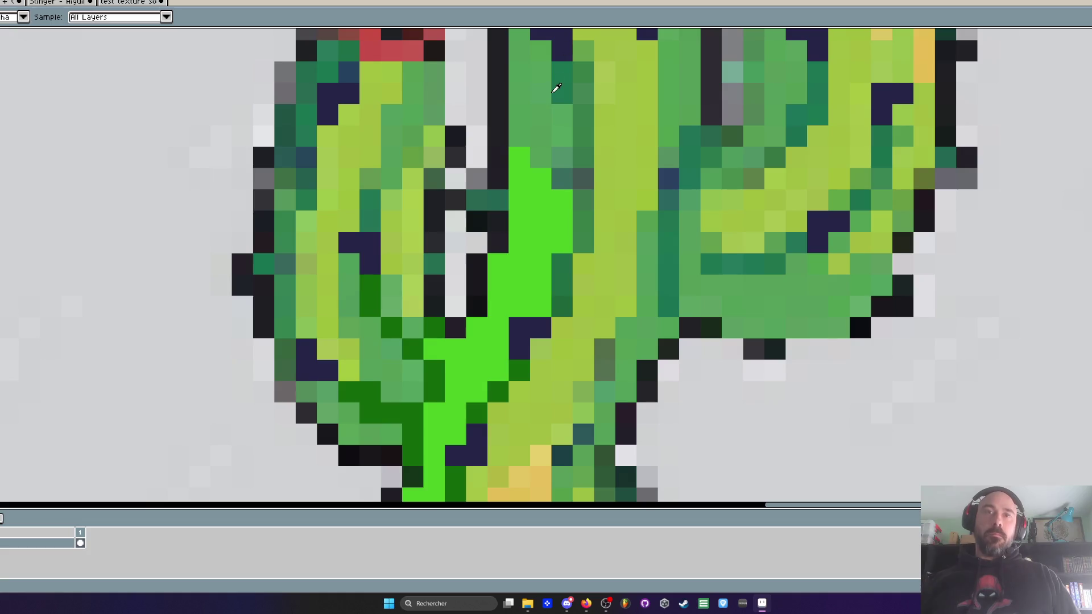
key("b")
left_click_drag(560, 178, 583, 178)
left_click(583, 200)
left_click(669, 178)
left_click_drag(688, 178, 668, 200)
Step: Dot more dark navy spines beside the stem and on the lower trunk
scroll(669, 188, "down", 5)
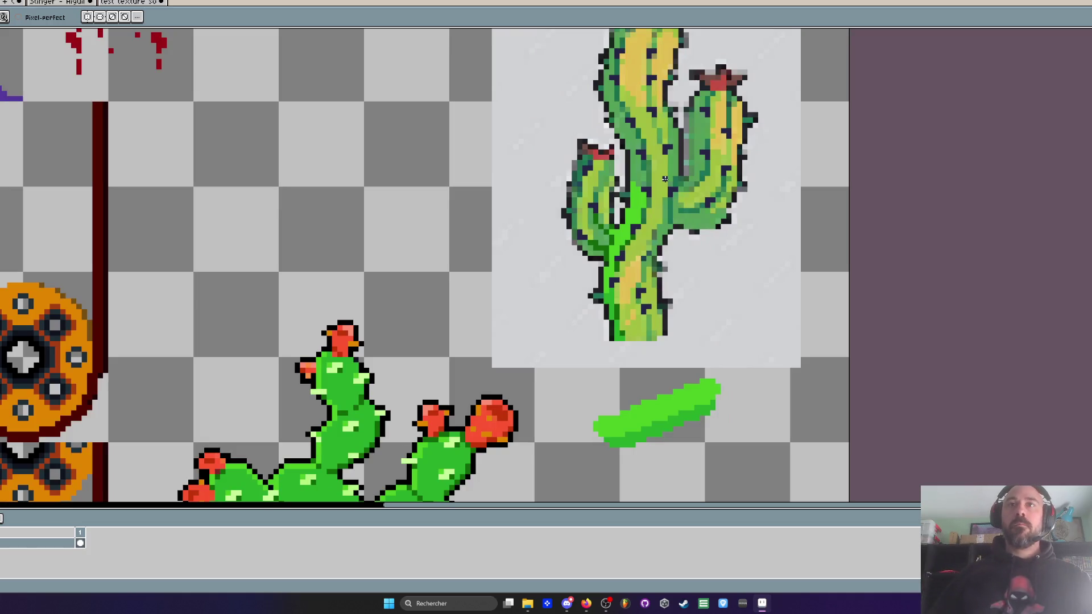
scroll(665, 179, "up", 4)
left_click(681, 267)
left_click(667, 267)
left_click_drag(652, 310, 653, 323)
left_click(638, 336)
left_click(638, 323)
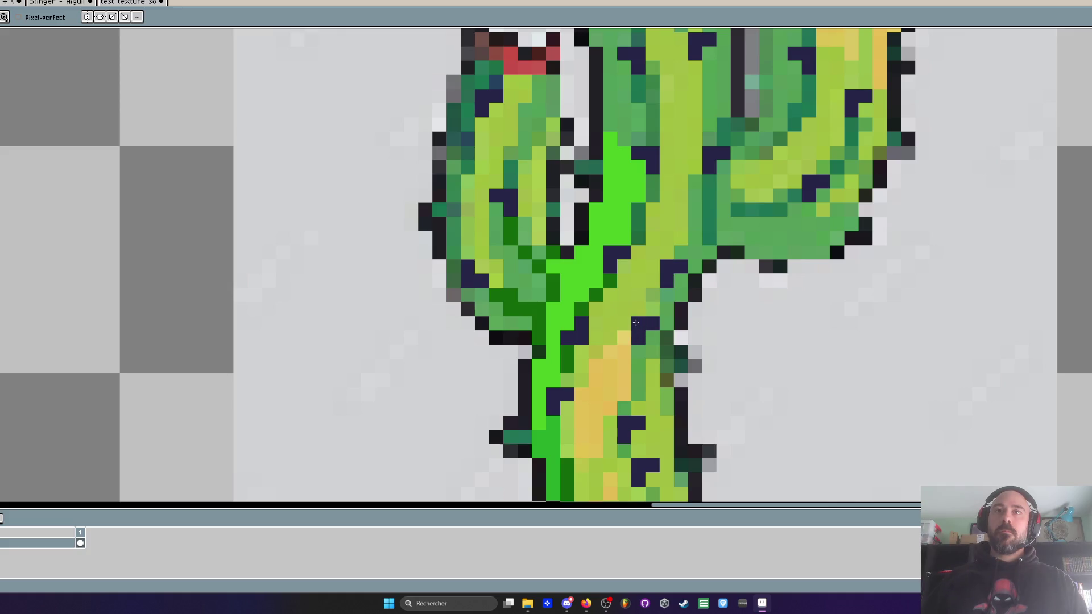
scroll(635, 323, "down", 5)
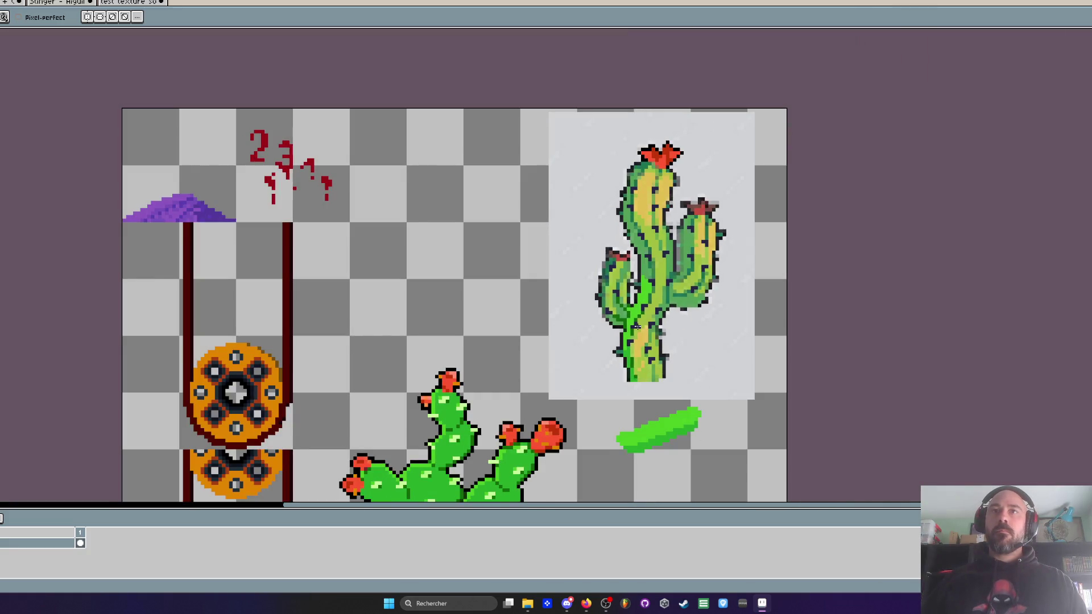
scroll(636, 325, "up", 2)
scroll(636, 278, "down", 3)
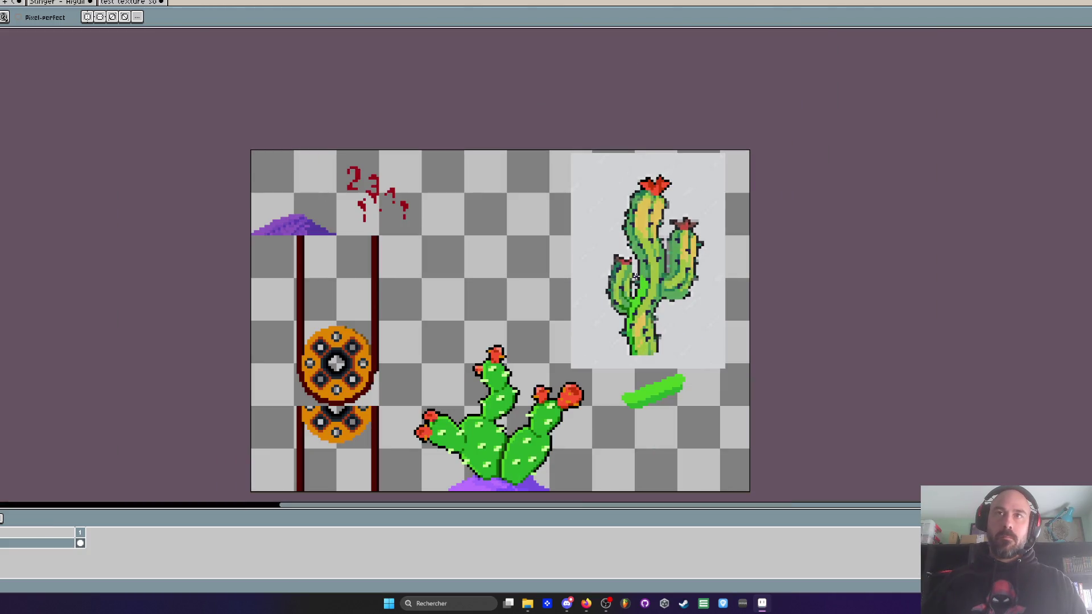
Step: Pick the bright green and widen the trunk stripe, extending it above its top
scroll(637, 278, "up", 3)
key("alt")
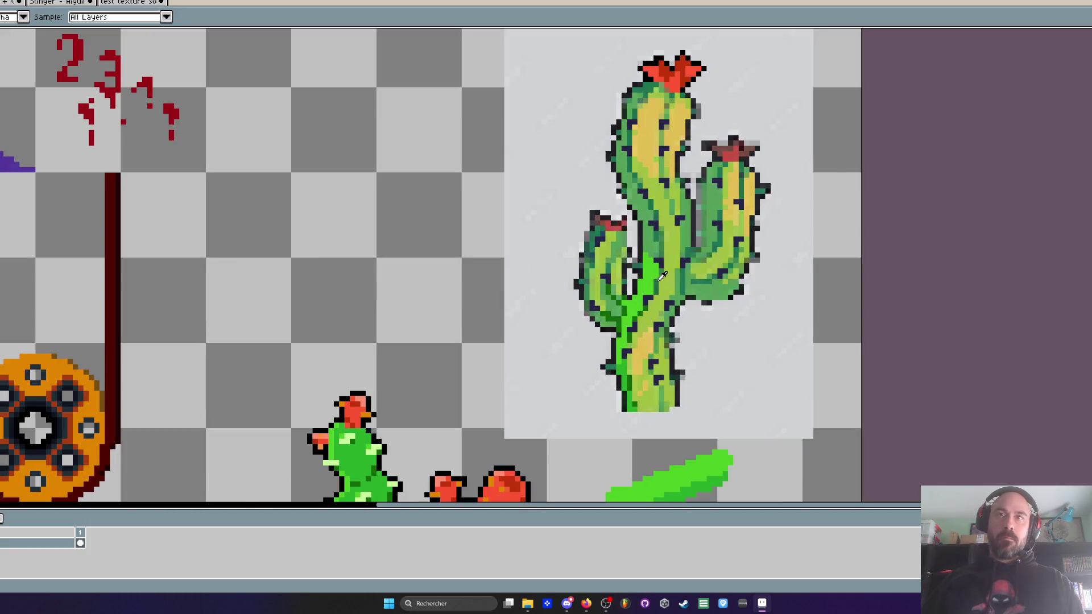
scroll(649, 273, "up", 3)
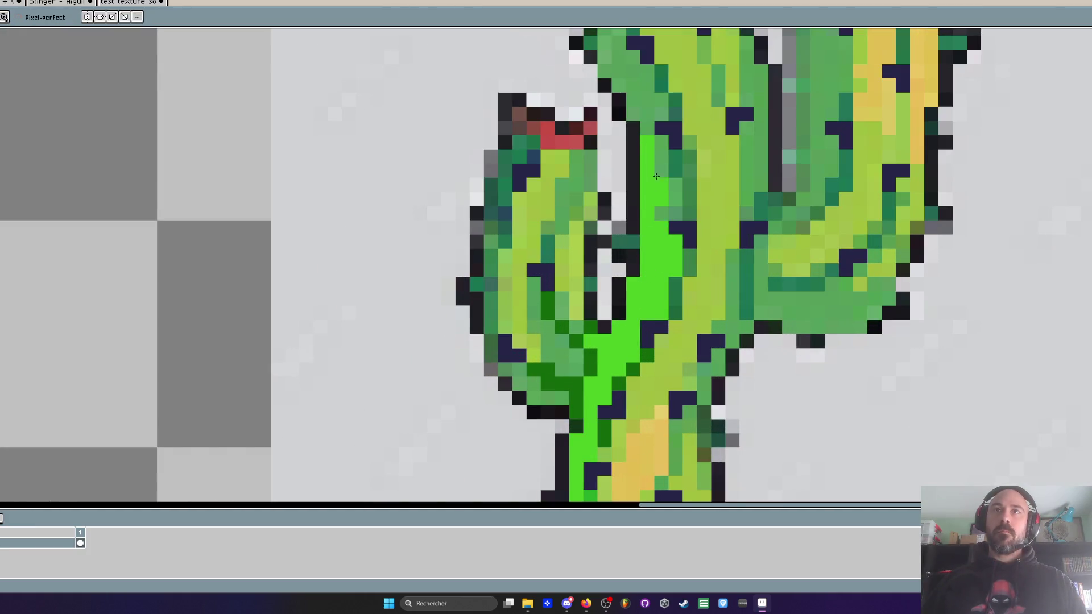
mouse_move(676, 177)
left_mouse_down()
mouse_move(674, 219)
mouse_move(673, 163)
left_mouse_up()
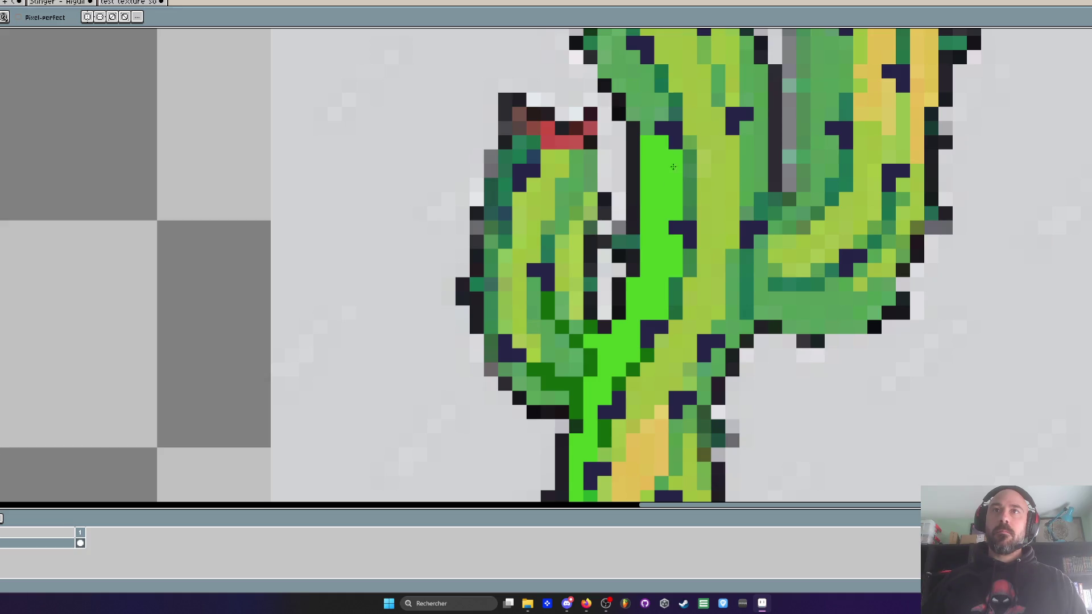
scroll(674, 164, "up", 3)
mouse_move(642, 225)
left_mouse_down()
mouse_move(654, 190)
mouse_move(631, 185)
mouse_move(626, 155)
mouse_move(597, 145)
mouse_move(622, 173)
mouse_move(609, 216)
mouse_move(562, 109)
left_mouse_up()
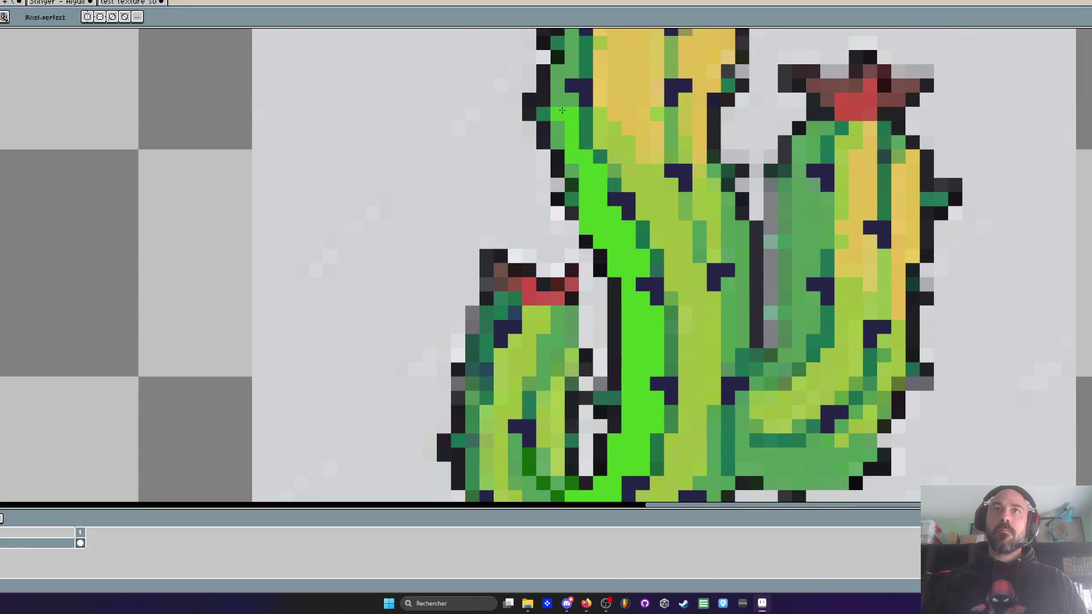
Step: Run the bright-green highlight up the cactus's left edge and touch up a lower-trunk pixel
scroll(564, 177, "down", 3)
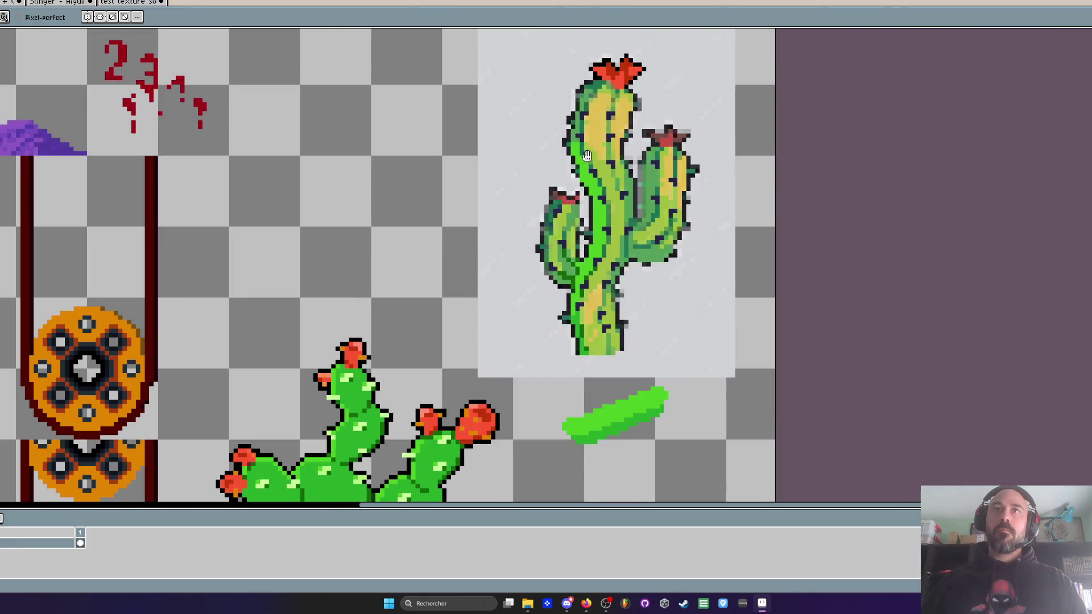
scroll(556, 191, "up", 2)
scroll(556, 191, "up", 2)
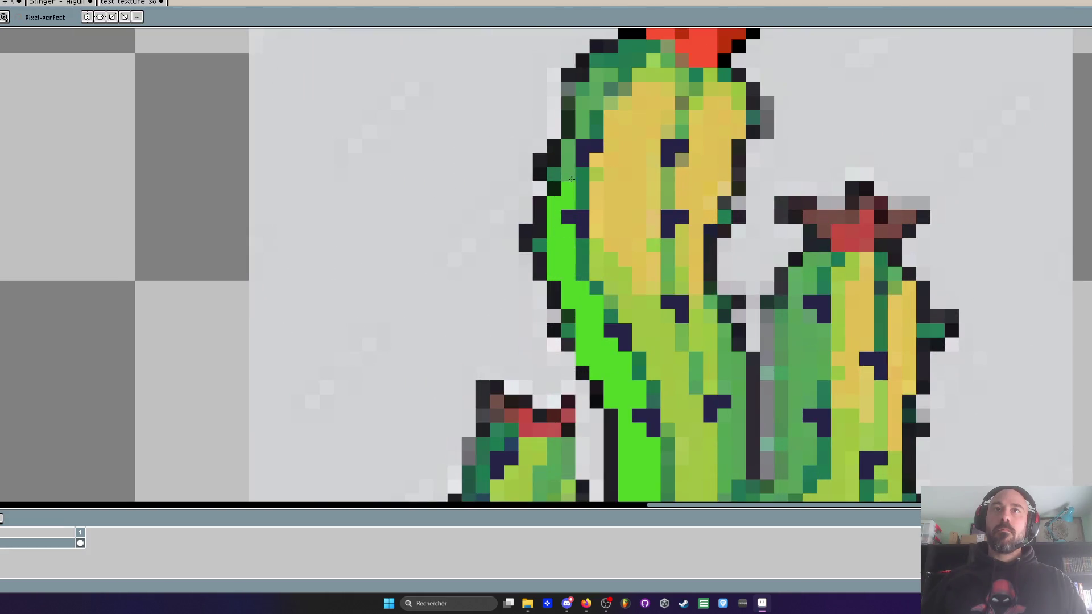
mouse_move(571, 147)
left_mouse_down()
mouse_move(597, 71)
mouse_move(619, 62)
left_mouse_up()
scroll(618, 62, "down", 2)
scroll(594, 221, "down", 2)
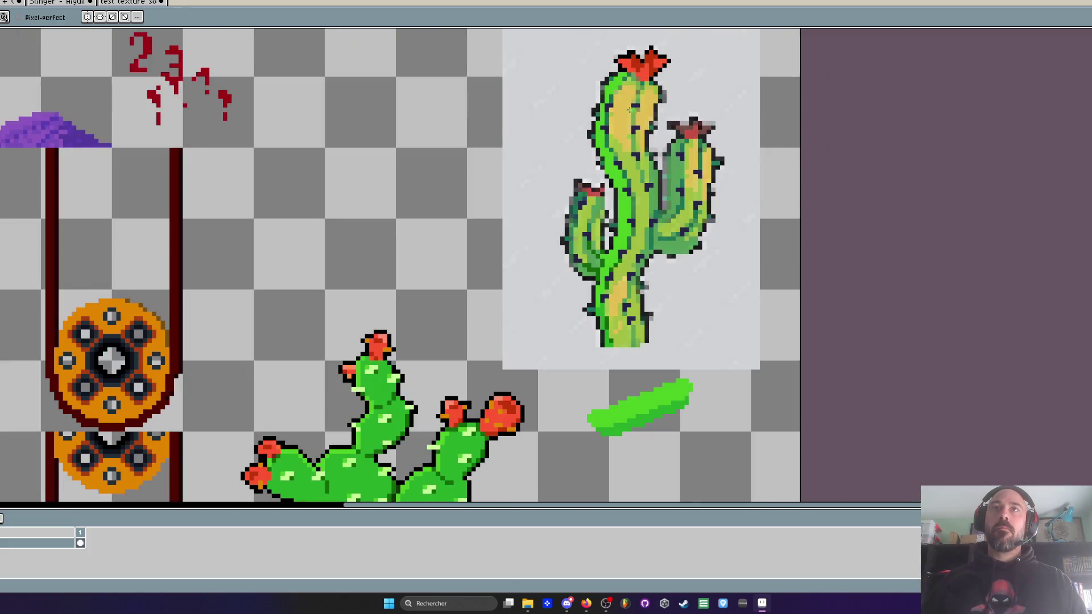
scroll(588, 264, "up", 2)
left_click(592, 266)
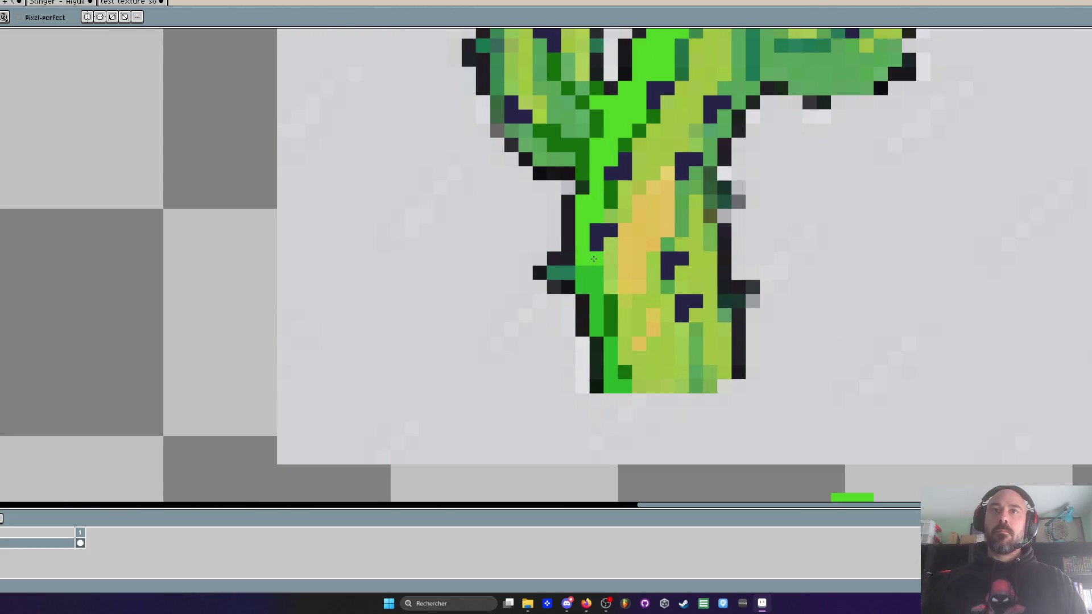
scroll(589, 239, "down", 2)
key("g")
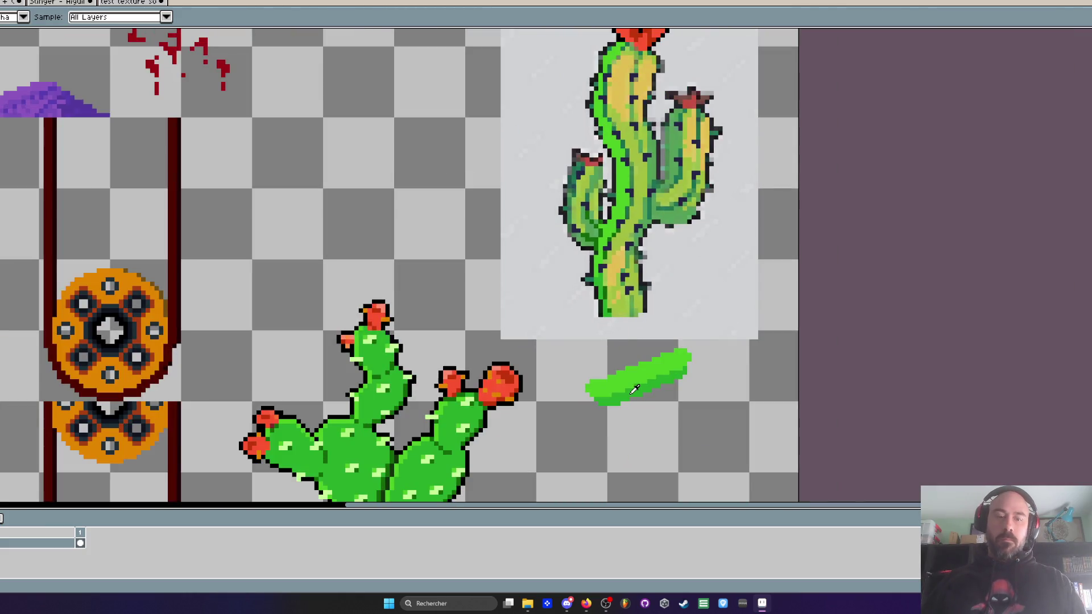
scroll(607, 91, "down", 1)
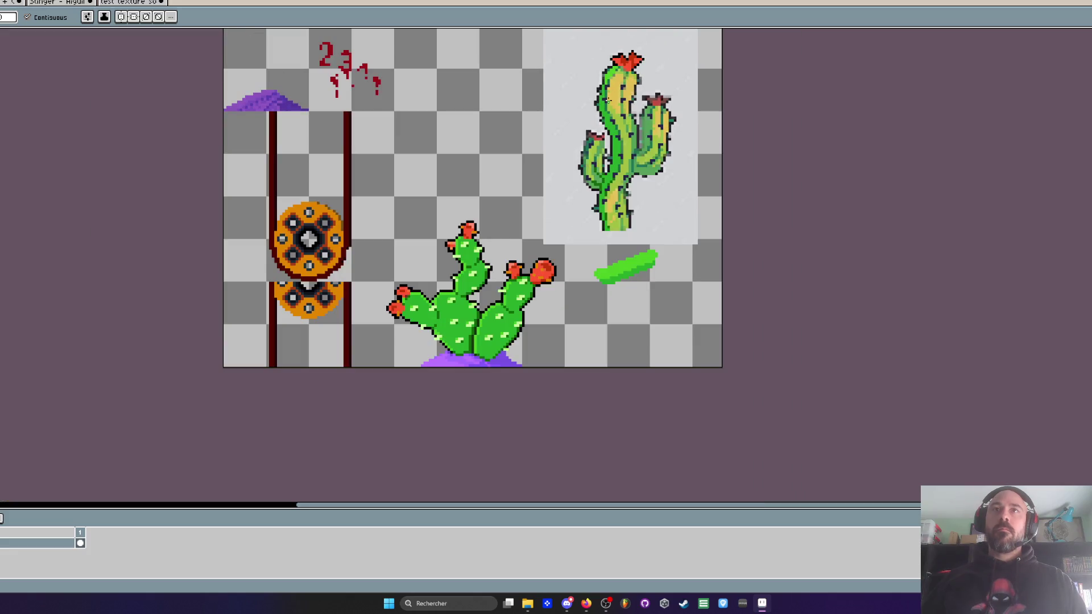
scroll(607, 99, "up", 1)
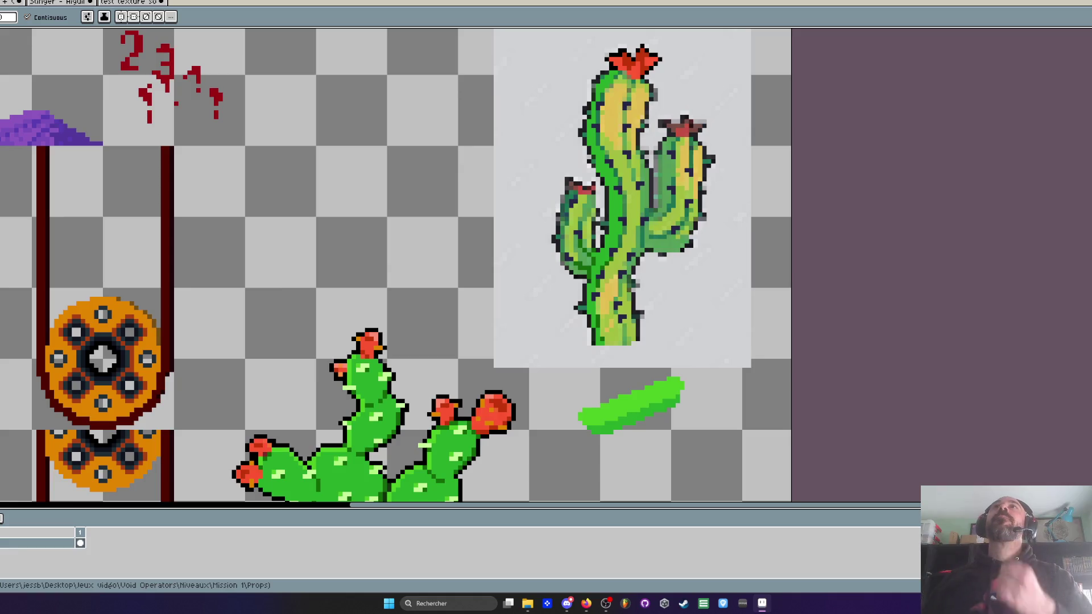
key("alt+Tab")
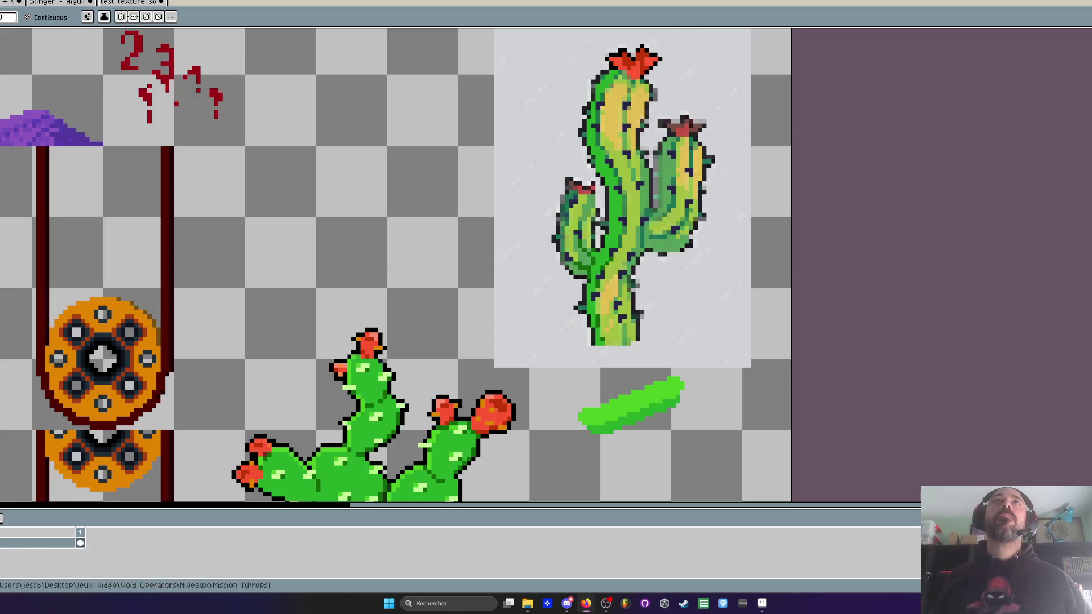
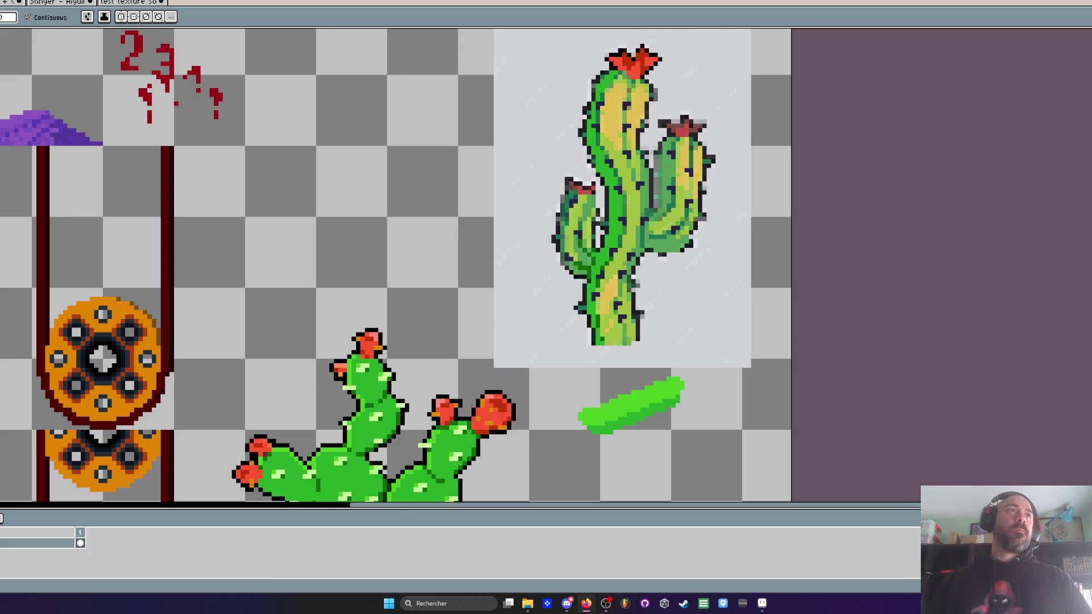
Step: Switch to the purple void texture document and try a canvas resize, then cancel it
left_click(128, 2)
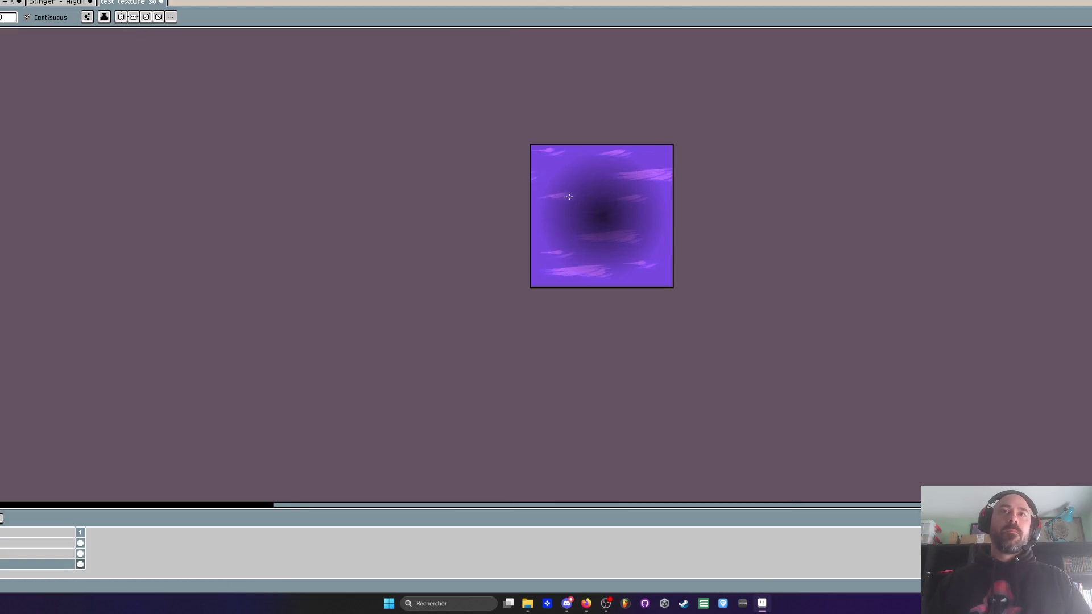
scroll(617, 190, "up", 1)
key("ctrl+alt+c")
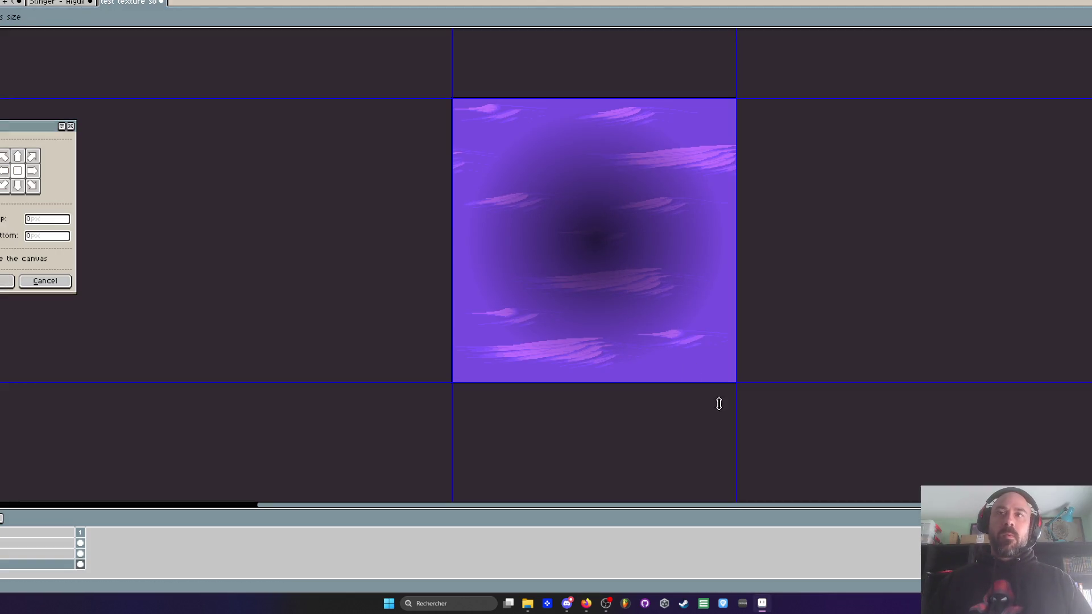
scroll(515, 121, "up", 2)
mouse_move(738, 386)
left_mouse_down()
mouse_move(515, 122)
mouse_move(447, 204)
mouse_move(229, 238)
left_mouse_up()
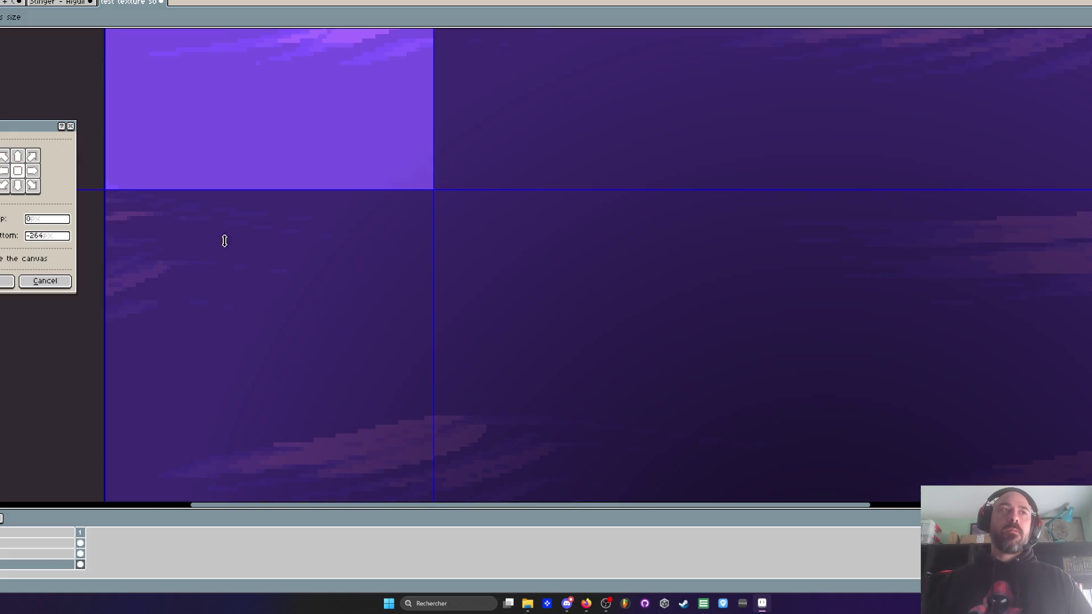
left_click(45, 281)
scroll(419, 304, "down", 3)
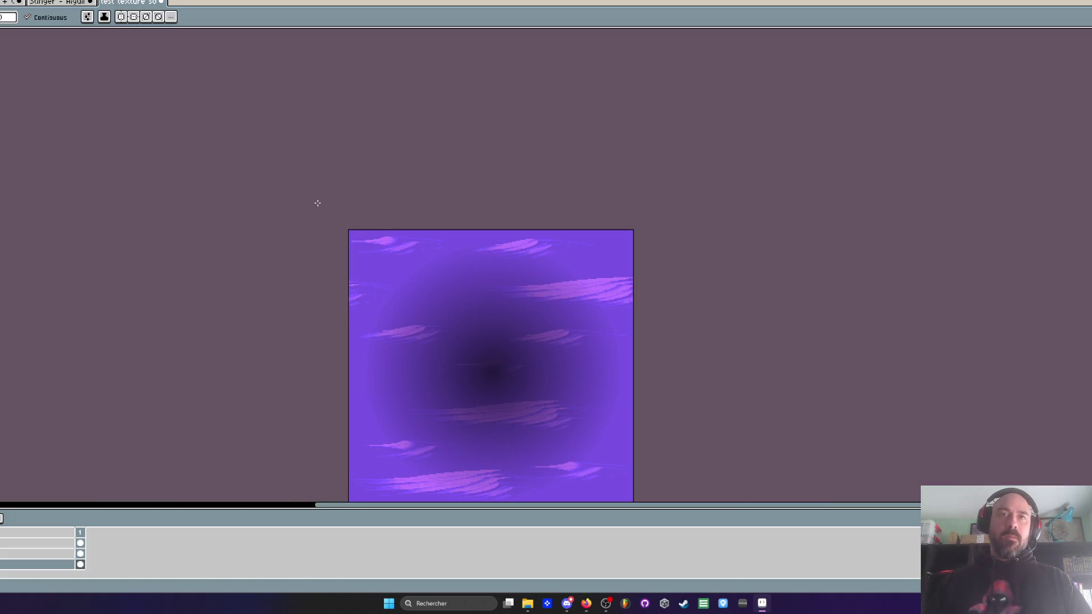
Step: Scale the selected texture layer down to a small top-left patch and commit it
key("m")
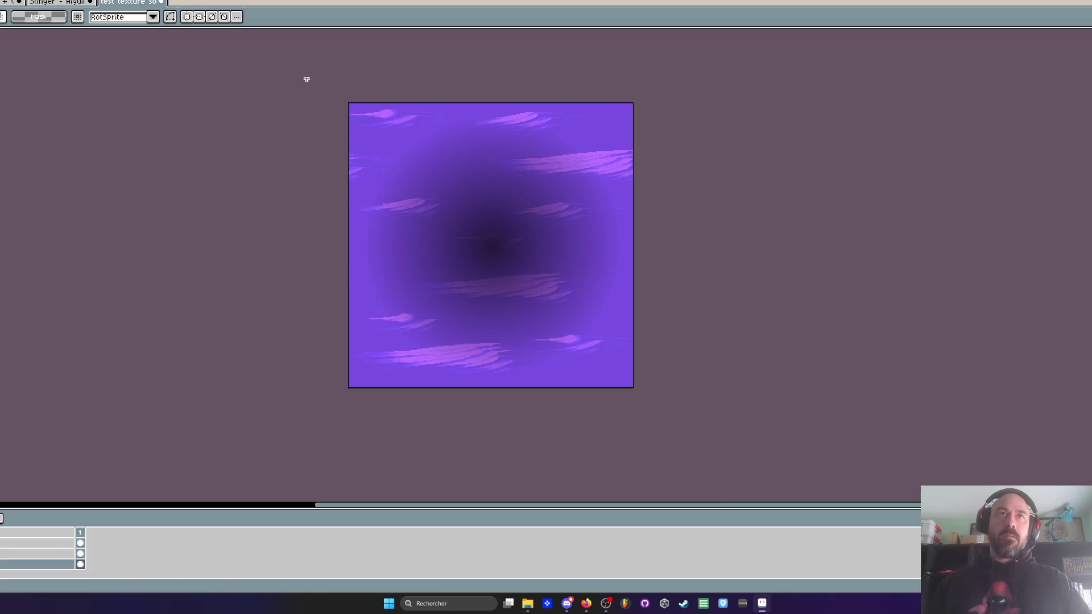
left_click_drag(304, 80, 679, 438)
left_click_drag(636, 381, 388, 141)
scroll(388, 142, "up", 3)
mouse_move(368, 104)
left_mouse_down()
mouse_move(389, 142)
mouse_move(378, 137)
left_mouse_up()
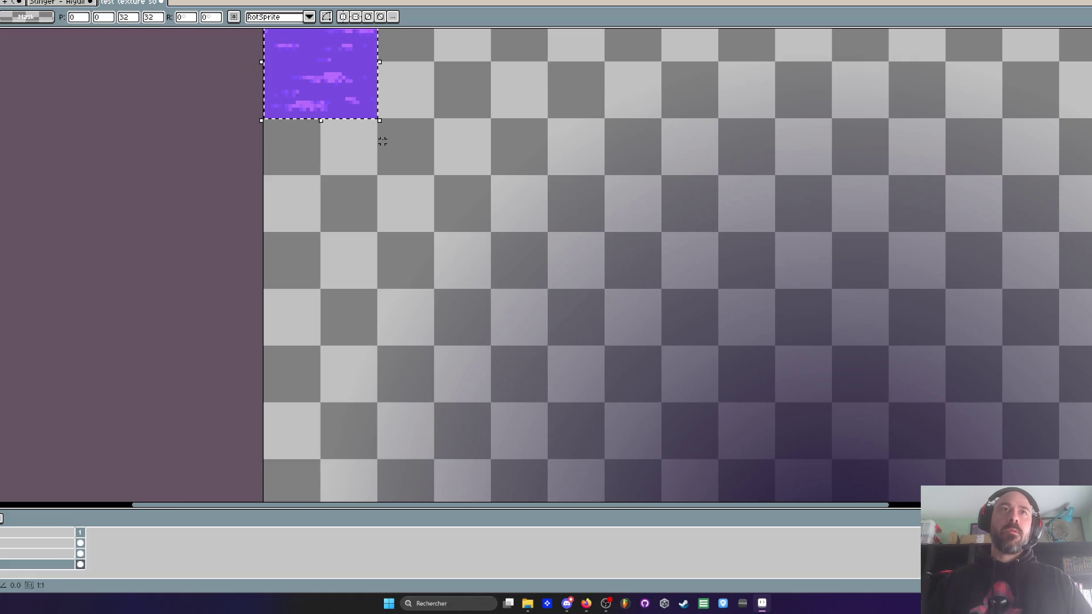
scroll(387, 160, "down", 4)
key("Return")
Step: Scale the gradient layer down into the same 32×32 top-left tile
key("ctrl+a")
left_click(81, 554)
scroll(358, 302, "up", 3)
scroll(512, 341, "left", 2)
scroll(662, 429, "down", 2)
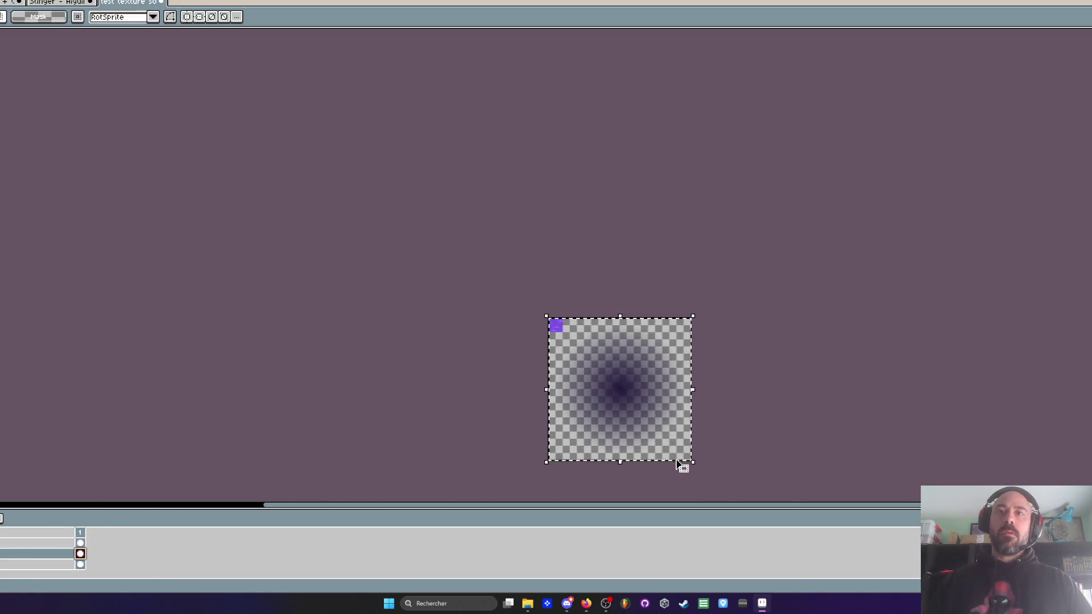
left_click(692, 462)
scroll(593, 365, "up", 3)
mouse_move(693, 462)
left_mouse_down()
mouse_move(537, 317)
mouse_move(483, 237)
mouse_move(490, 254)
mouse_move(470, 237)
mouse_move(501, 277)
left_mouse_up()
scroll(485, 239, "up", 3)
scroll(500, 275, "down", 1)
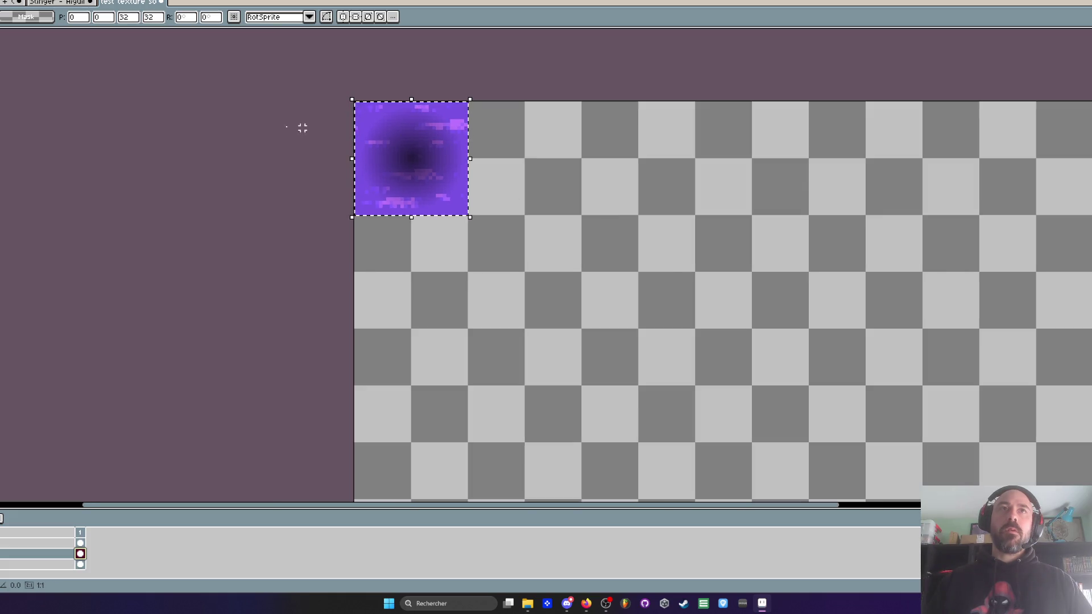
left_click(529, 223)
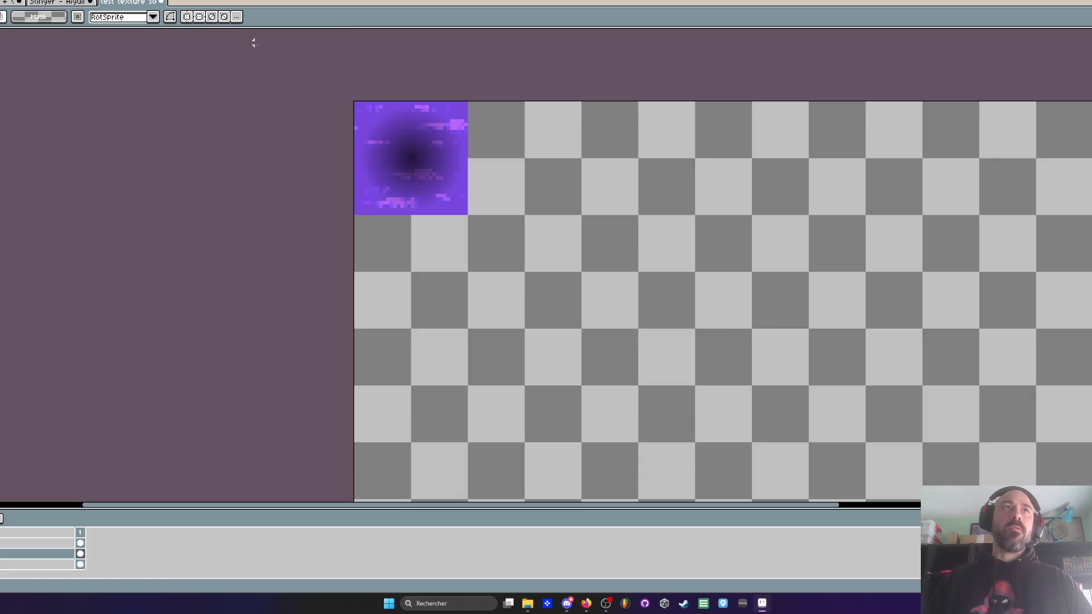
scroll(427, 225, "down", 3)
Step: Crop the canvas to the 32×32 top-left tile with Canvas Size
key("ctrl+alt+c")
mouse_move(567, 356)
left_mouse_down()
mouse_move(419, 213)
mouse_move(512, 362)
mouse_move(520, 348)
left_mouse_up()
scroll(419, 212, "up", 3)
key("Return")
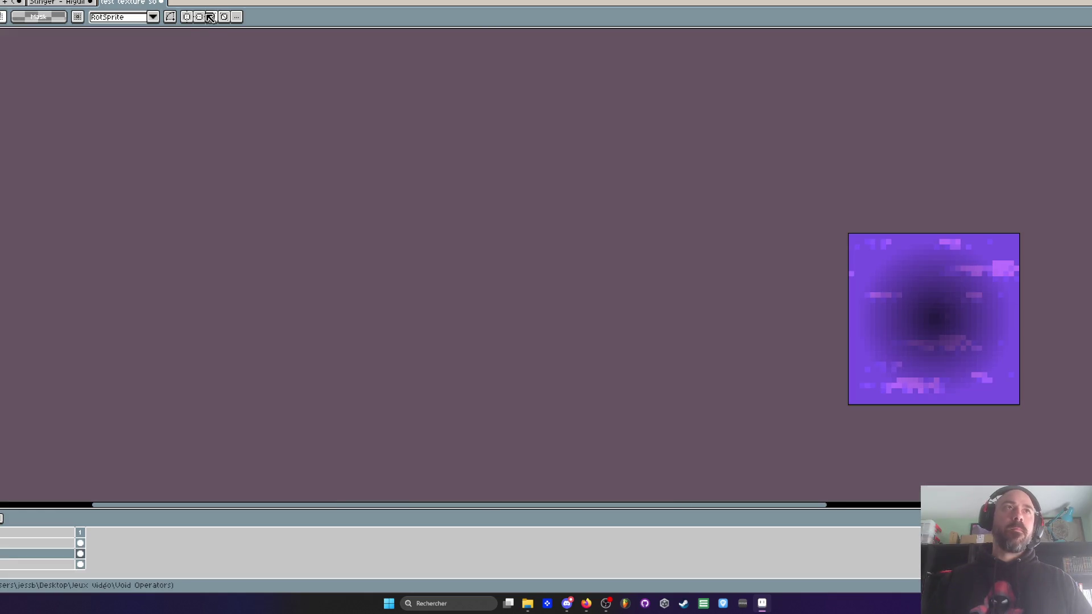
Step: Reset the symmetry guides to the centre of the void tile
left_click(236, 16)
left_click(265, 31)
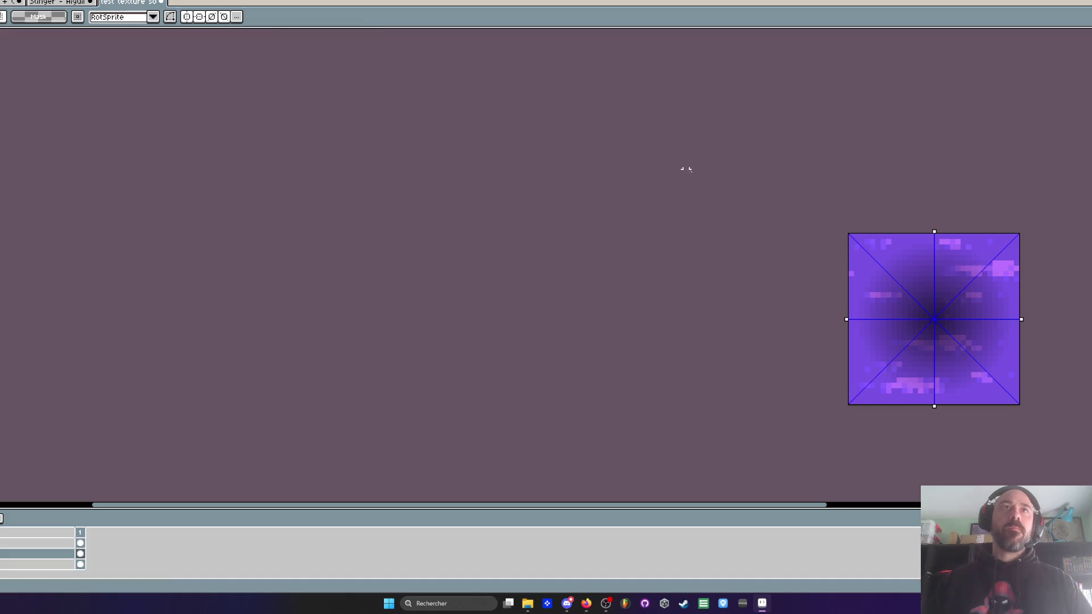
scroll(893, 297, "down", 1)
scroll(871, 288, "up", 5)
scroll(829, 226, "up", 4)
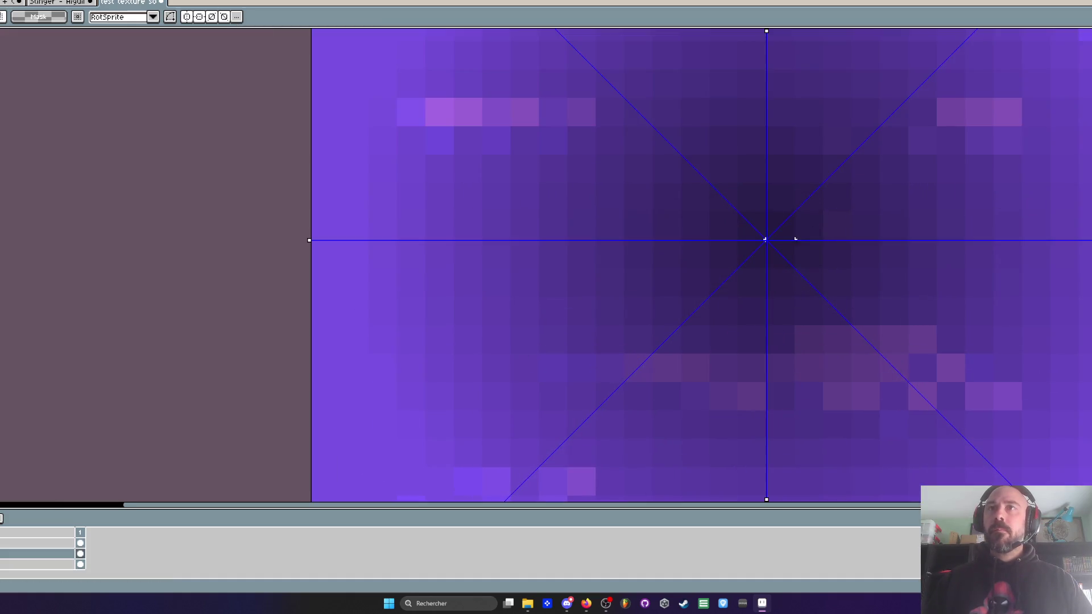
scroll(826, 103, "down", 6)
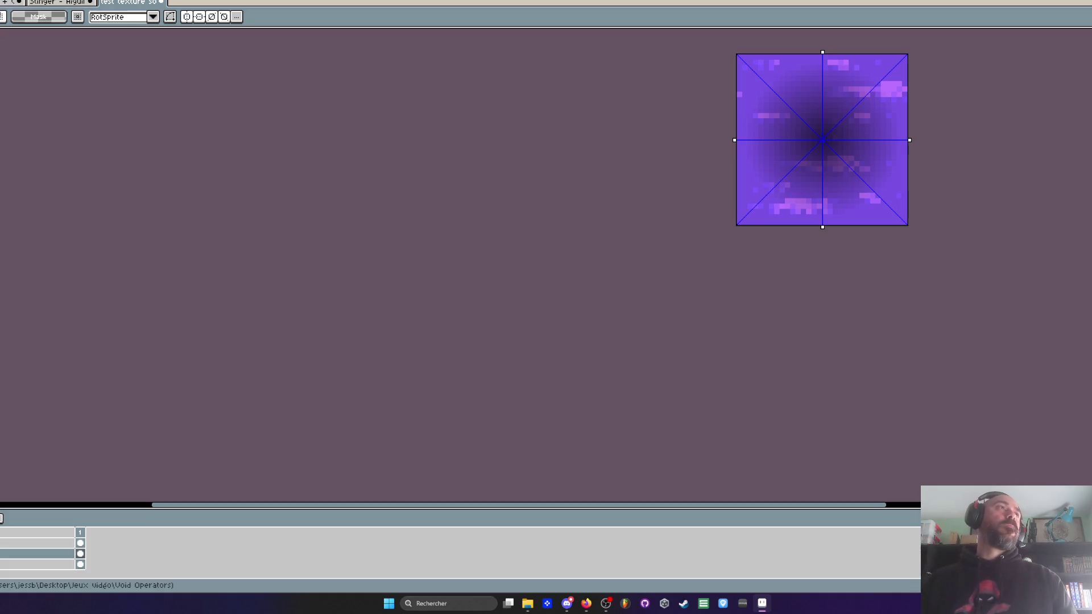
Step: Export the tile, overwriting the existing image file
key("ctrl+alt+shift+s")
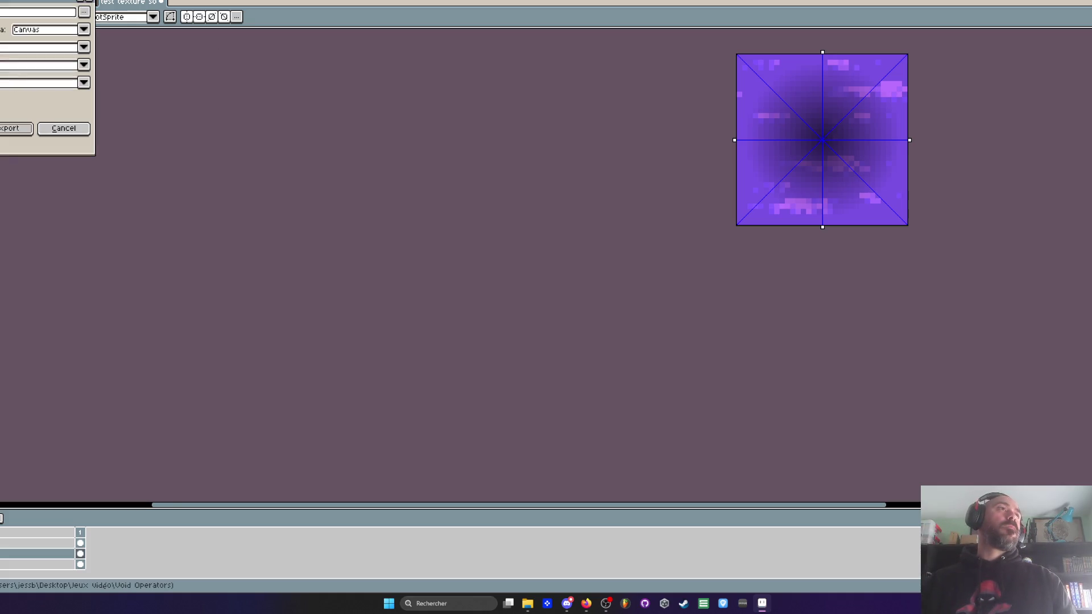
key("Return")
left_click(548, 316)
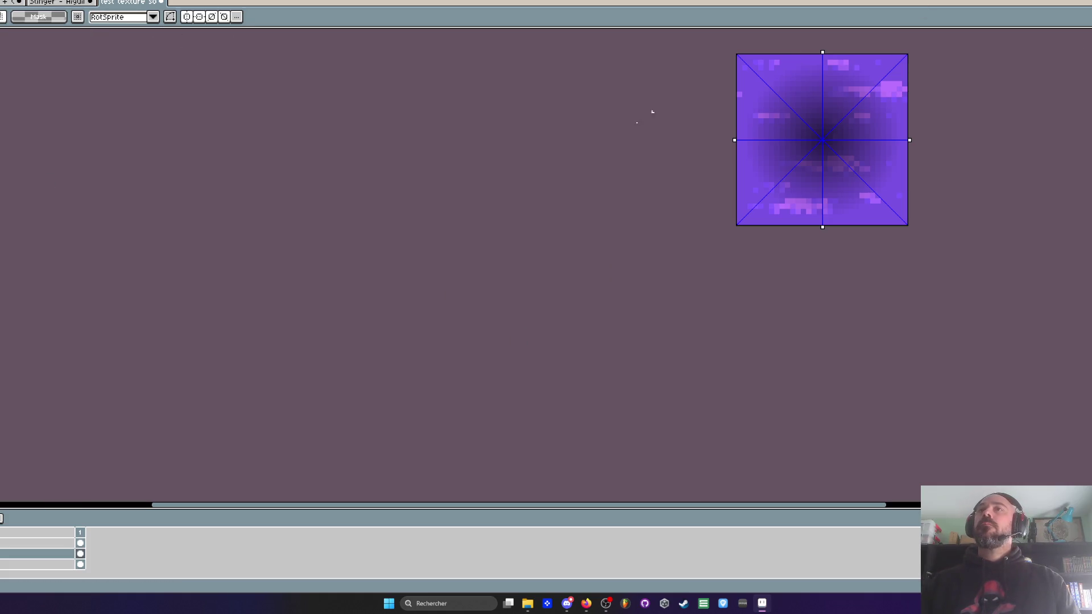
scroll(750, 137, "up", 2)
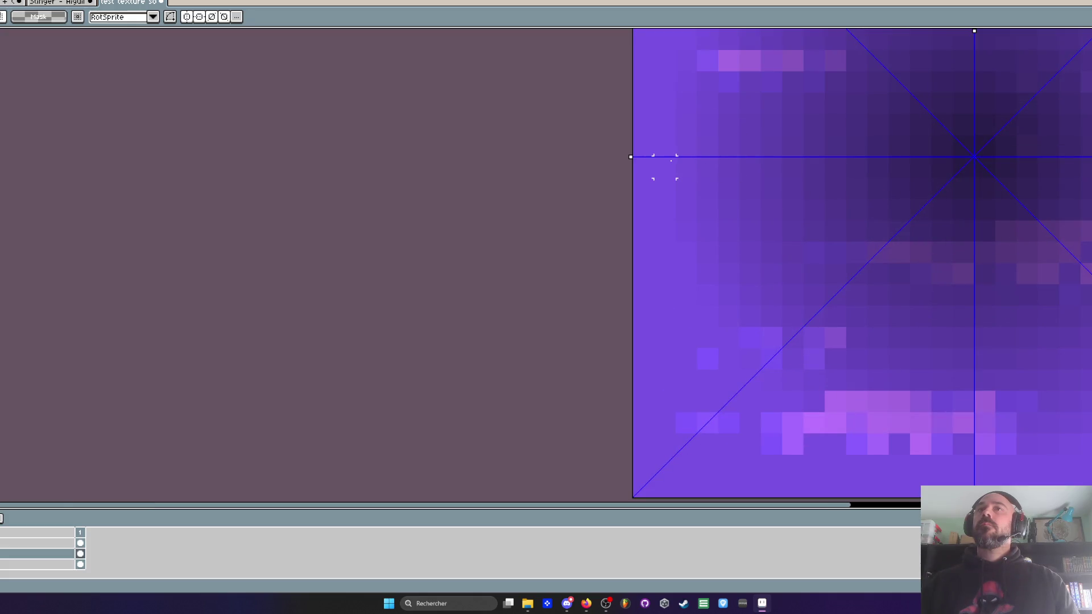
scroll(664, 166, "down", 1)
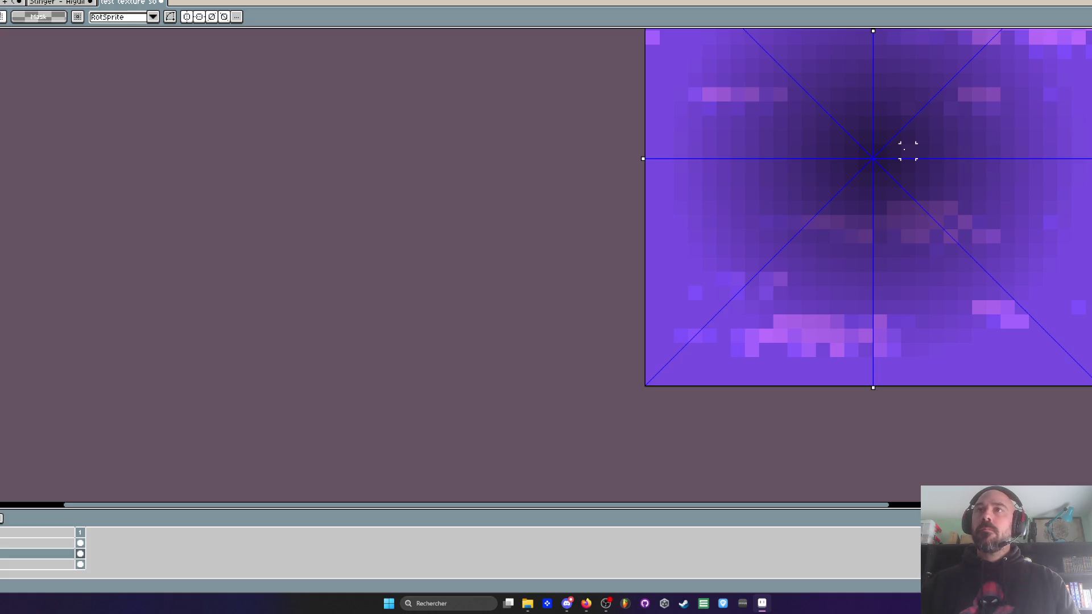
scroll(908, 151, "down", 1)
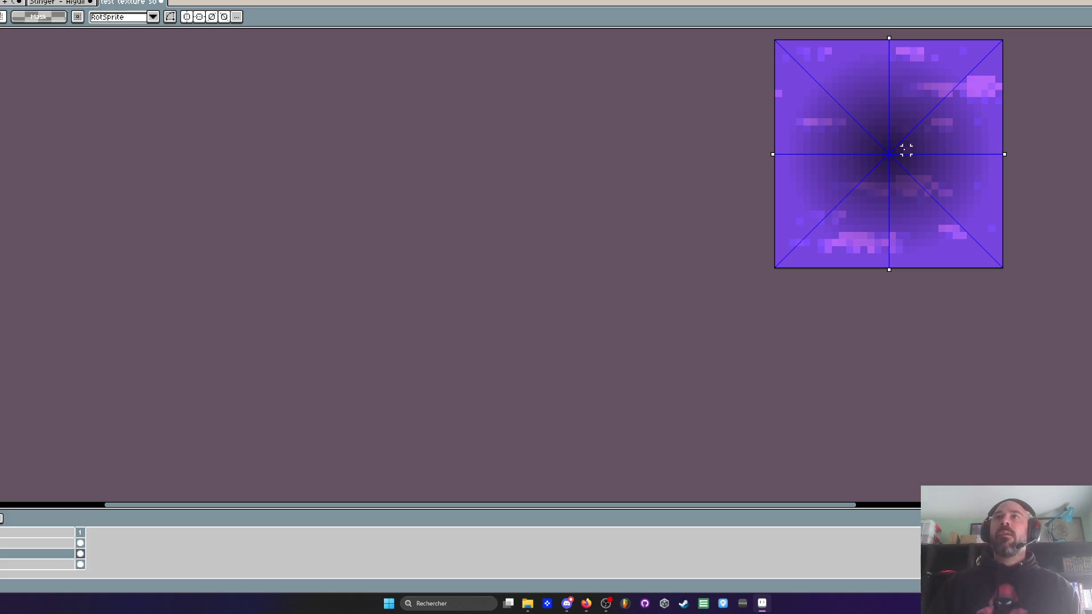
scroll(935, 72, "up", 1)
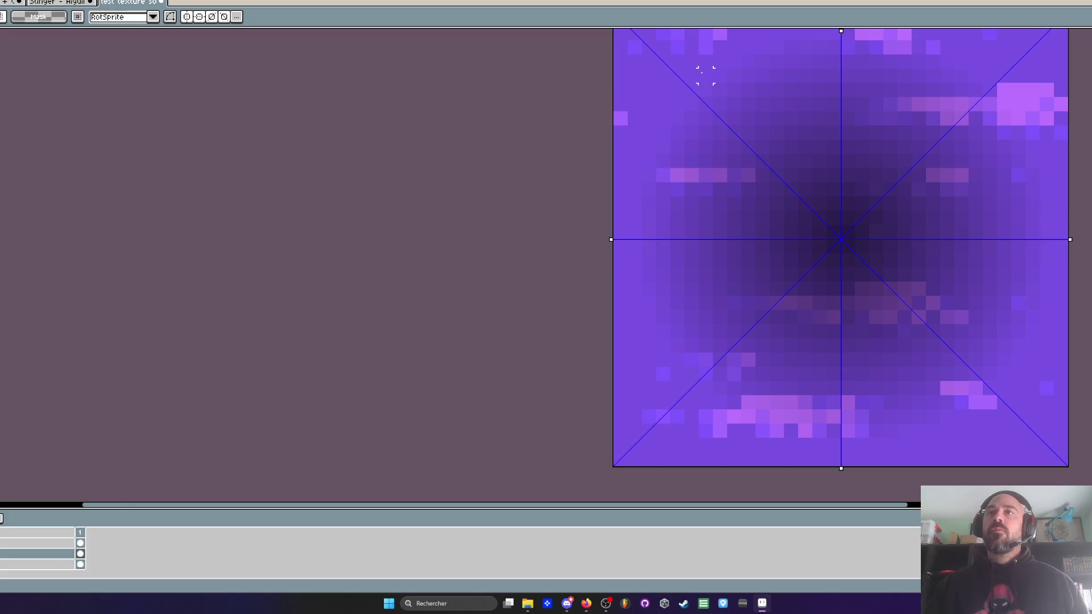
Step: Zoom the view on the 32×32 void tile
scroll(705, 75, "down", 1)
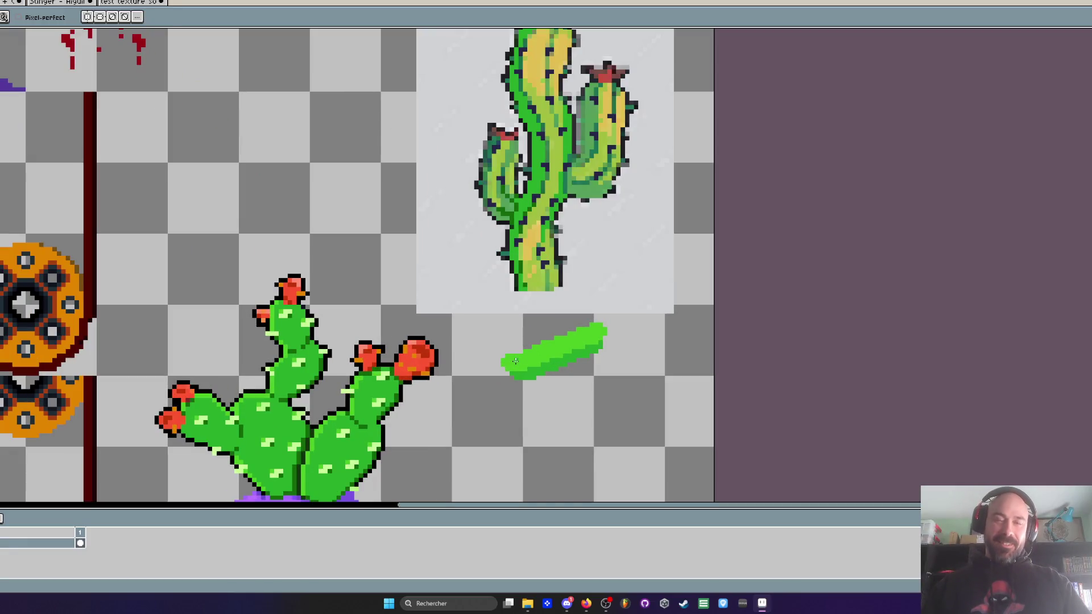
key("w")
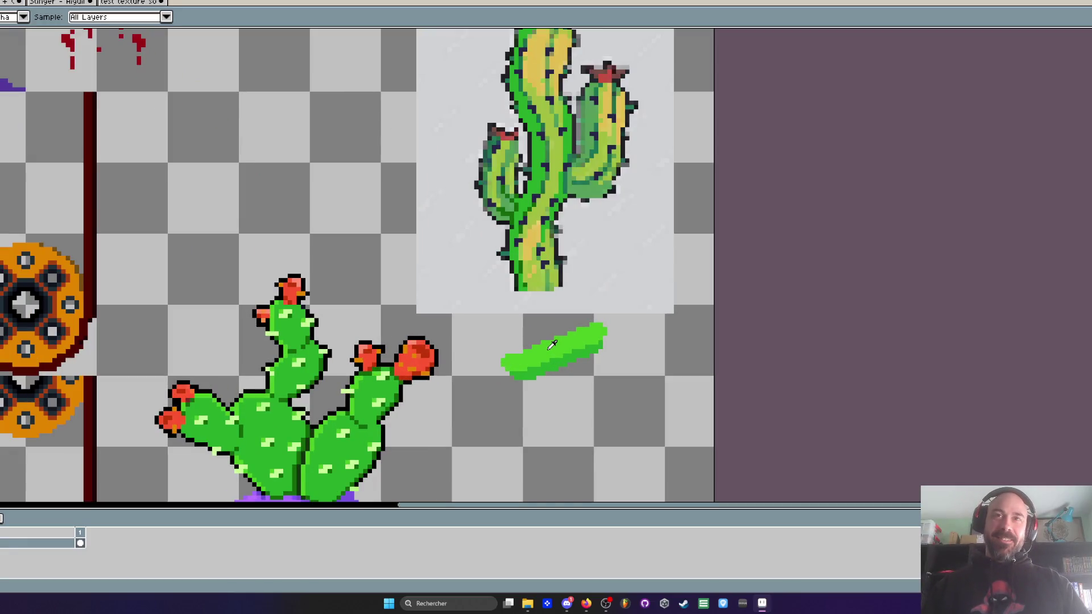
scroll(538, 236, "up", 2)
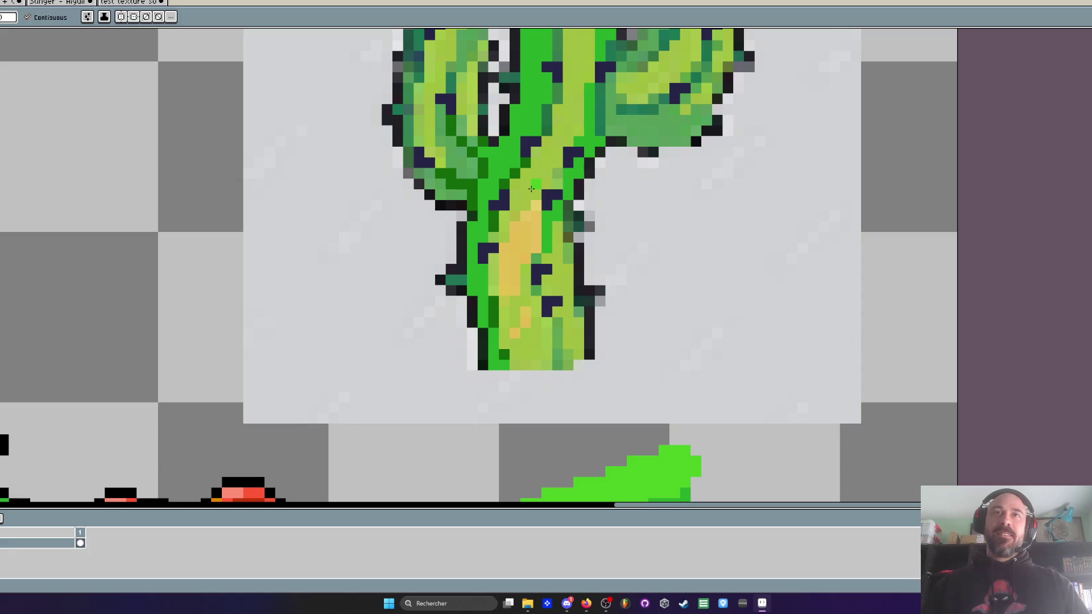
key("b")
scroll(532, 188, "up", 2)
left_click_drag(510, 227, 510, 133)
left_click(484, 239)
mouse_move(485, 240)
left_mouse_down()
mouse_move(482, 387)
mouse_move(467, 401)
mouse_move(535, 403)
left_mouse_up()
scroll(529, 340, "down", 2)
scroll(481, 268, "up", 1)
mouse_move(481, 267)
left_mouse_down()
mouse_move(480, 295)
mouse_move(512, 278)
mouse_move(481, 342)
mouse_move(500, 375)
mouse_move(524, 364)
mouse_move(503, 408)
left_mouse_up()
left_click(502, 408)
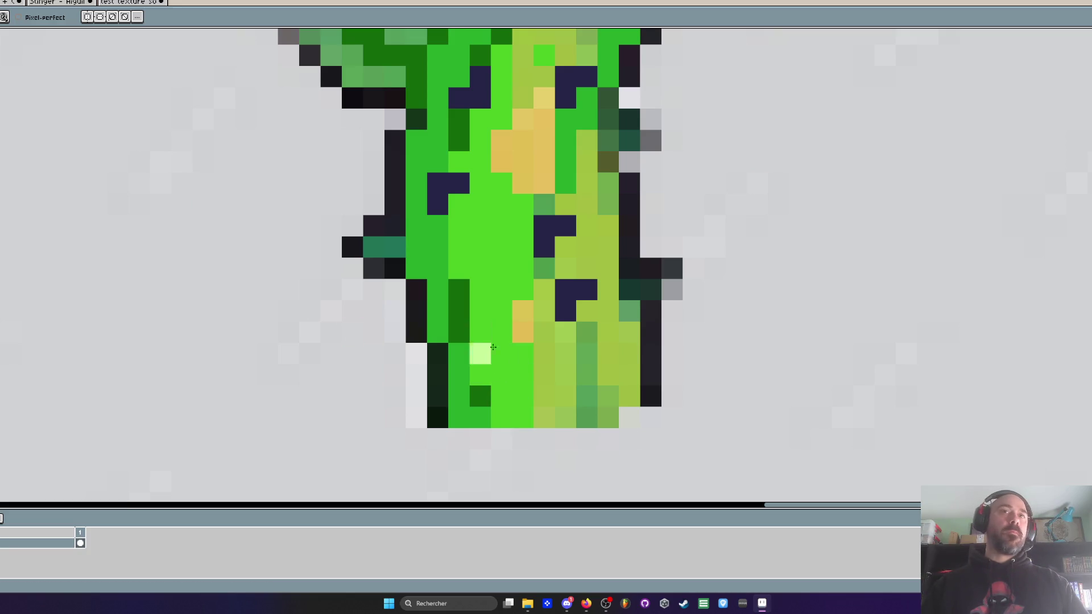
scroll(523, 321, "down", 2)
scroll(529, 283, "down", 1)
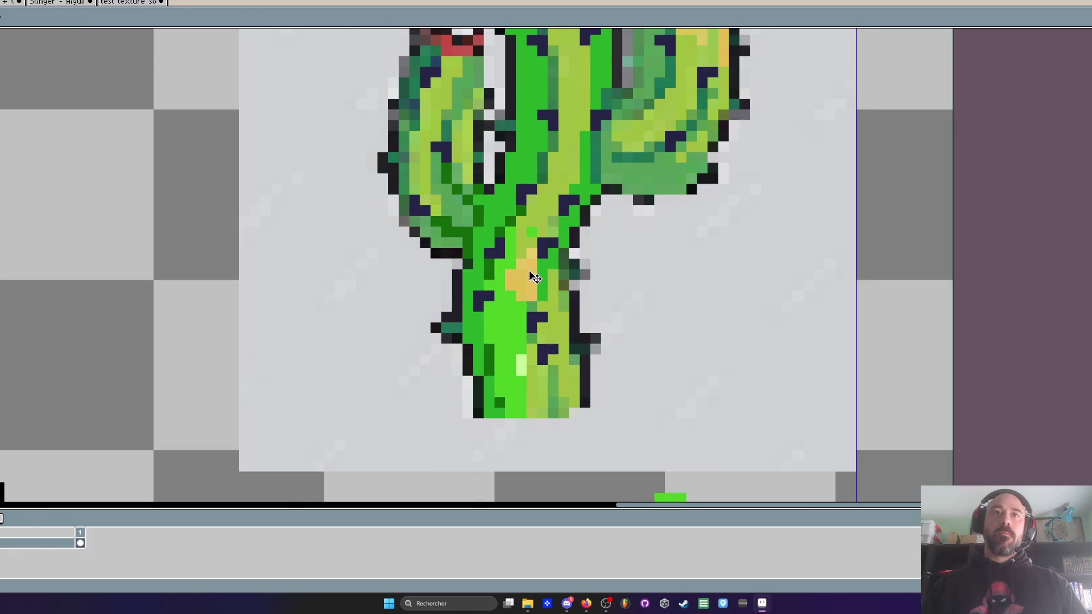
scroll(532, 278, "down", 1)
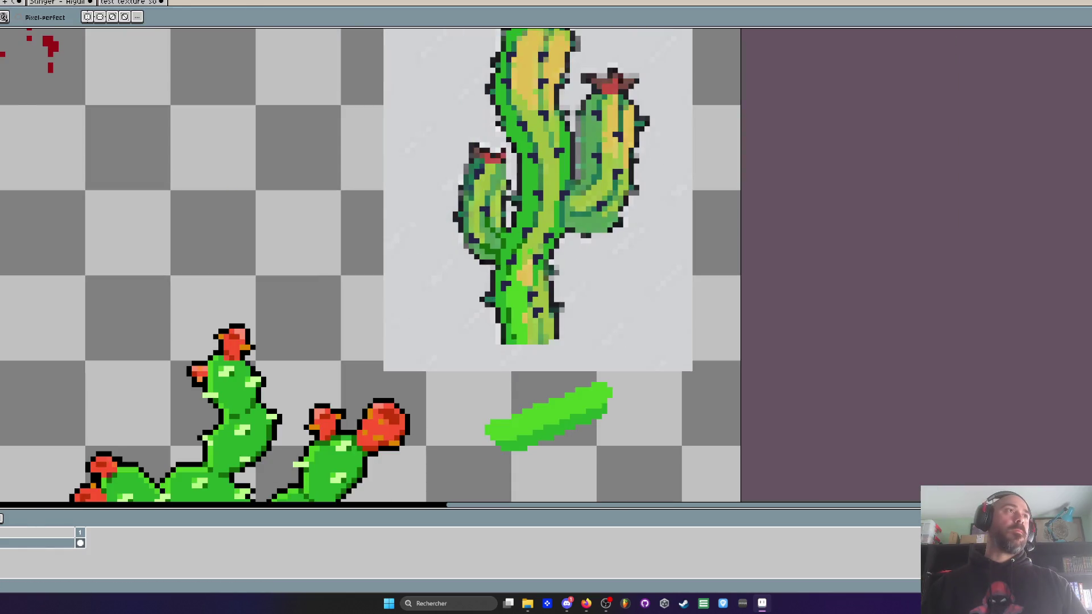
scroll(522, 269, "up", 1)
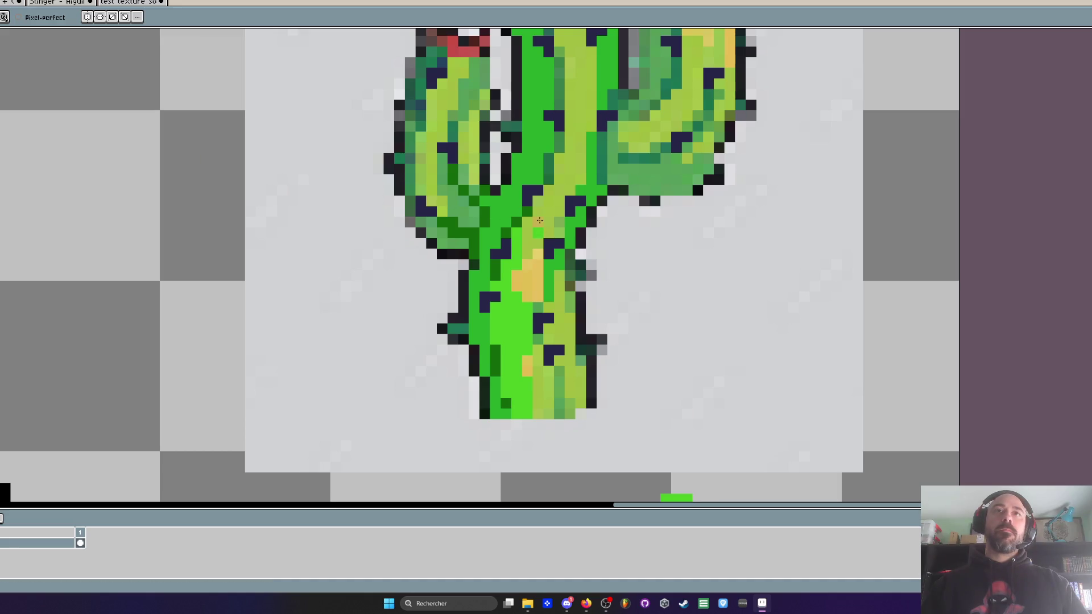
scroll(560, 191, "down", 3)
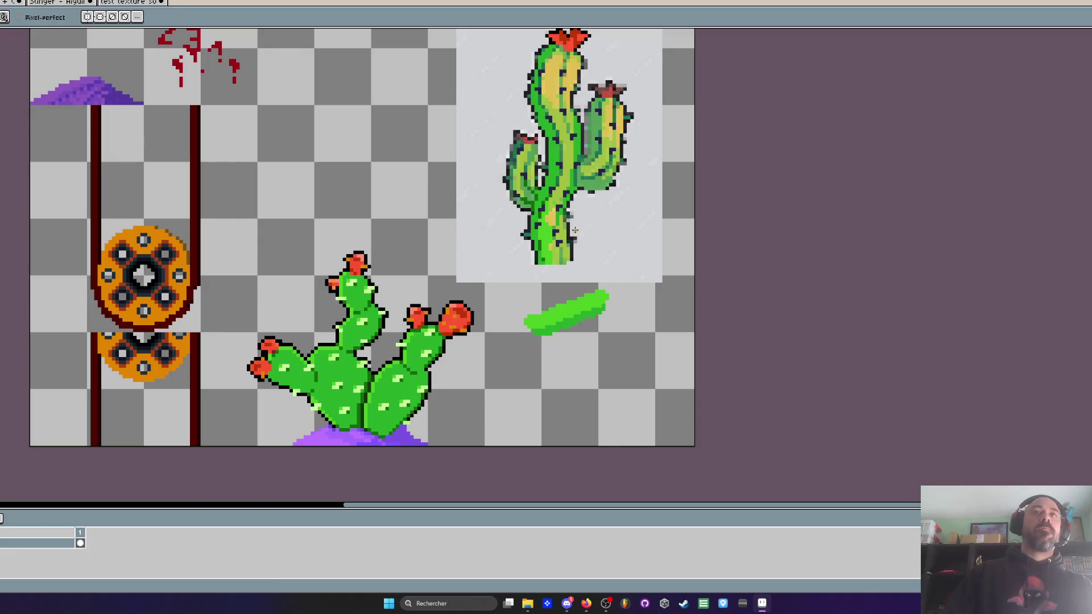
scroll(561, 215, "up", 1)
scroll(533, 240, "down", 1)
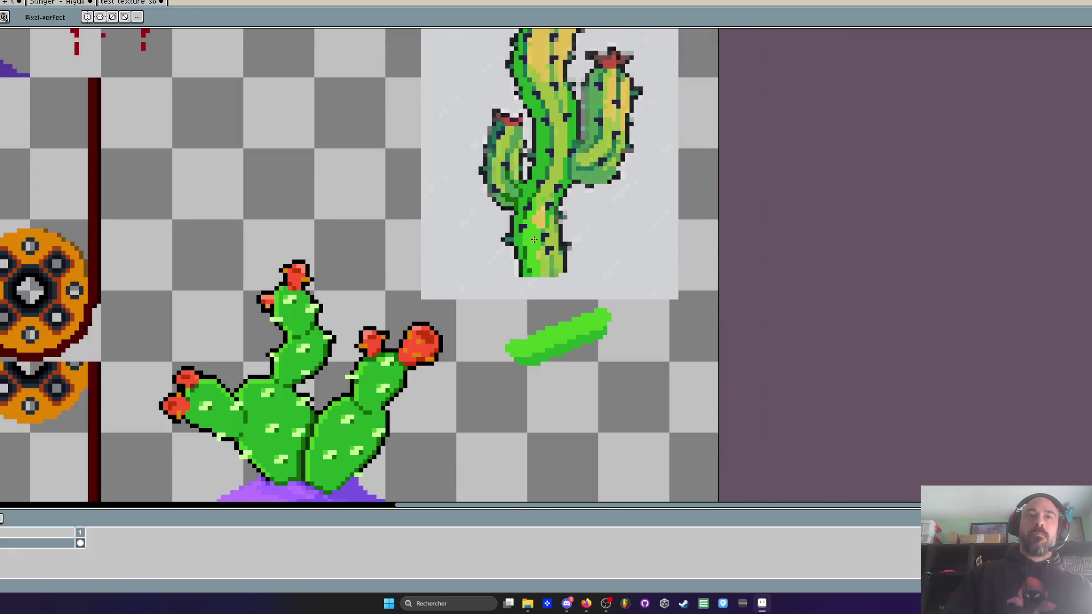
scroll(533, 239, "up", 1)
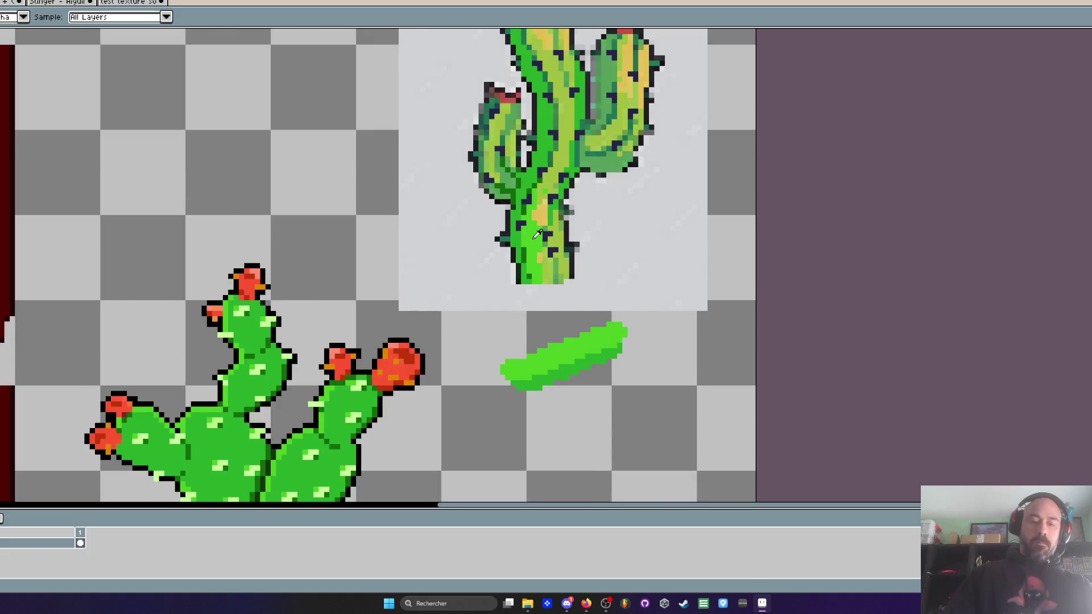
scroll(550, 306, "up", 2)
mouse_move(550, 306)
left_mouse_down()
mouse_move(556, 287)
mouse_move(565, 323)
mouse_move(542, 179)
mouse_move(557, 207)
mouse_move(549, 132)
mouse_move(574, 103)
mouse_move(538, 239)
left_mouse_up()
mouse_move(546, 199)
left_mouse_down()
mouse_move(560, 134)
mouse_move(522, 232)
mouse_move(558, 193)
mouse_move(559, 122)
mouse_move(570, 123)
mouse_move(551, 113)
mouse_move(561, 114)
mouse_move(569, 146)
mouse_move(536, 269)
left_mouse_up()
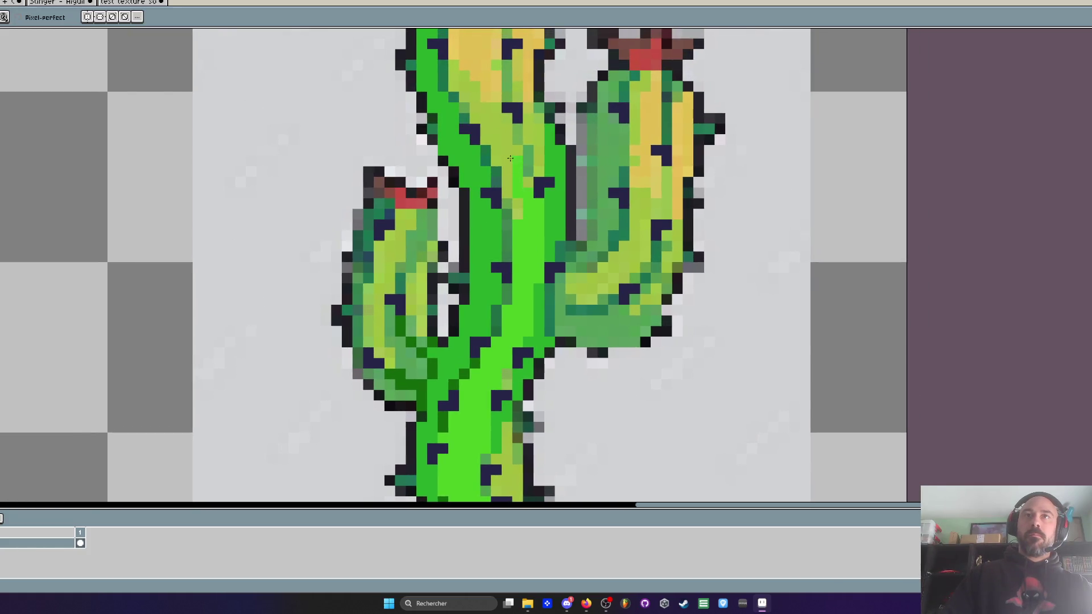
scroll(509, 182, "down", 2)
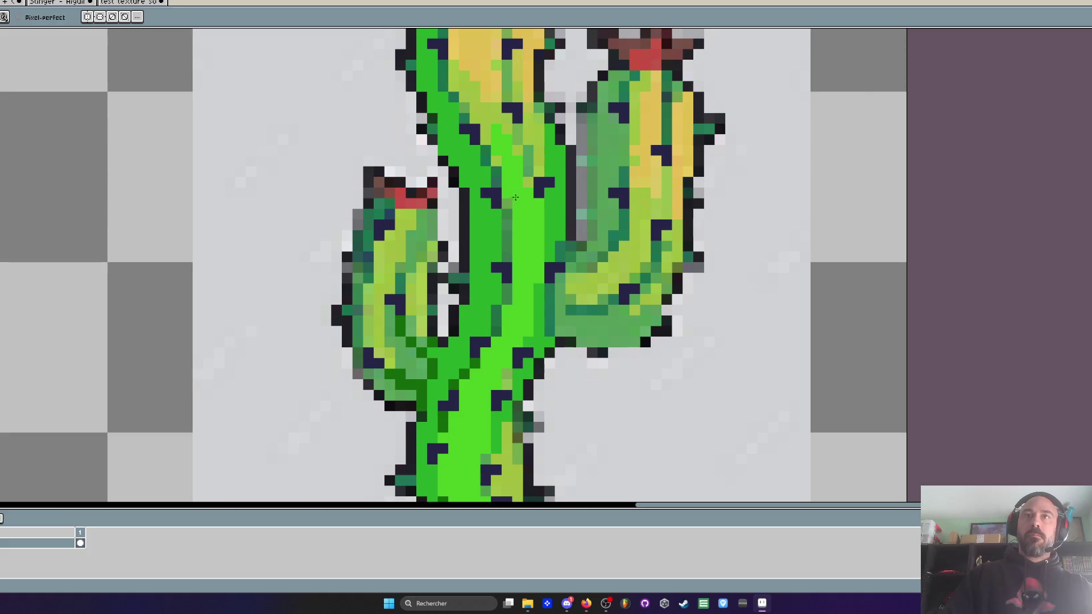
scroll(539, 222, "down", 2)
scroll(498, 290, "up", 1)
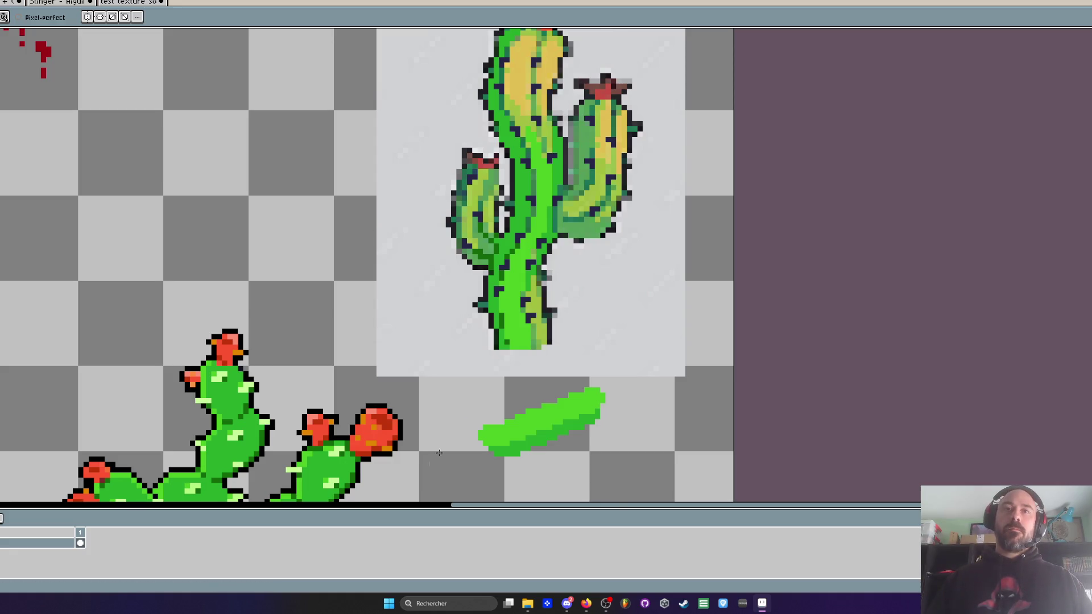
scroll(520, 301, "up", 1)
scroll(522, 292, "up", 1)
scroll(546, 244, "down", 3)
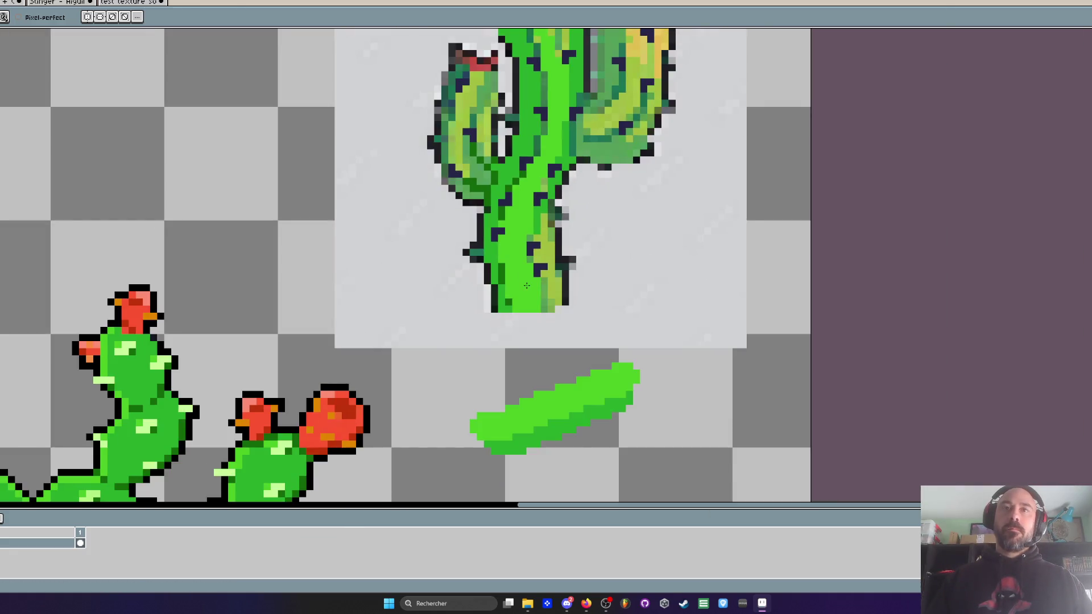
scroll(566, 440, "up", 2)
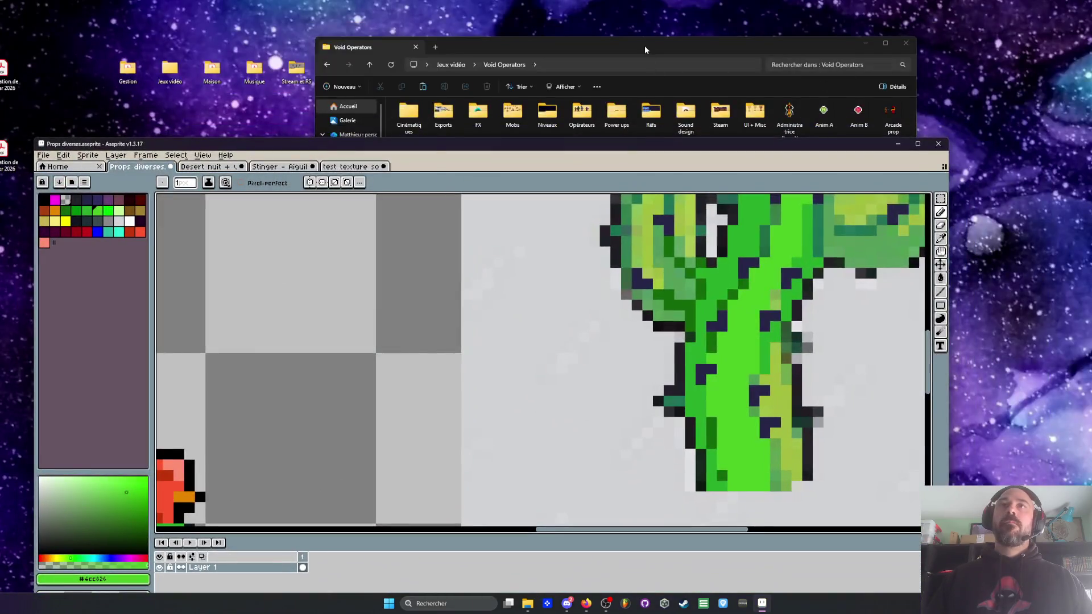
Step: Check the Void Operators folder, then return to Aseprite's test texture and hide the guides
left_click(636, 37)
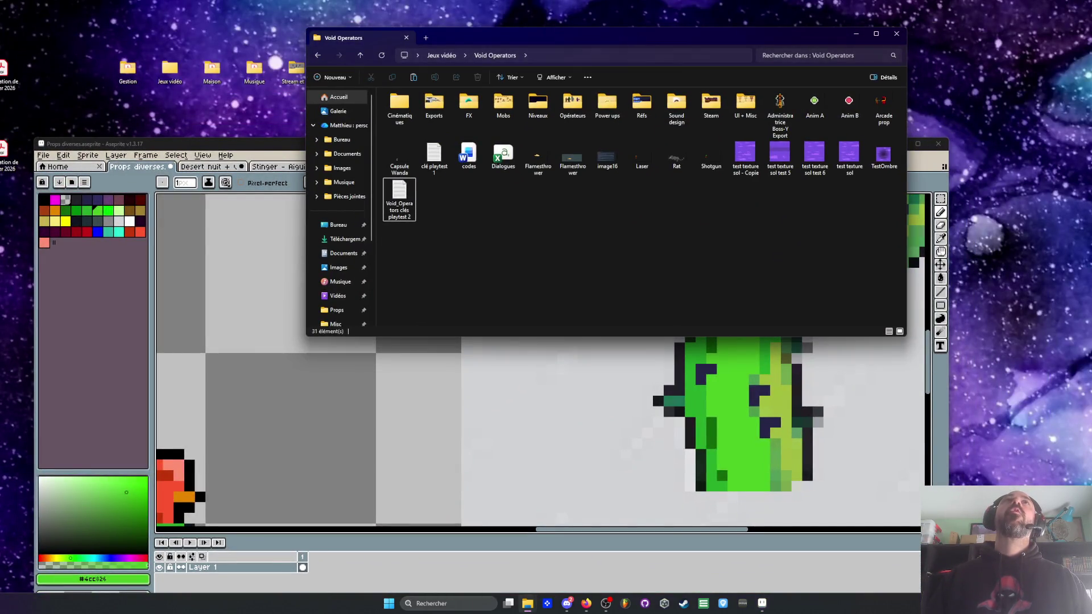
left_click(762, 602)
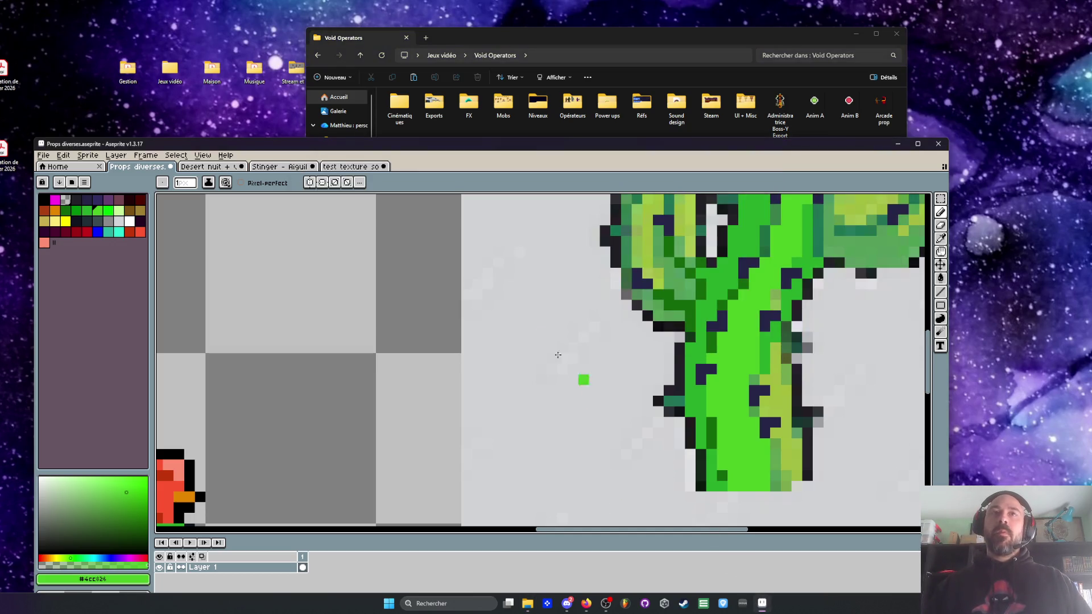
left_click(378, 166)
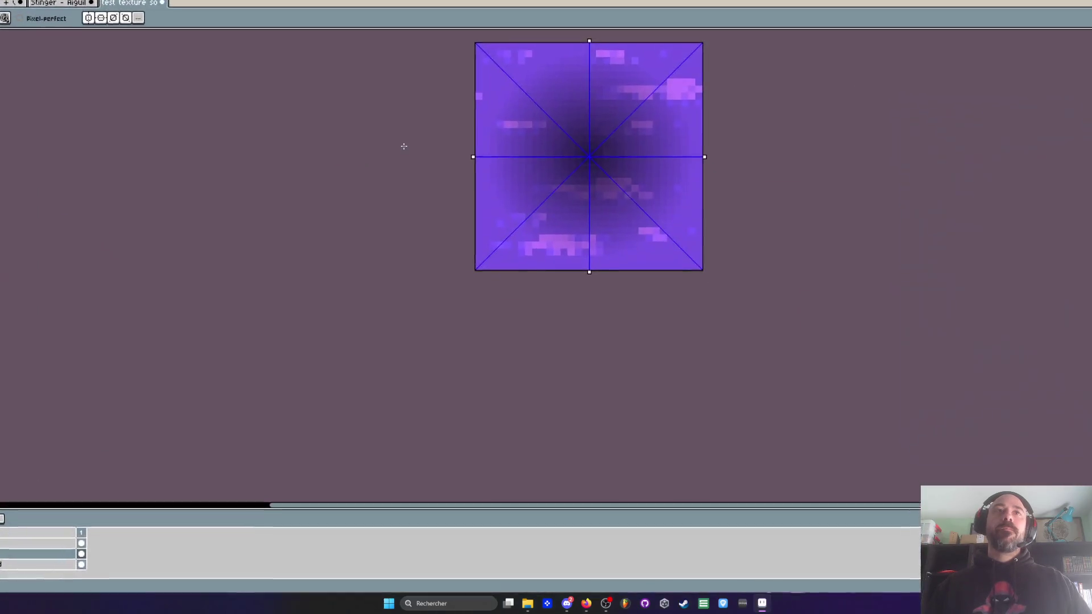
scroll(595, 174, "down", 1)
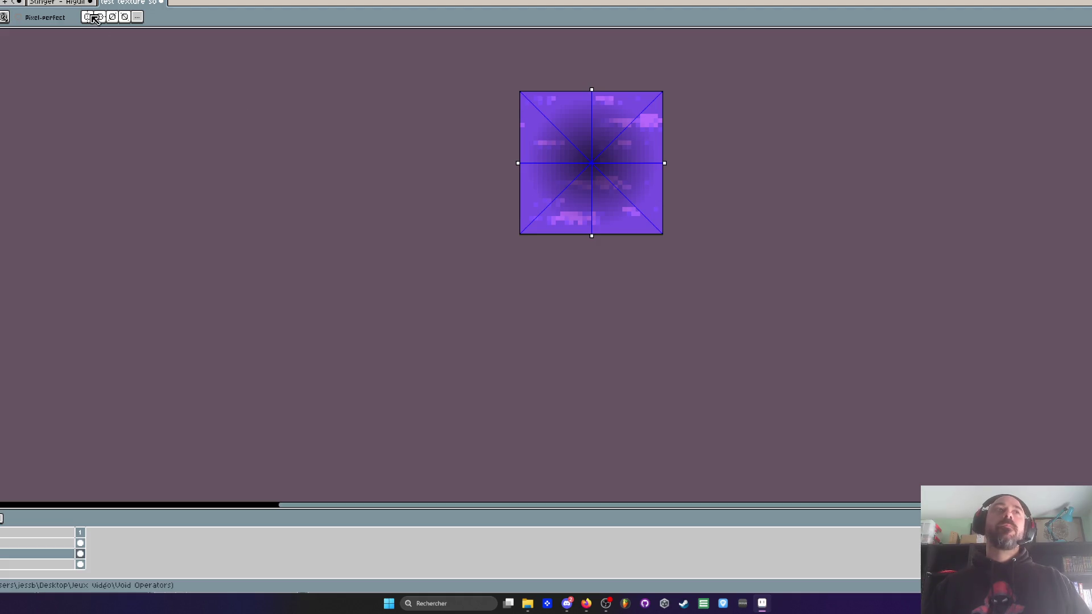
left_click(124, 16)
Step: Briefly check Discord, then return to Aseprite's Stinger sprite document
scroll(431, 145, "down", 2)
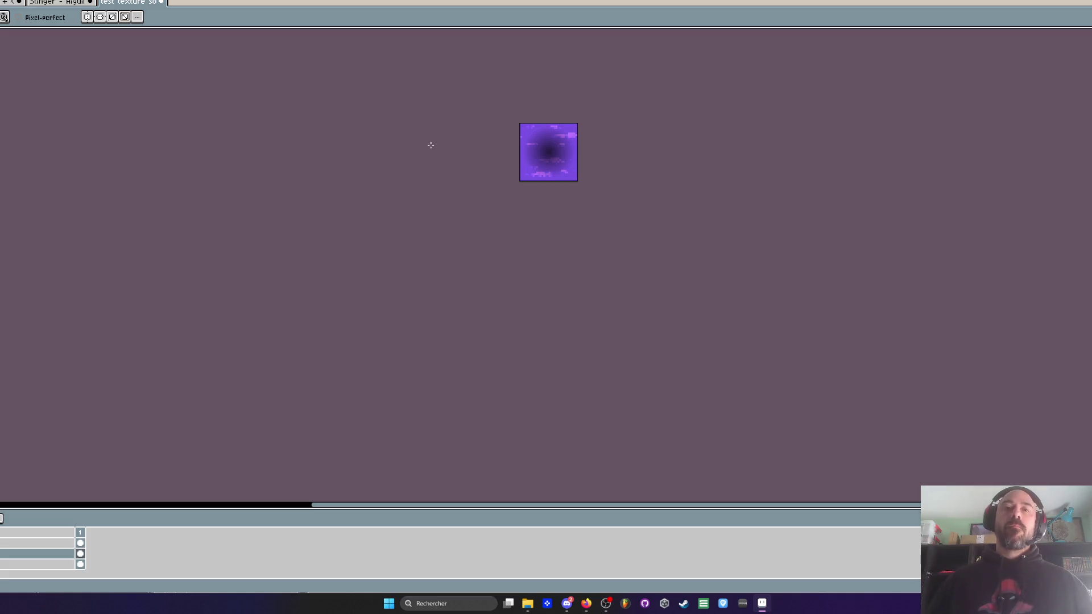
left_click(576, 603)
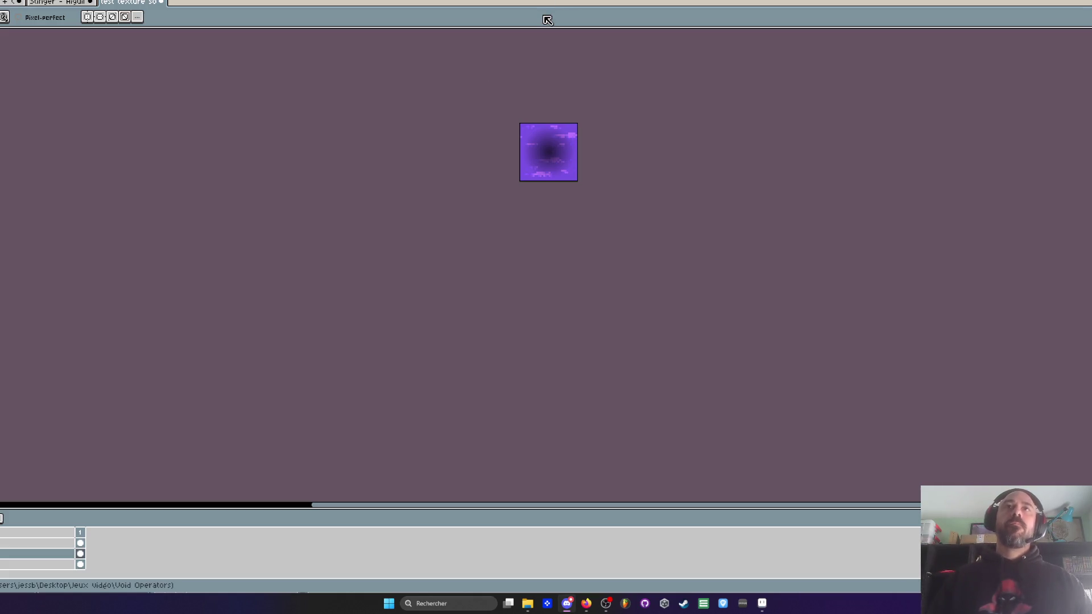
left_click(48, 3)
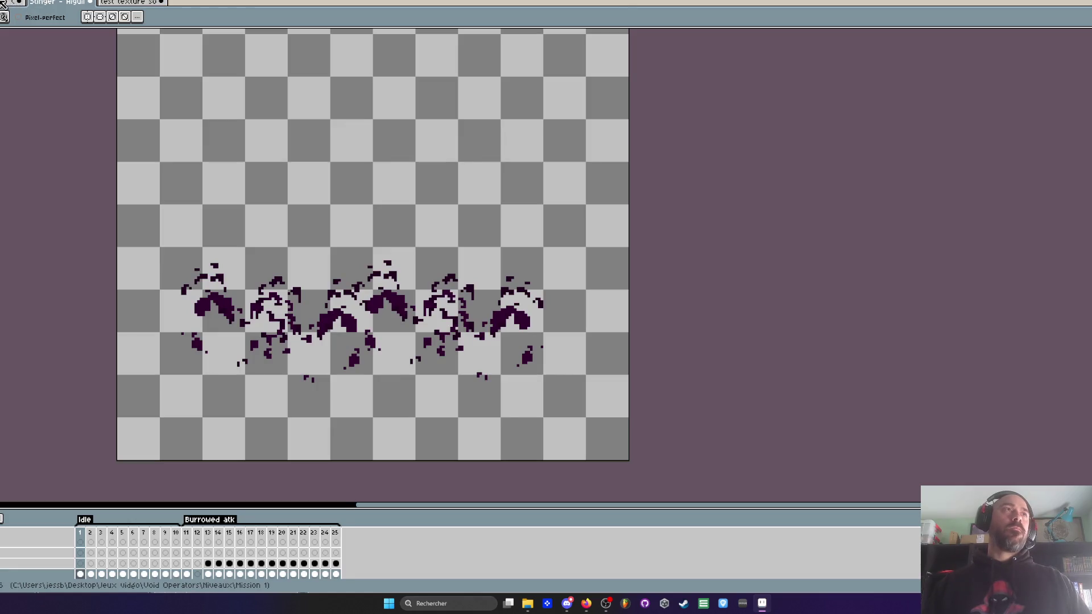
Step: Return to the props sheet and paint bright green pixels up the cactus's lower-left branch
left_click(9, 3)
left_click(128, 2)
scroll(432, 158, "up", 1)
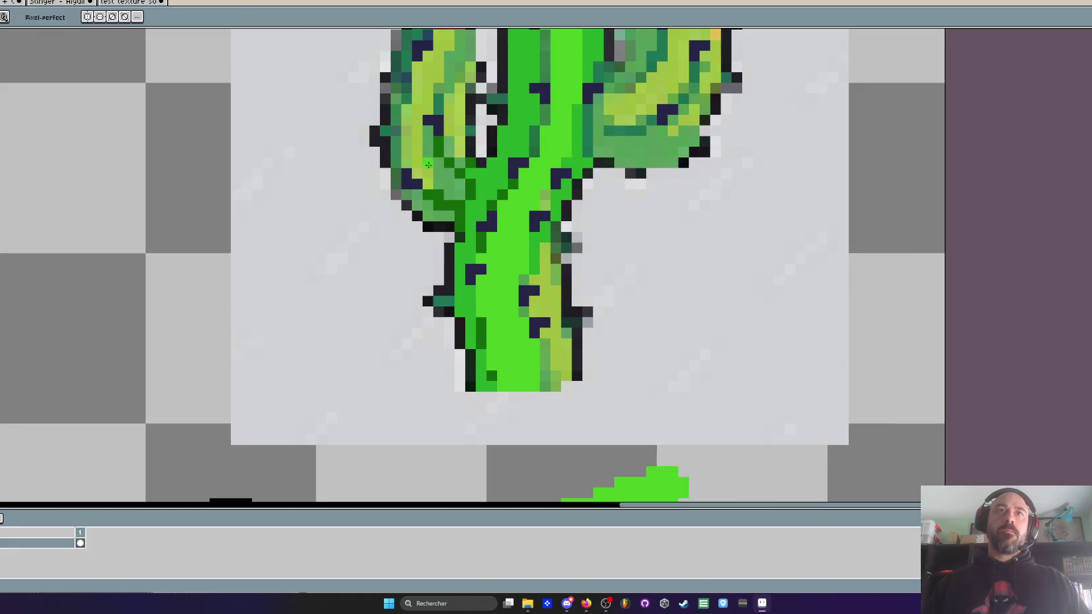
scroll(429, 156, "up", 1)
mouse_move(456, 197)
left_mouse_down()
mouse_move(453, 170)
mouse_move(468, 199)
mouse_move(425, 154)
mouse_move(425, 122)
mouse_move(439, 160)
mouse_move(426, 183)
mouse_move(415, 120)
left_mouse_up()
Step: Sample the yellow and paint a highlight down the saguaro trunk's right side, darkening one pixel
scroll(412, 120, "down", 3)
scroll(437, 166, "up", 3)
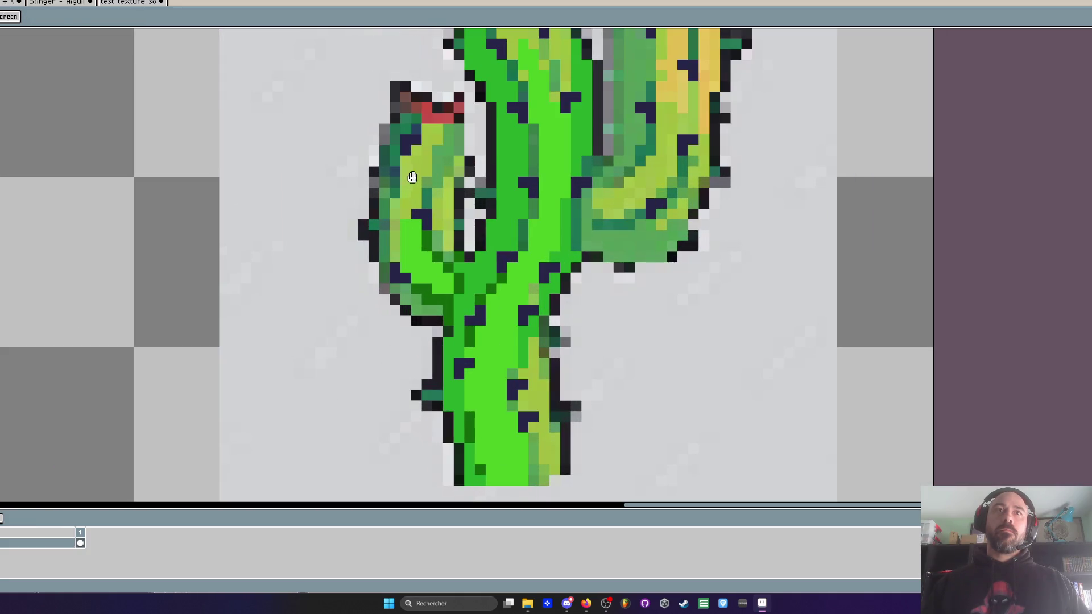
scroll(437, 165, "down", 2)
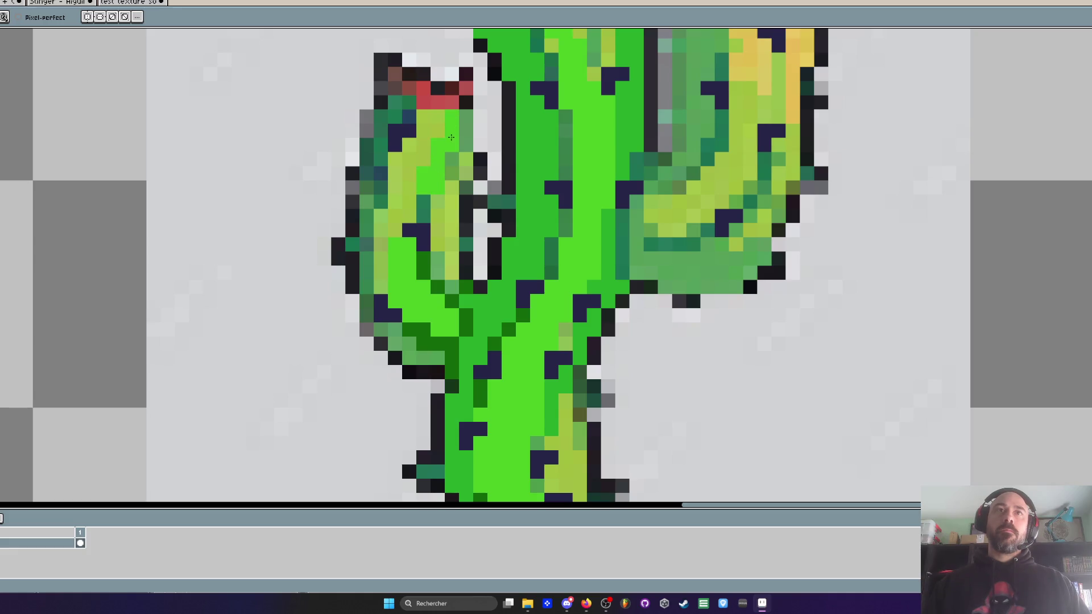
scroll(455, 163, "down", 2)
scroll(499, 132, "down", 1)
scroll(492, 124, "up", 4)
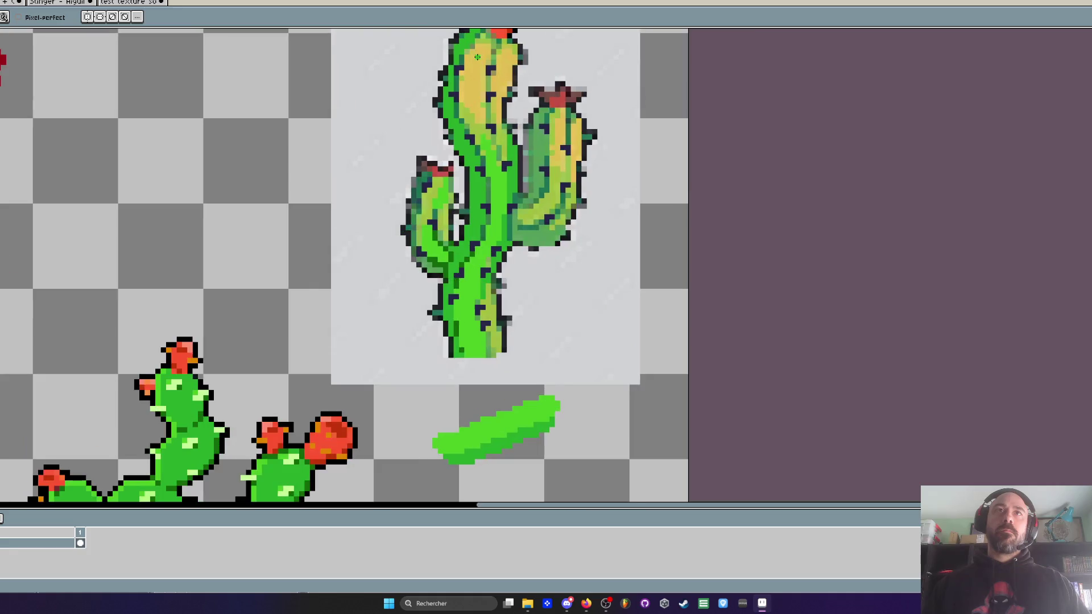
key("i")
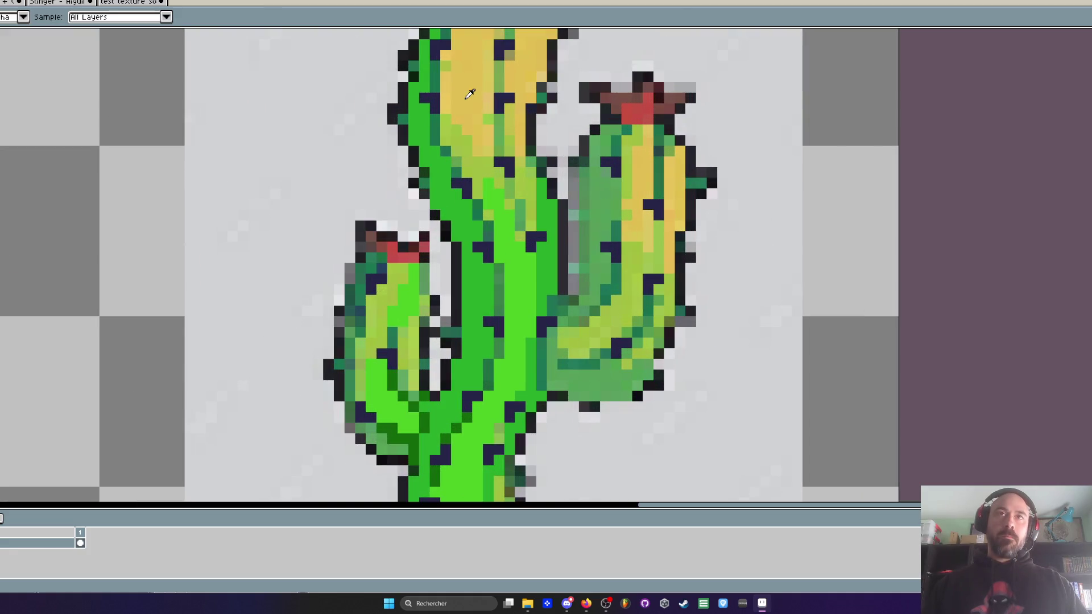
scroll(478, 90, "down", 2)
scroll(483, 220, "up", 5)
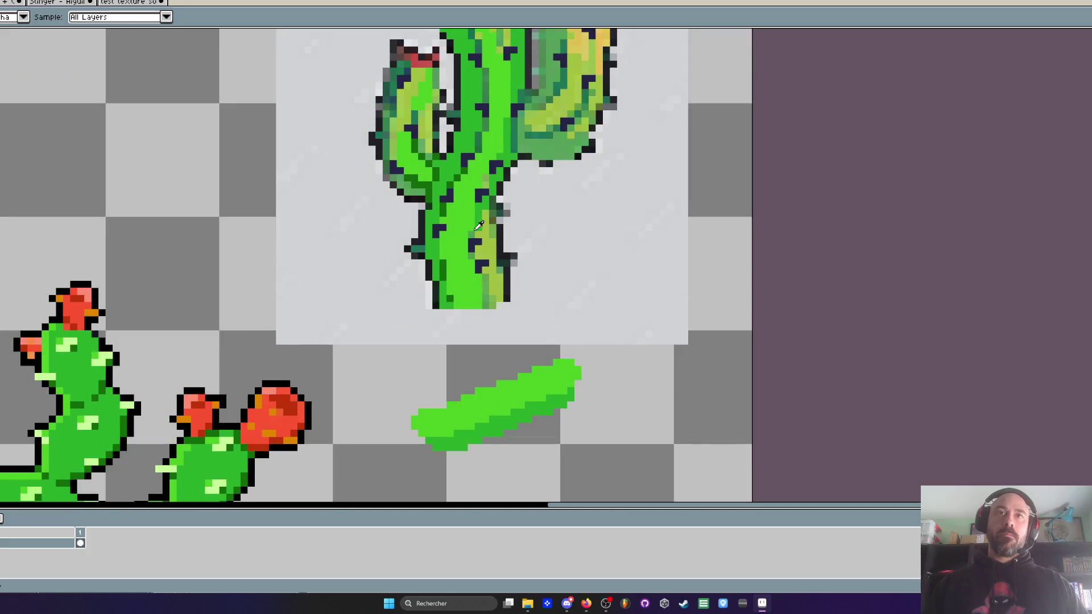
key("b")
mouse_move(496, 191)
left_mouse_down()
mouse_move(475, 290)
mouse_move(515, 319)
mouse_move(515, 359)
mouse_move(536, 401)
mouse_move(515, 446)
left_mouse_up()
scroll(535, 373, "down", 5)
scroll(539, 132, "up", 5)
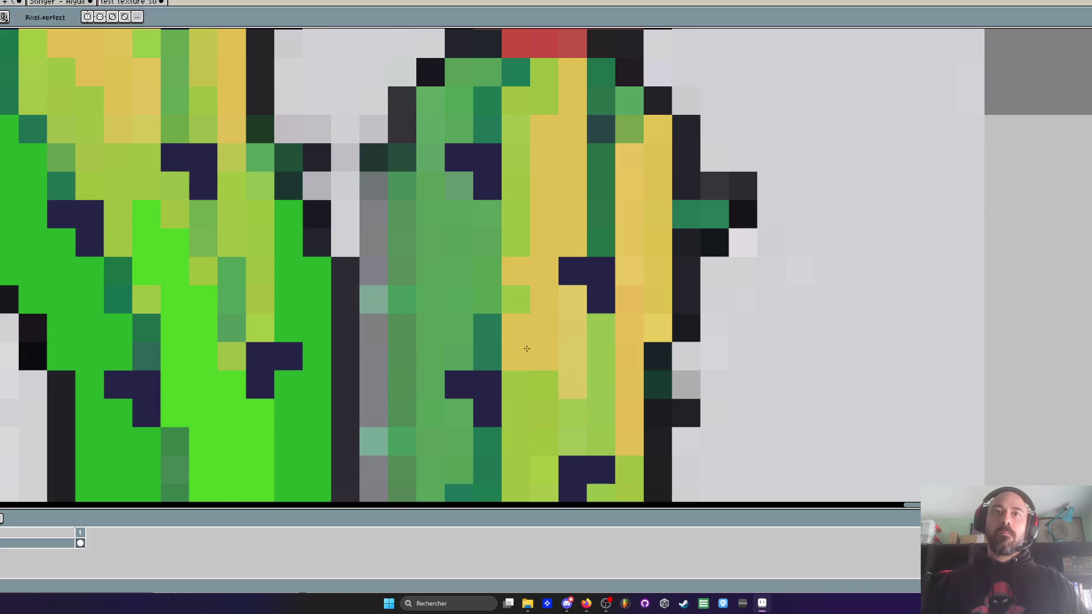
left_click(629, 271)
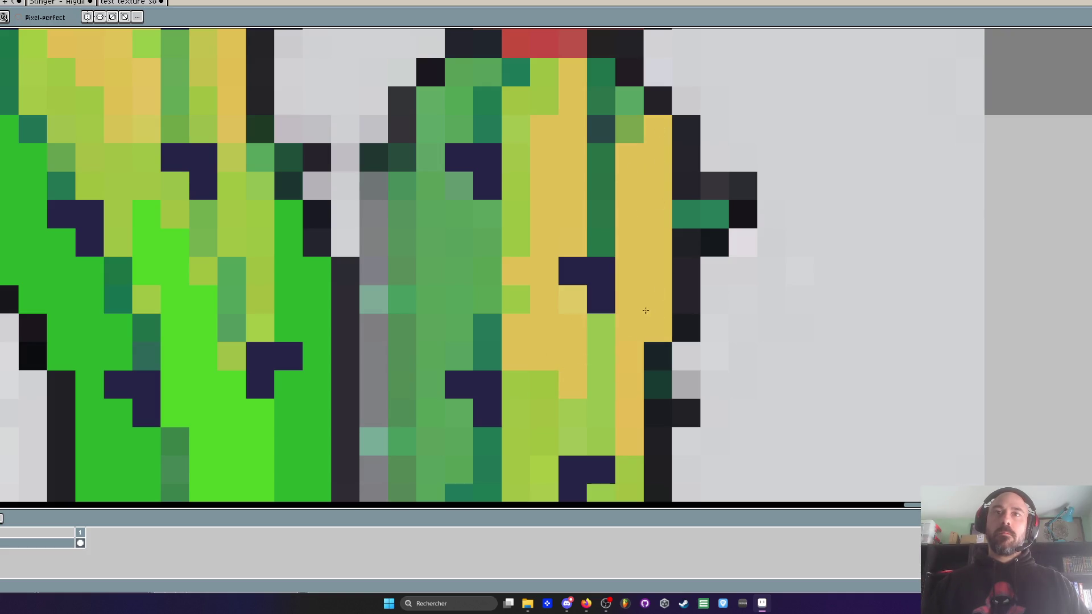
Step: Repaint stray light-green and pale-yellow pixels in the trunk highlight solid yellow
scroll(620, 393, "down", 4)
scroll(456, 221, "up", 3)
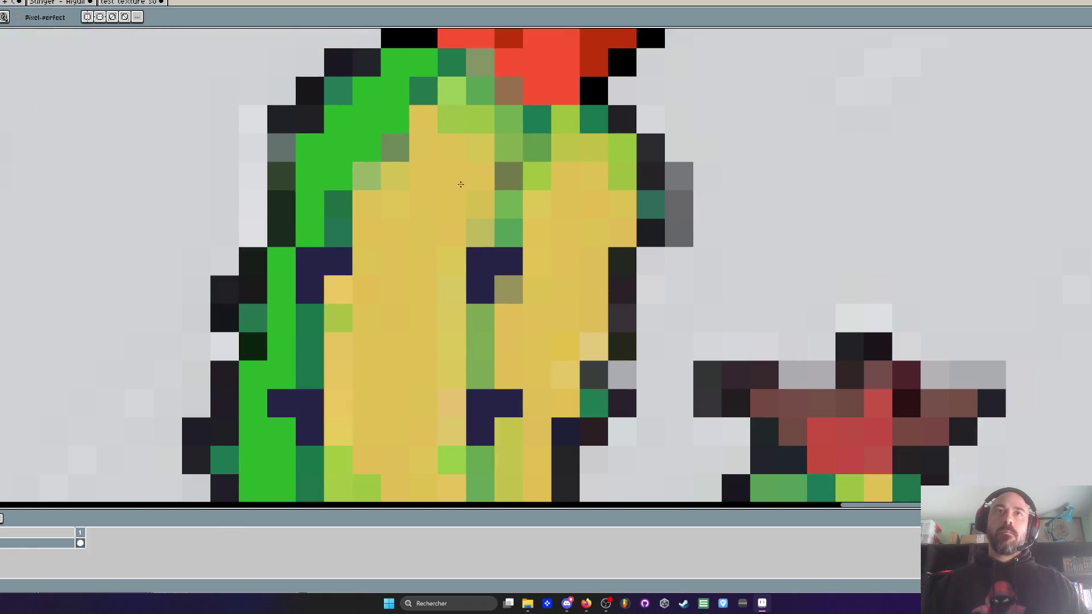
left_click(341, 318)
left_click(340, 403)
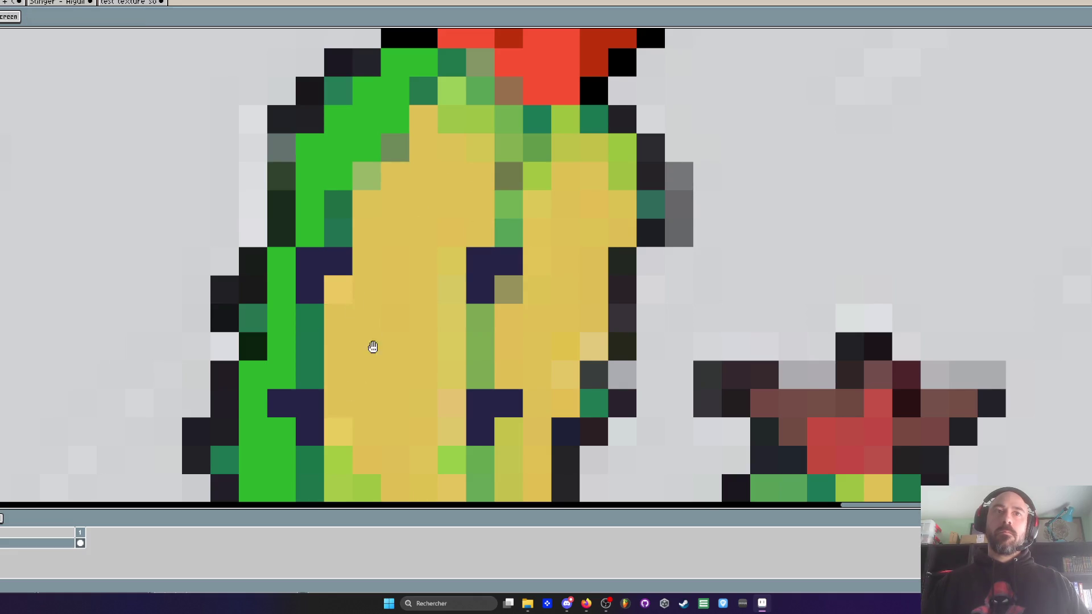
scroll(370, 359, "down", 2)
left_click(346, 228)
left_click(349, 370)
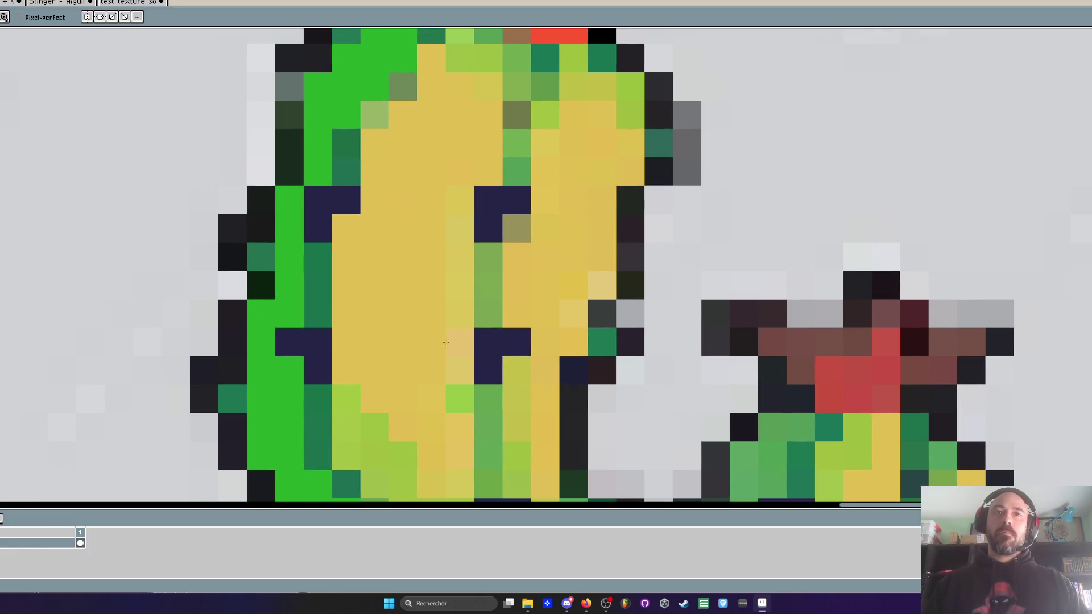
left_click(459, 399)
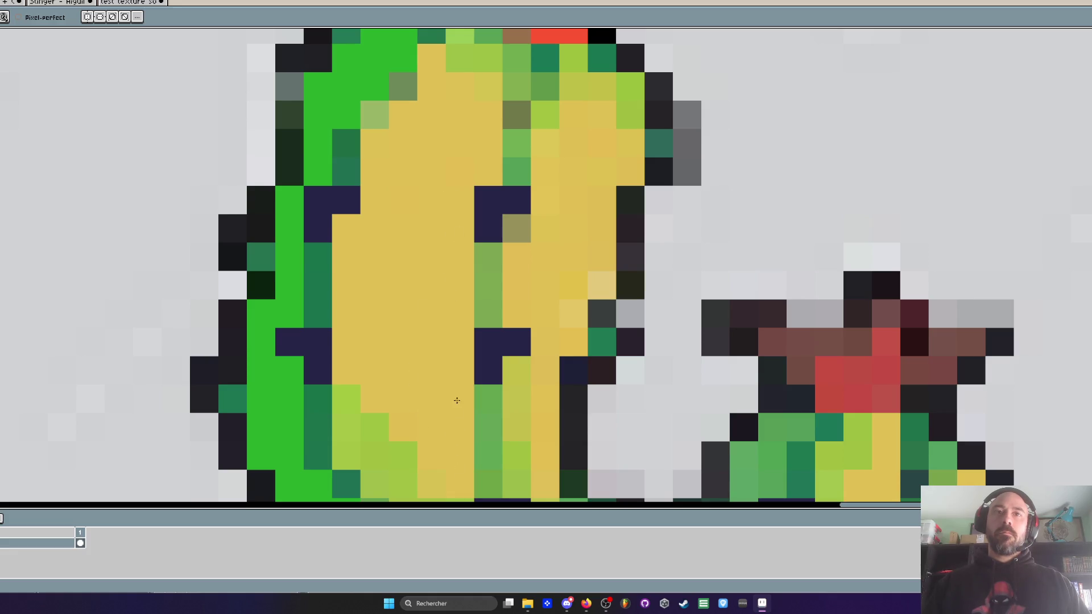
left_click(573, 314)
left_click(601, 284)
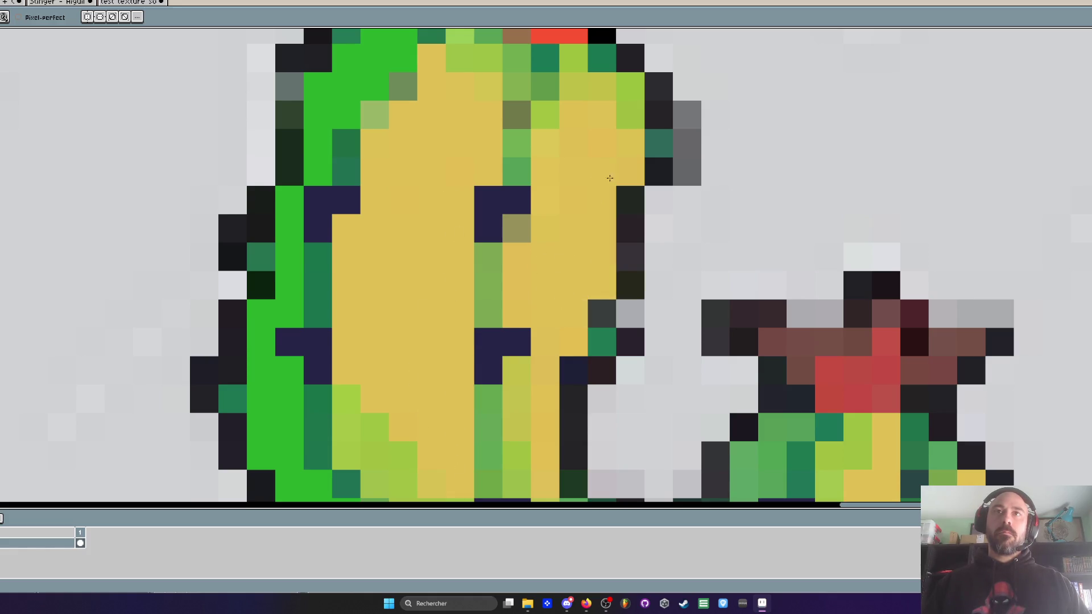
scroll(529, 301, "down", 1)
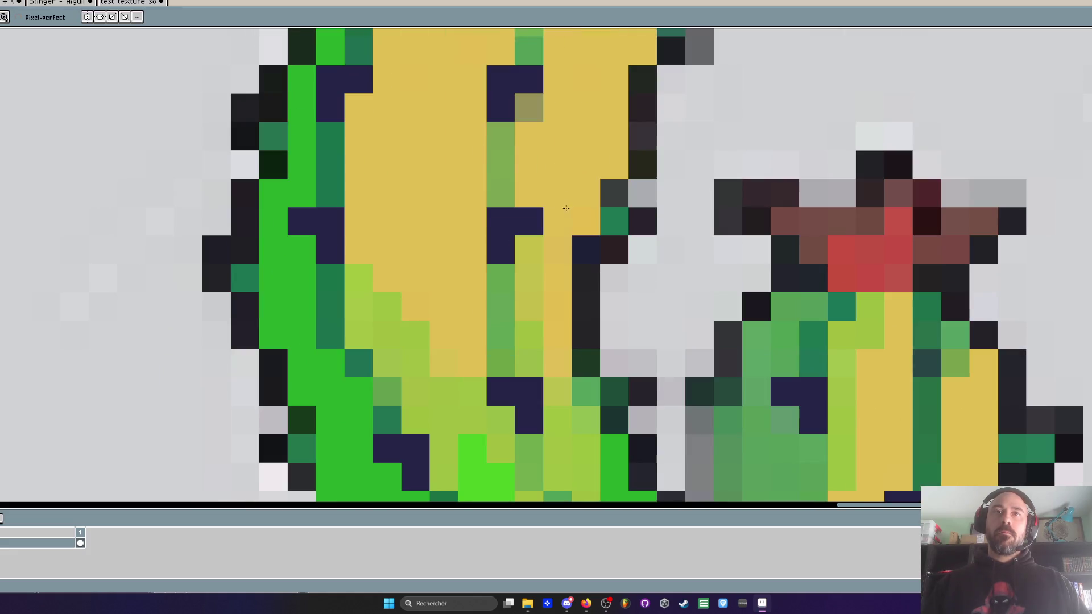
scroll(534, 305, "down", 3)
scroll(547, 292, "up", 1)
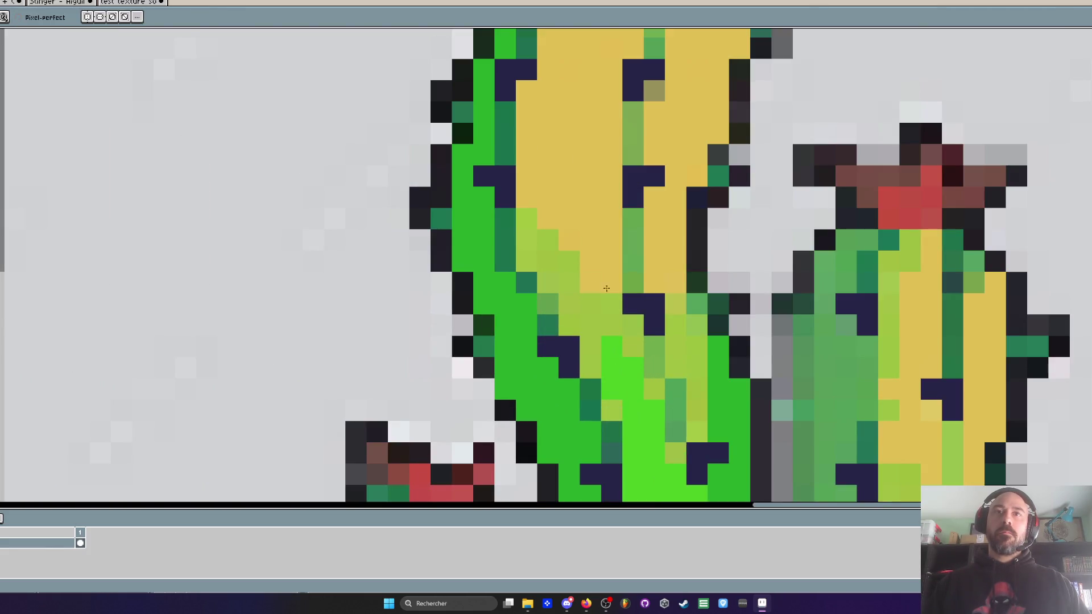
scroll(692, 390, "down", 1)
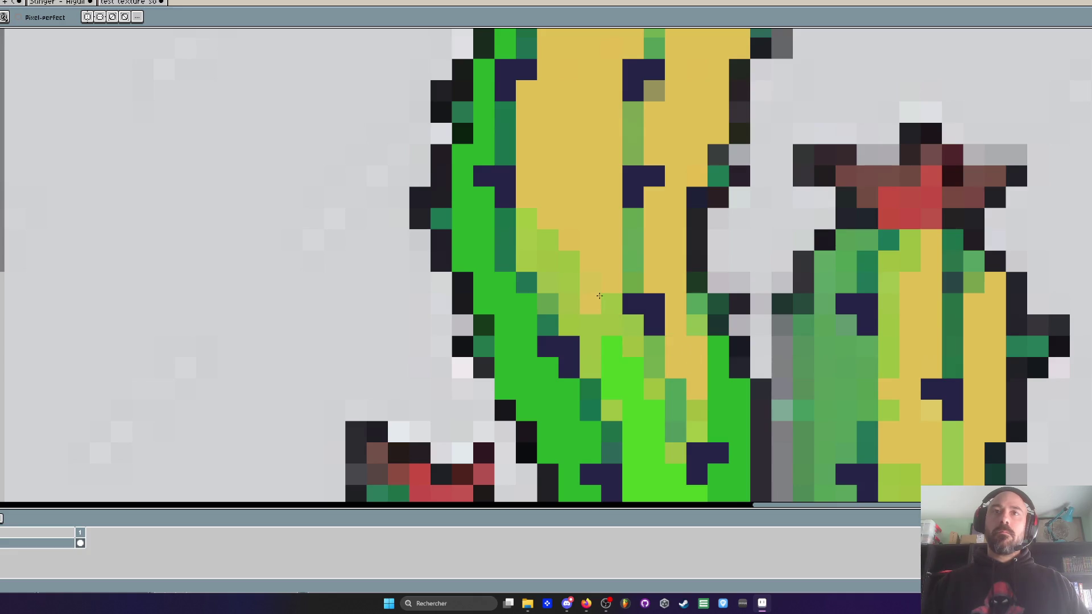
scroll(625, 251, "down", 2)
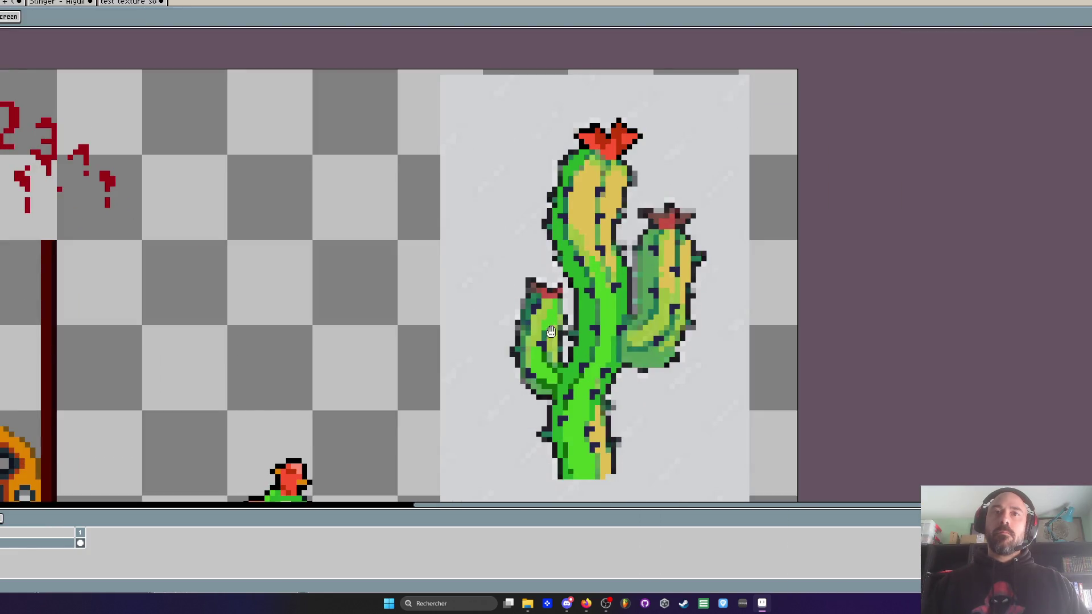
Step: Paint a yellow highlight down the saguaro's small left arm
scroll(557, 325, "up", 3)
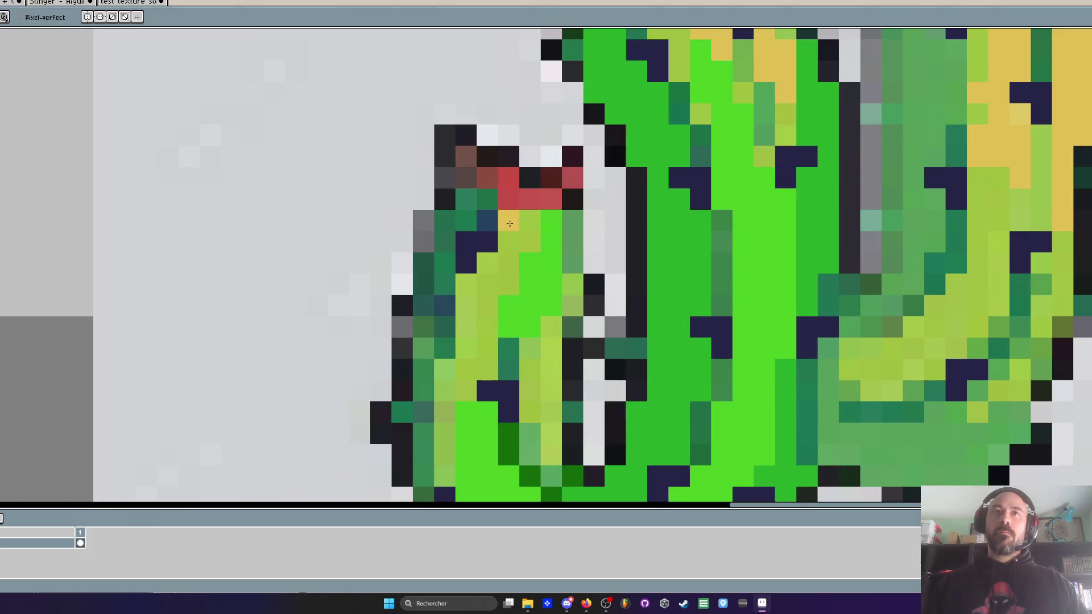
mouse_move(467, 311)
left_mouse_down()
mouse_move(446, 421)
mouse_move(447, 364)
mouse_move(500, 209)
left_mouse_up()
scroll(446, 421, "down", 1)
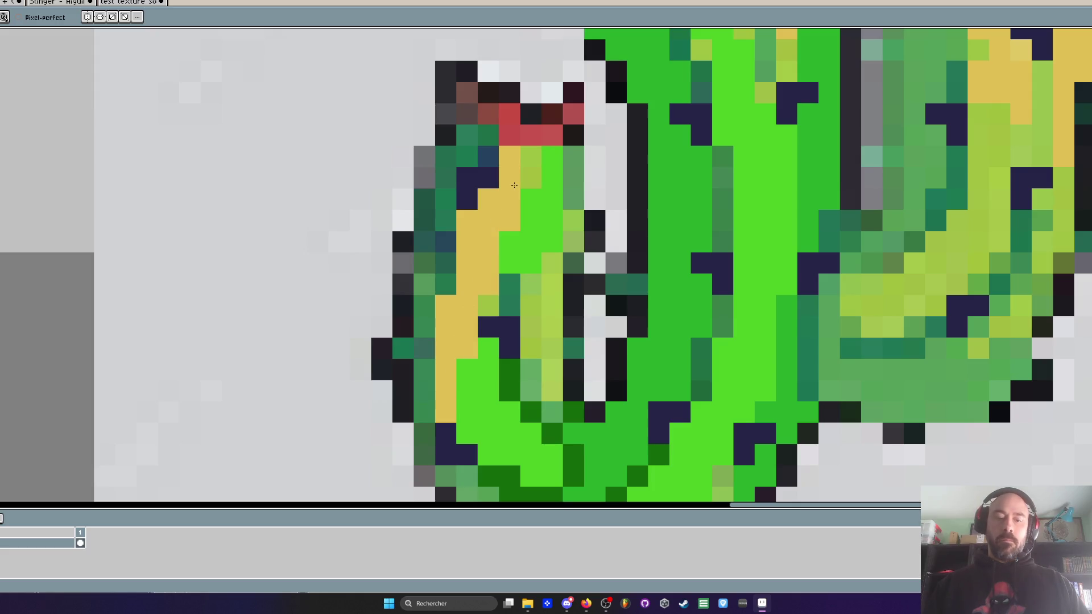
key("i")
scroll(684, 421, "down", 3)
scroll(684, 421, "down", 1)
key("b")
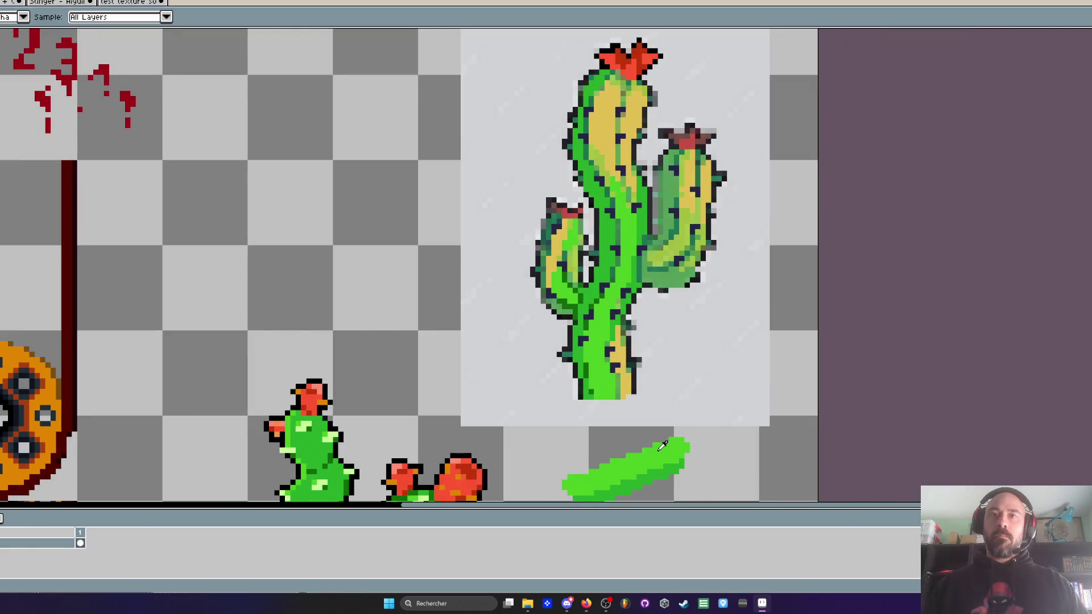
scroll(561, 249, "up", 2)
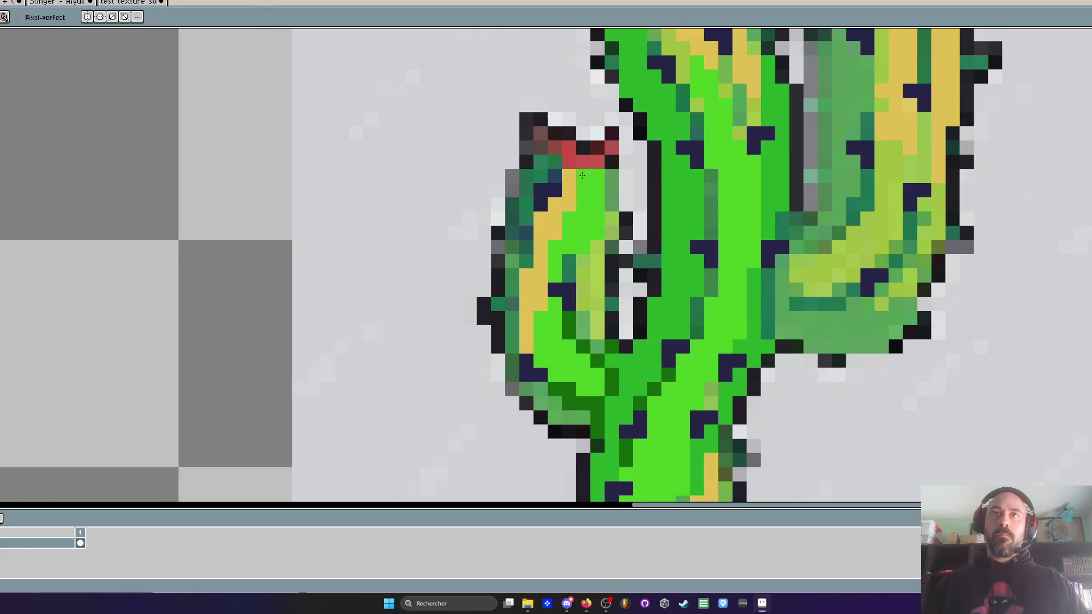
scroll(582, 175, "down", 3)
scroll(589, 247, "up", 1)
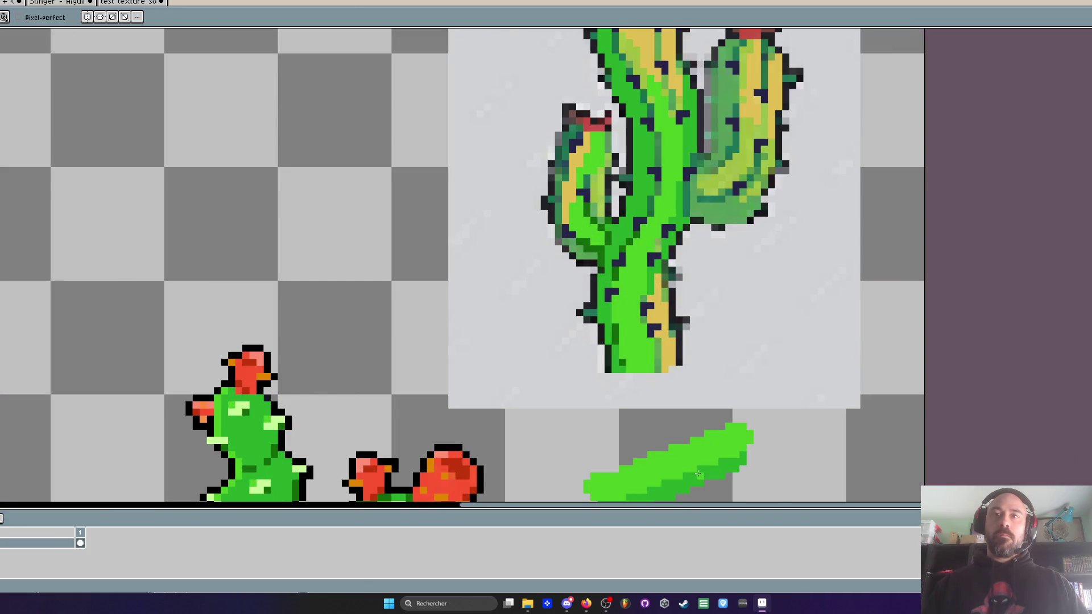
Step: Recolour the left arm's inner and upper-left pixels bright green
key("i")
scroll(571, 249, "up", 2)
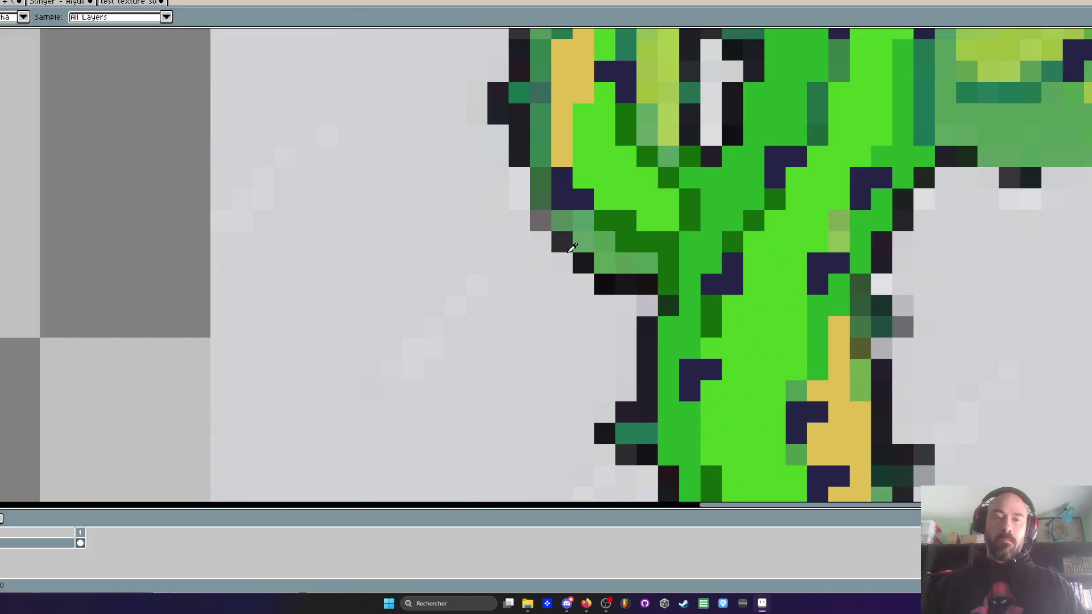
key("b")
left_click(606, 263)
left_click(583, 243)
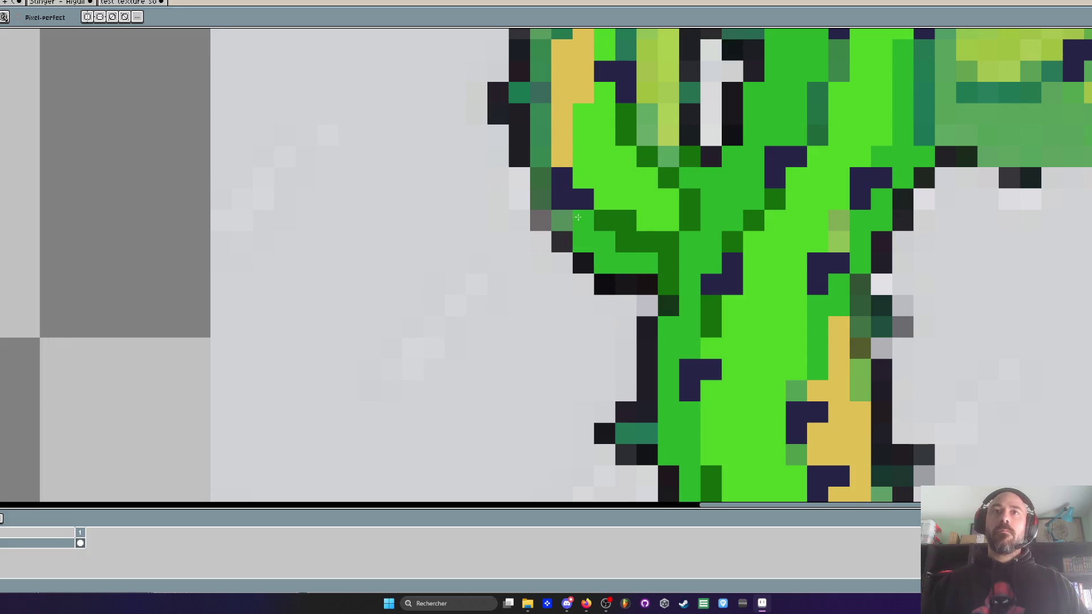
left_click_drag(541, 148, 541, 208)
mouse_move(541, 126)
left_mouse_down()
mouse_move(549, 259)
mouse_move(549, 168)
mouse_move(570, 117)
mouse_move(545, 258)
left_mouse_up()
left_click(550, 140)
mouse_move(560, 204)
left_mouse_down()
mouse_move(595, 127)
mouse_move(539, 180)
mouse_move(539, 225)
left_mouse_up()
scroll(595, 127, "down", 1)
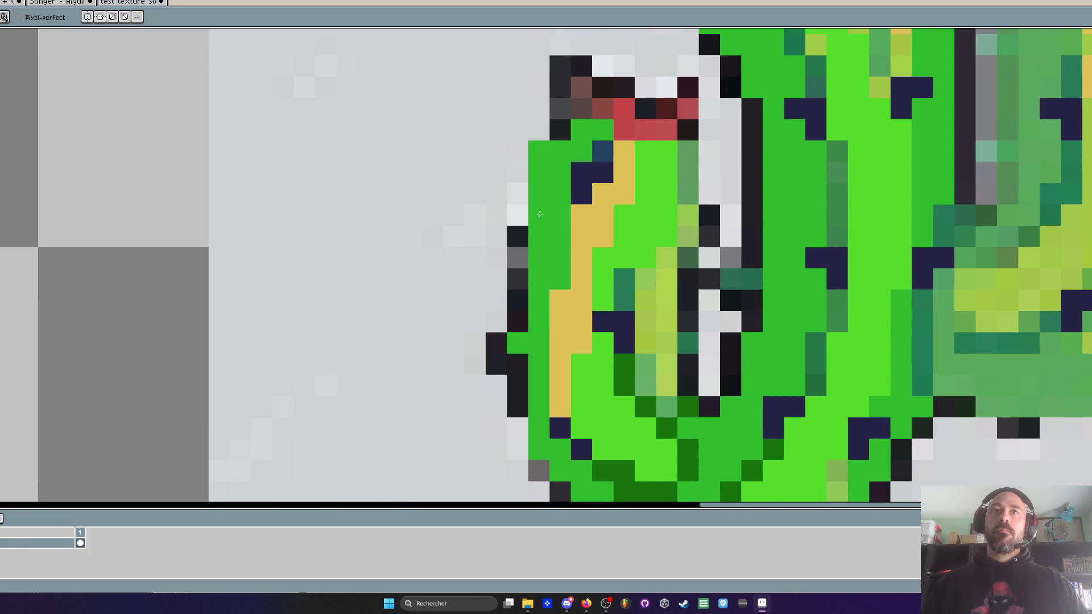
scroll(582, 225, "down", 1)
scroll(583, 225, "up", 1)
Step: Redraw the black outline along the left arm's outer edge and bottom curve
key("alt")
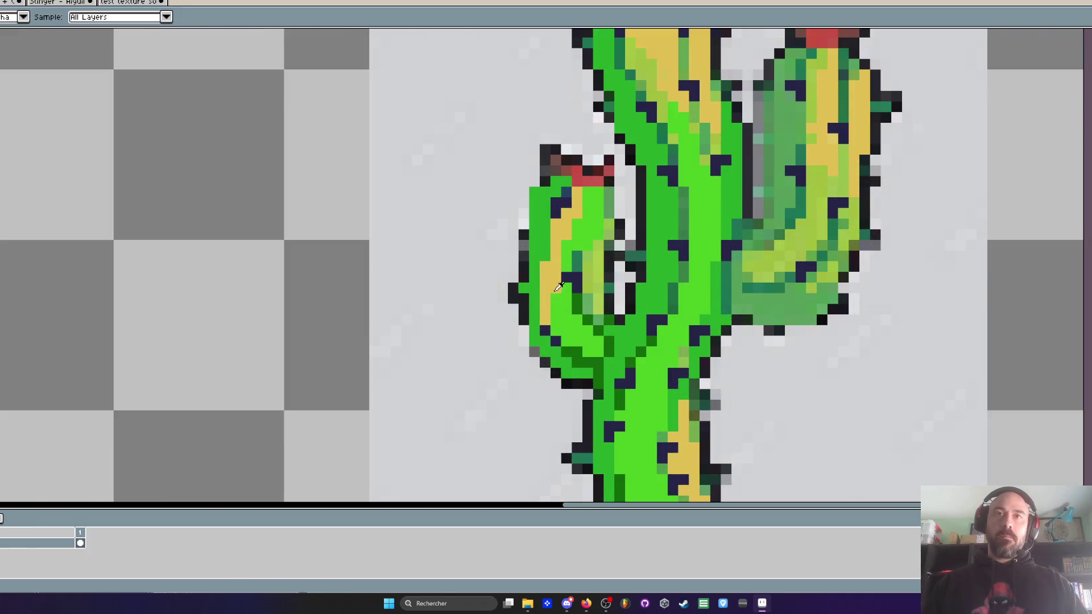
scroll(515, 169, "up", 1)
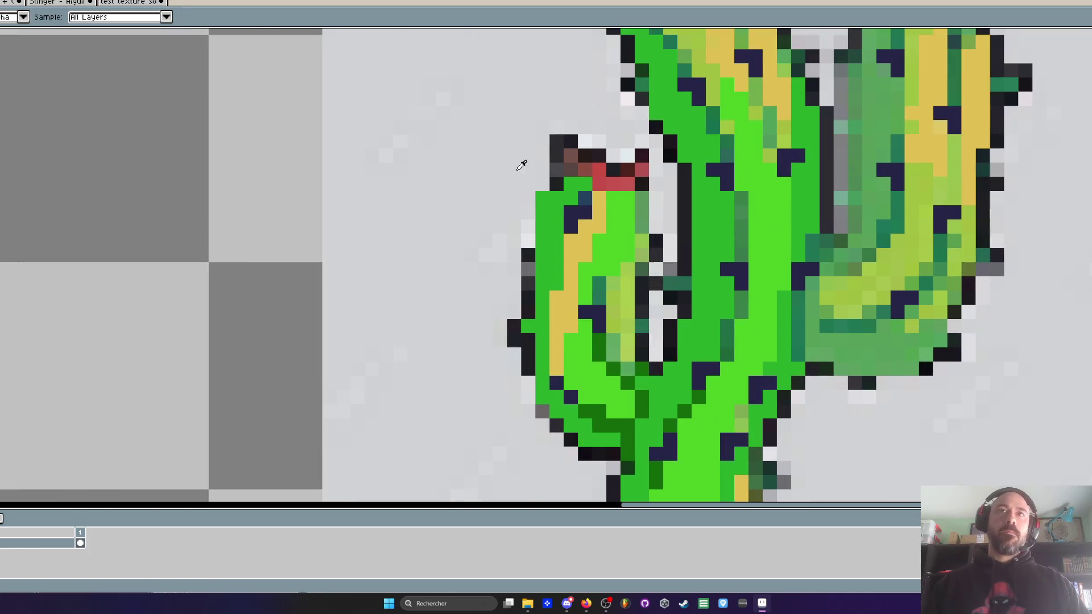
scroll(586, 137, "up", 1)
mouse_move(526, 203)
left_mouse_down()
mouse_move(510, 250)
mouse_move(504, 426)
left_mouse_up()
left_click_drag(505, 427, 489, 136)
key("ctrl+z")
mouse_move(474, 311)
left_mouse_down()
mouse_move(492, 369)
mouse_move(485, 275)
left_mouse_up()
key("ctrl+z")
mouse_move(463, 206)
left_mouse_down()
mouse_move(495, 278)
mouse_move(493, 321)
left_mouse_up()
key("ctrl+z")
mouse_move(529, 367)
left_mouse_down()
mouse_move(586, 398)
mouse_move(617, 398)
left_mouse_up()
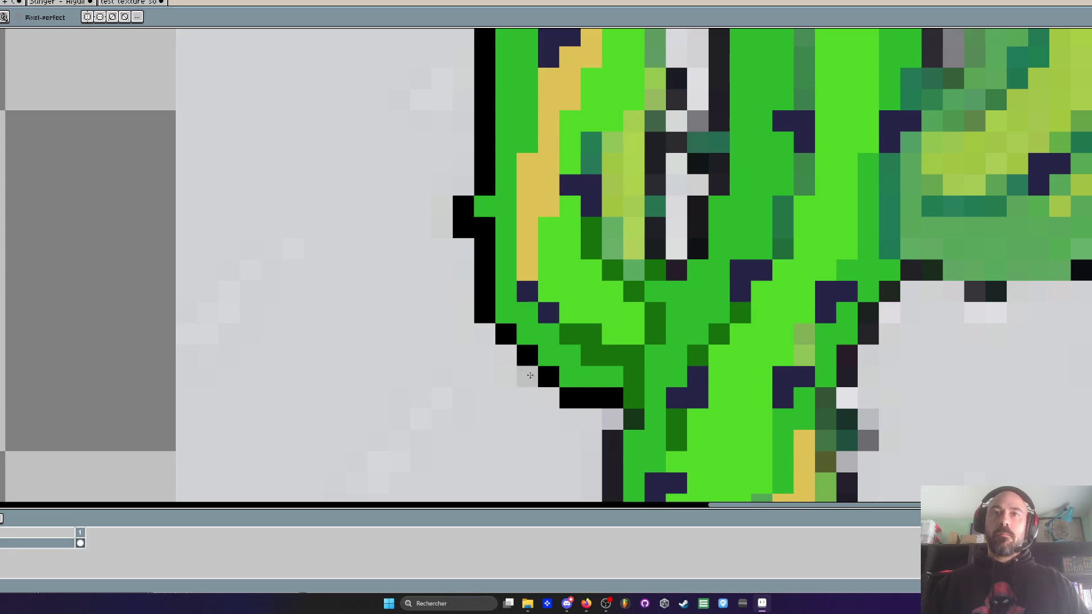
scroll(495, 393, "down", 5)
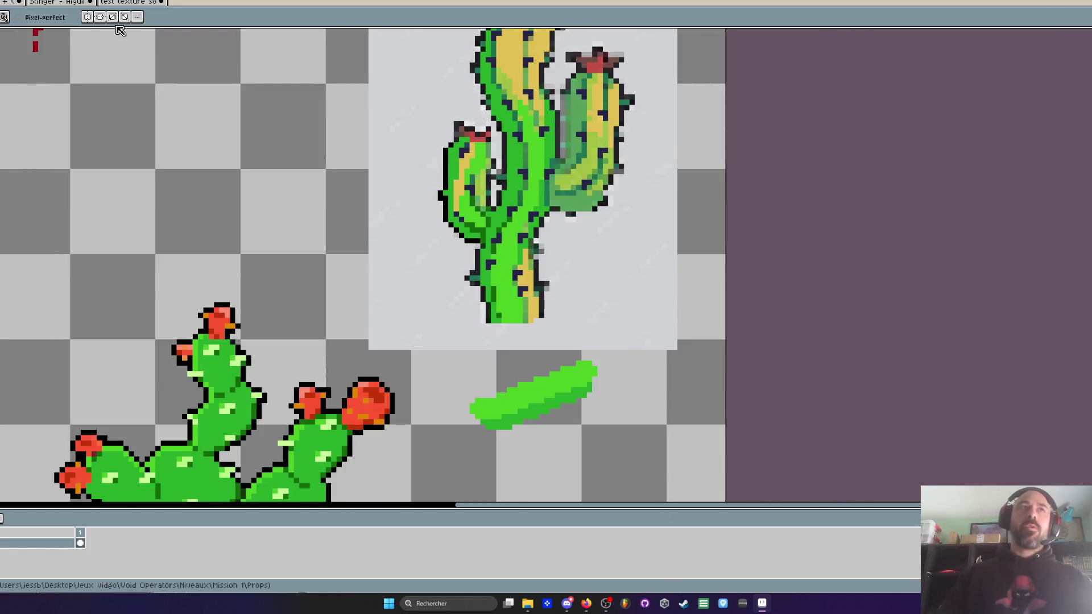
Step: Switch to the purple void texture, undo the canvas enlargement and paste the texture onto the canvas
left_click(130, 3)
key("ctrl+z")
scroll(371, 151, "down", 2)
key("ctrl+z")
key("ctrl+v")
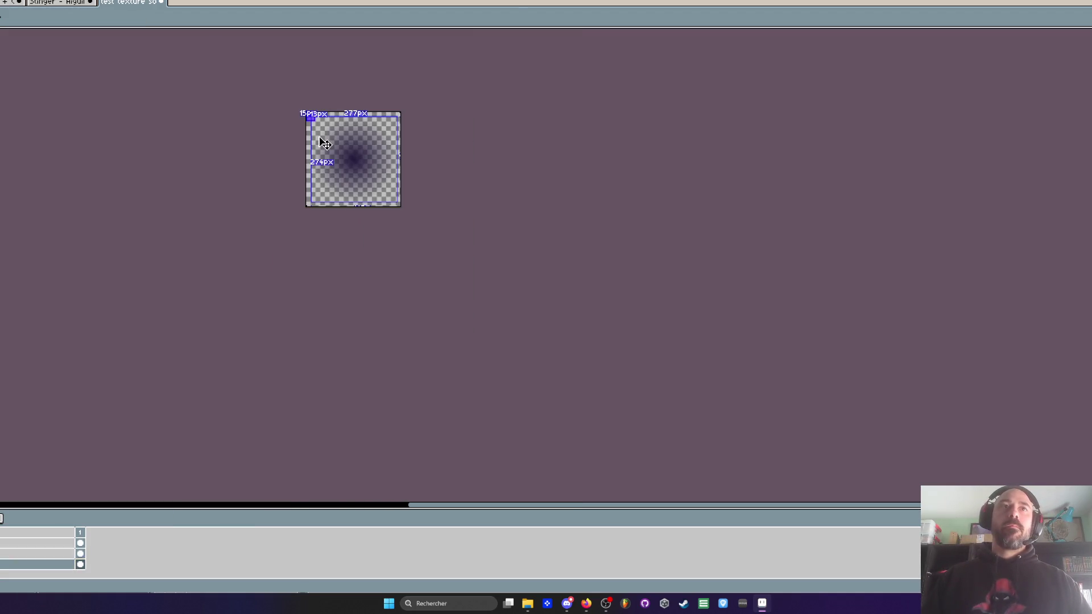
key("Return")
Step: Scale the texture's bottom layer down into a small square at the top-left corner
left_click(81, 564)
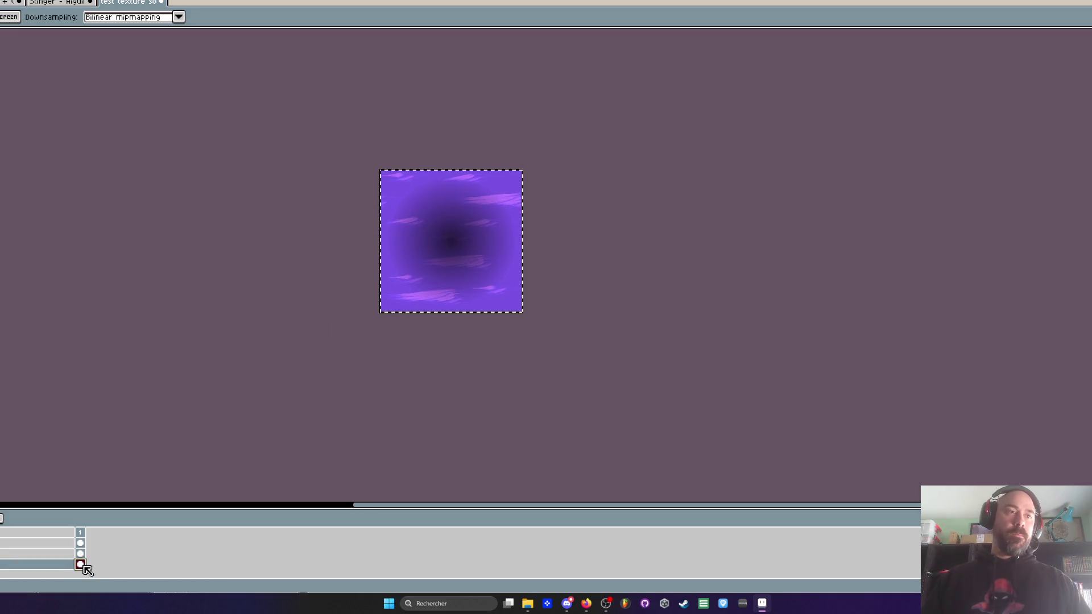
scroll(524, 275, "up", 2)
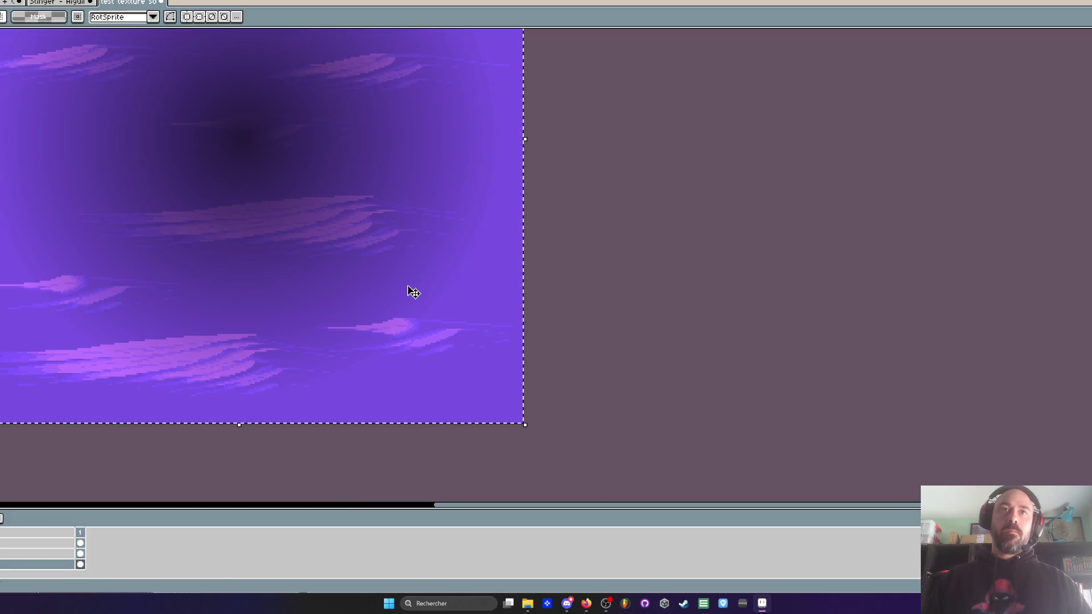
scroll(552, 315, "down", 1)
mouse_move(641, 394)
left_mouse_down()
mouse_move(451, 190)
mouse_move(228, 85)
mouse_move(122, 56)
mouse_move(288, 227)
mouse_move(307, 331)
left_mouse_up()
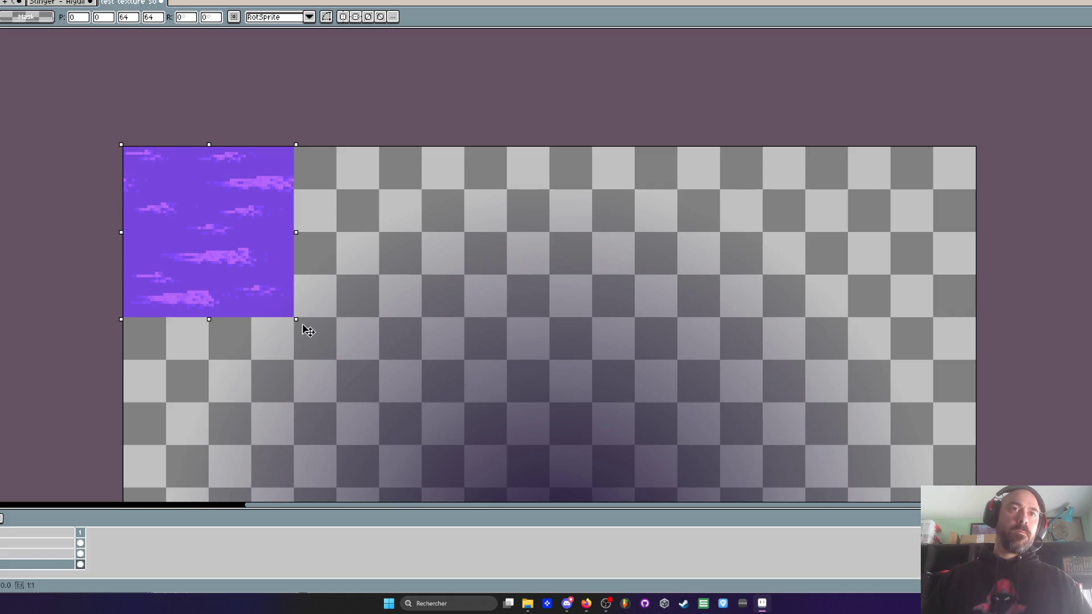
scroll(307, 331, "down", 3)
key("Return")
scroll(170, 243, "down", 2)
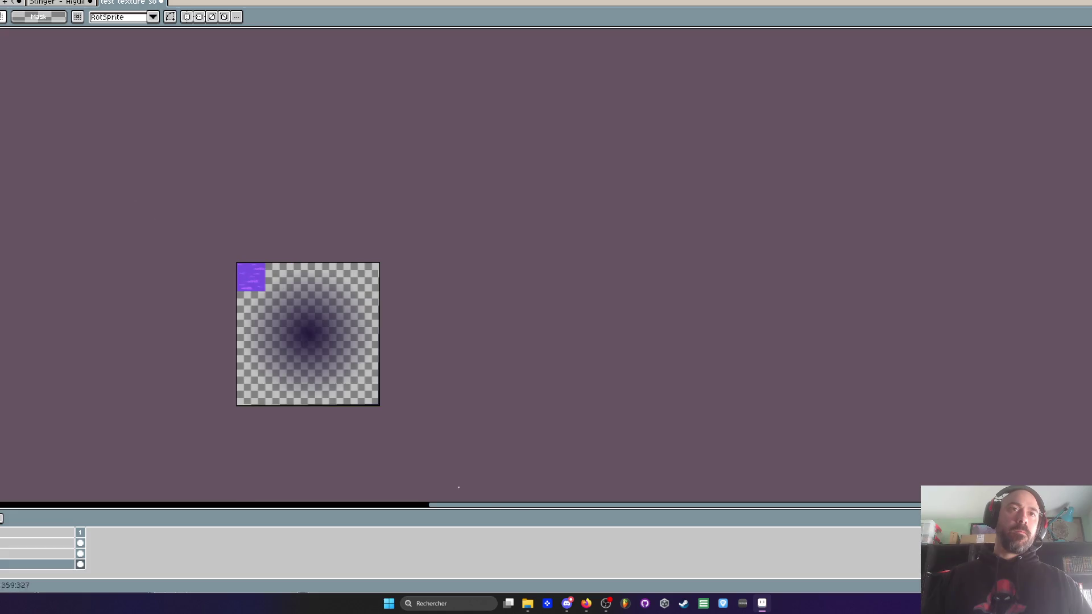
Step: Shrink the dark gradient layer to fit over the purple square
key("ctrl+a")
left_click(80, 553)
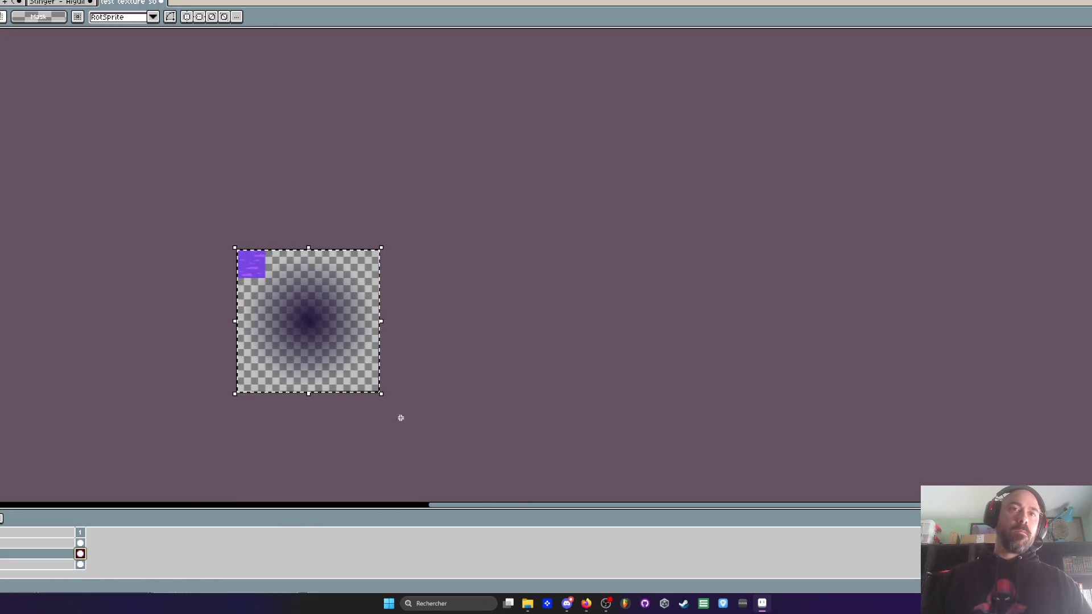
scroll(261, 297, "up", 6)
mouse_move(381, 396)
left_mouse_down()
mouse_move(260, 297)
mouse_move(360, 214)
mouse_move(397, 204)
mouse_move(459, 229)
left_mouse_up()
scroll(466, 261, "up", 4)
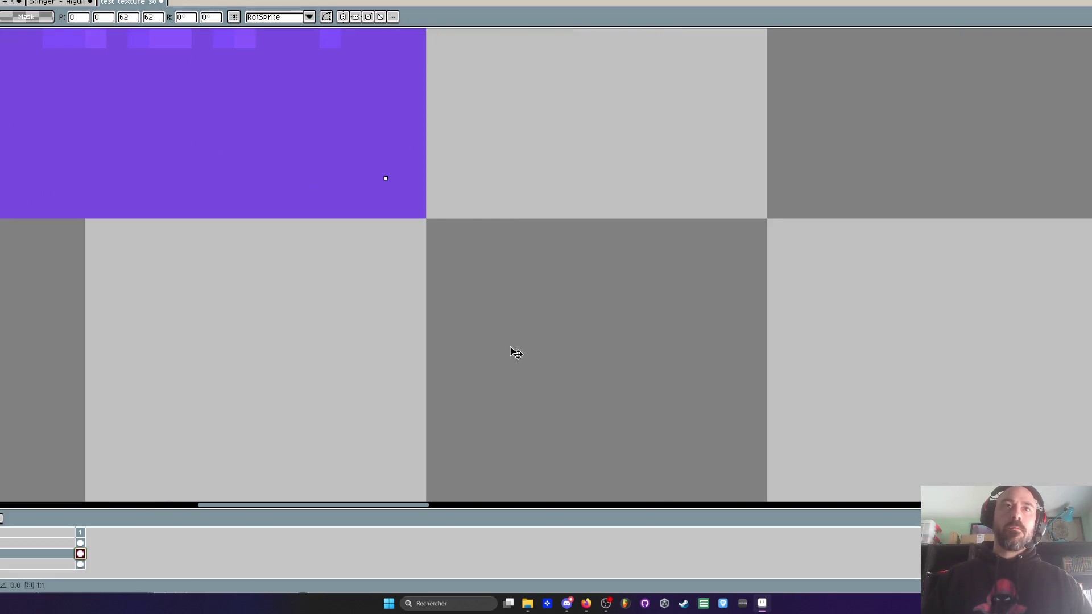
scroll(535, 352, "down", 10)
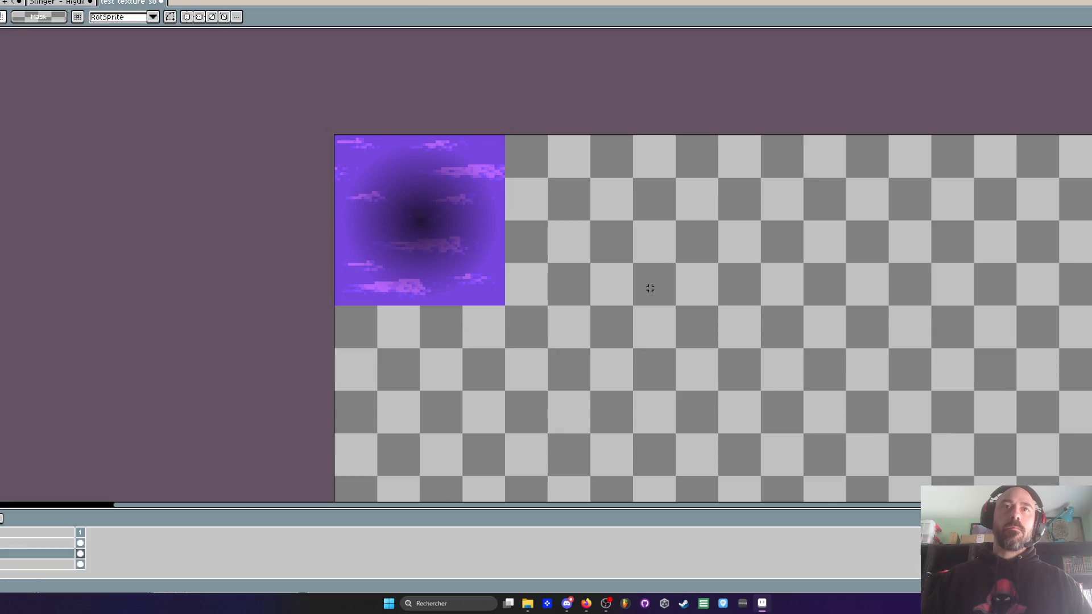
key("Return")
Step: In Canvas Size, drag the crop handle in to the purple square, setting the bottom to -256
key("ctrl+alt+c")
scroll(729, 402, "up", 3)
mouse_move(729, 402)
left_mouse_down()
mouse_move(607, 319)
mouse_move(629, 166)
mouse_move(653, 142)
left_mouse_up()
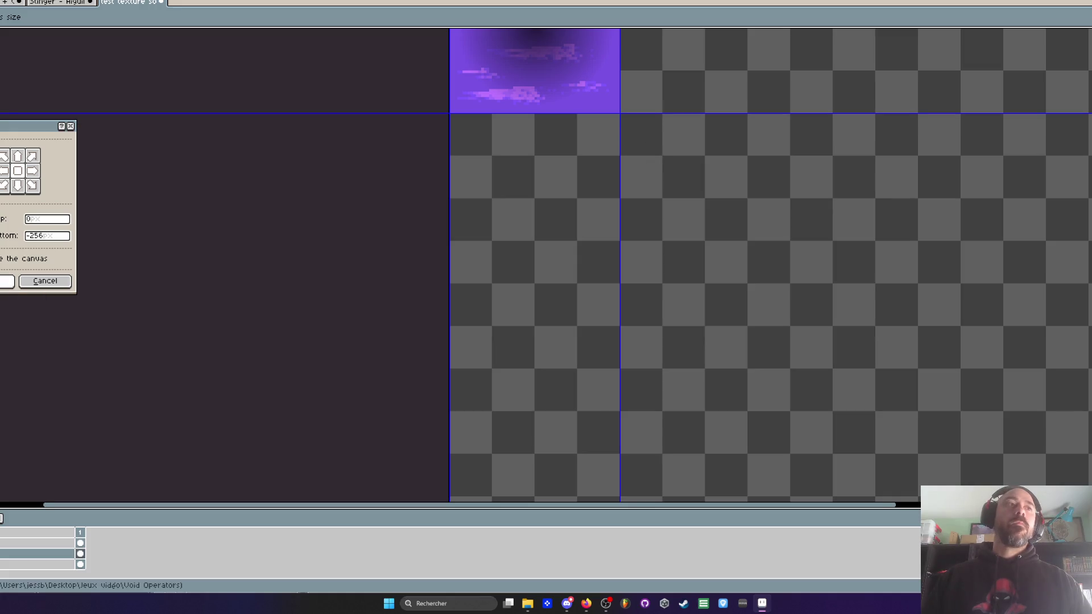
Step: Apply the canvas crop and export the tile, overwriting TestOmbre.png
left_click(6, 281)
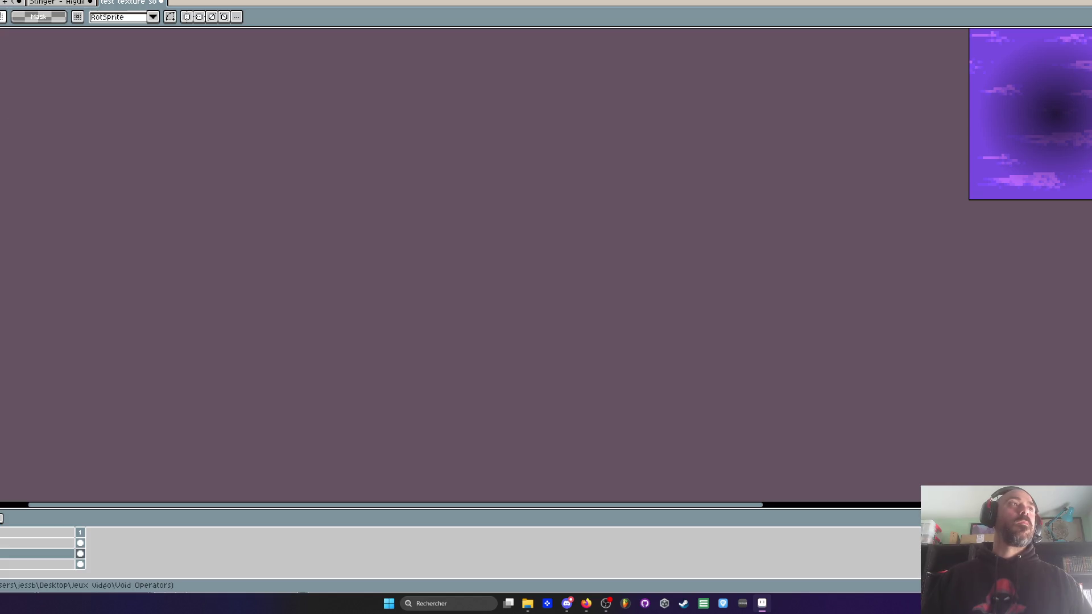
key("ctrl+alt+shift+s")
left_click(8, 132)
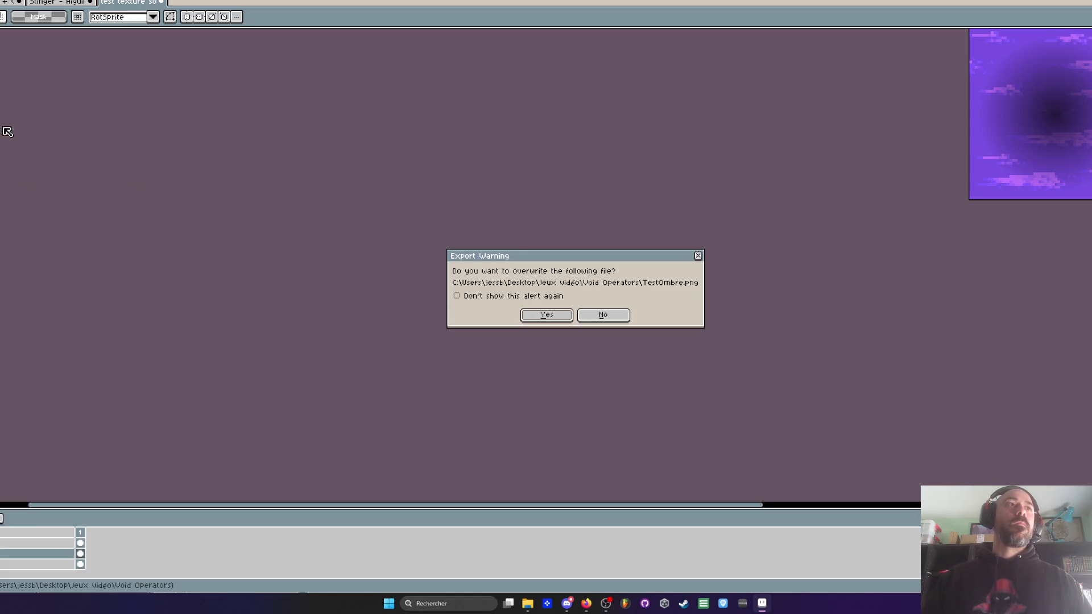
left_click(540, 316)
left_click(762, 603)
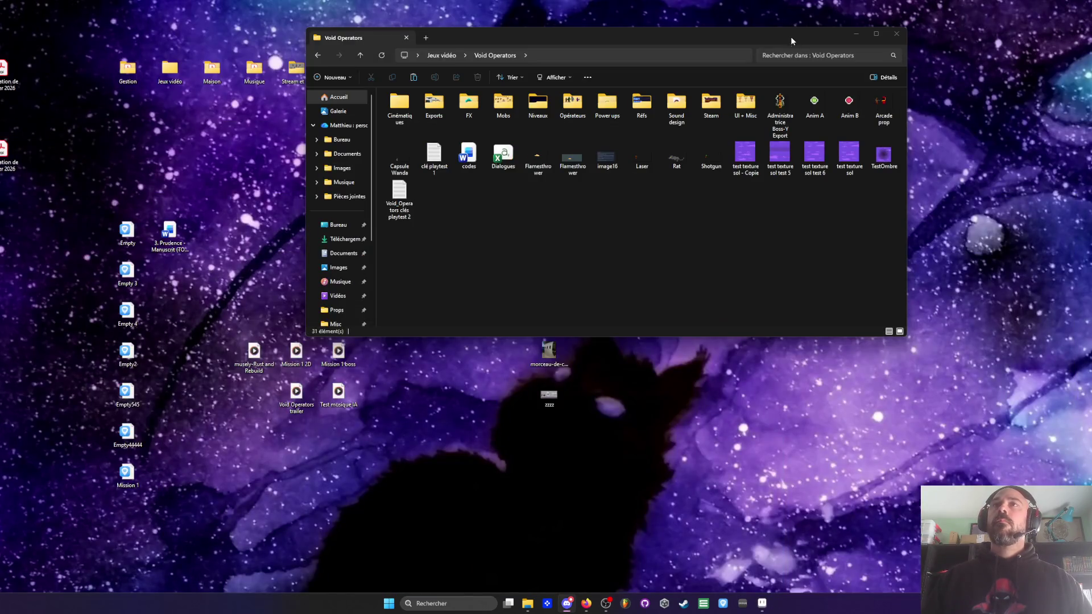
Step: Preview the exported TestOmbre image from the Void Operators folder, then return to Aseprite
left_click_drag(790, 33, 578, 63)
key("alt+Tab")
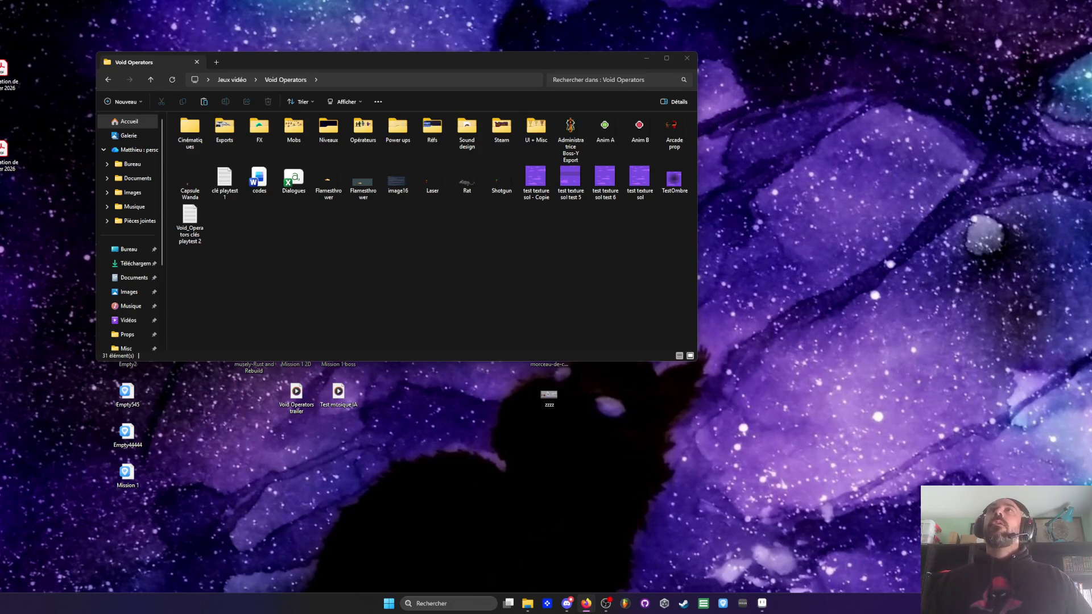
left_click(670, 188)
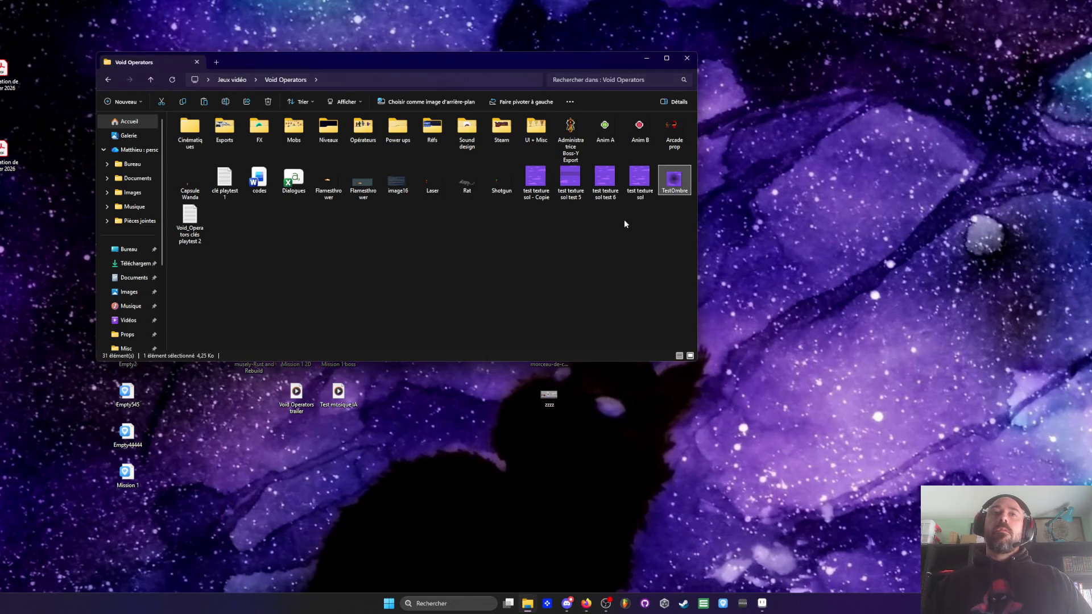
double_click(676, 192)
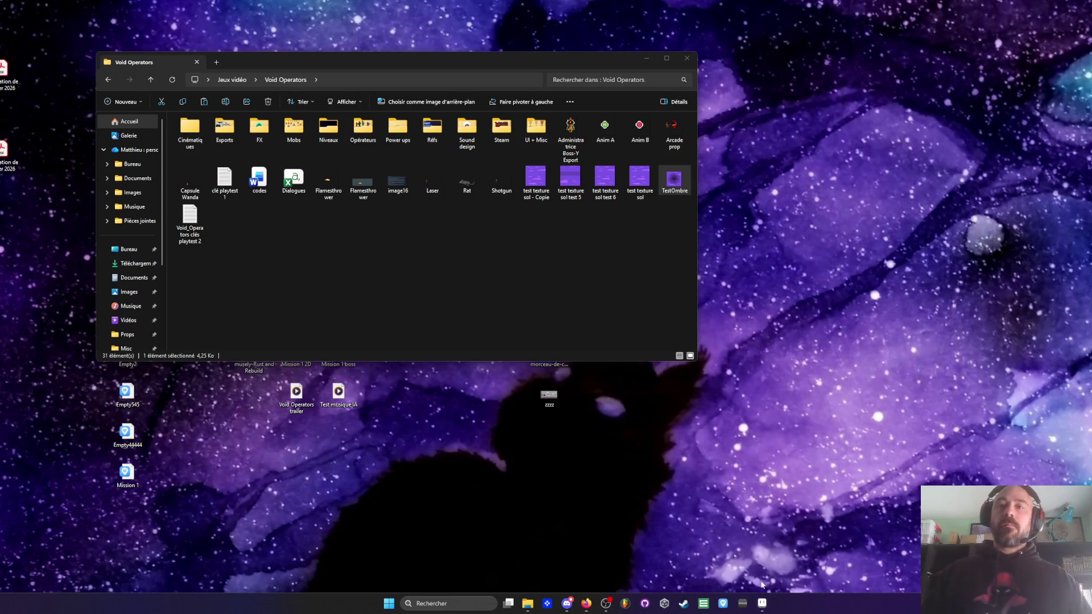
left_click(762, 603)
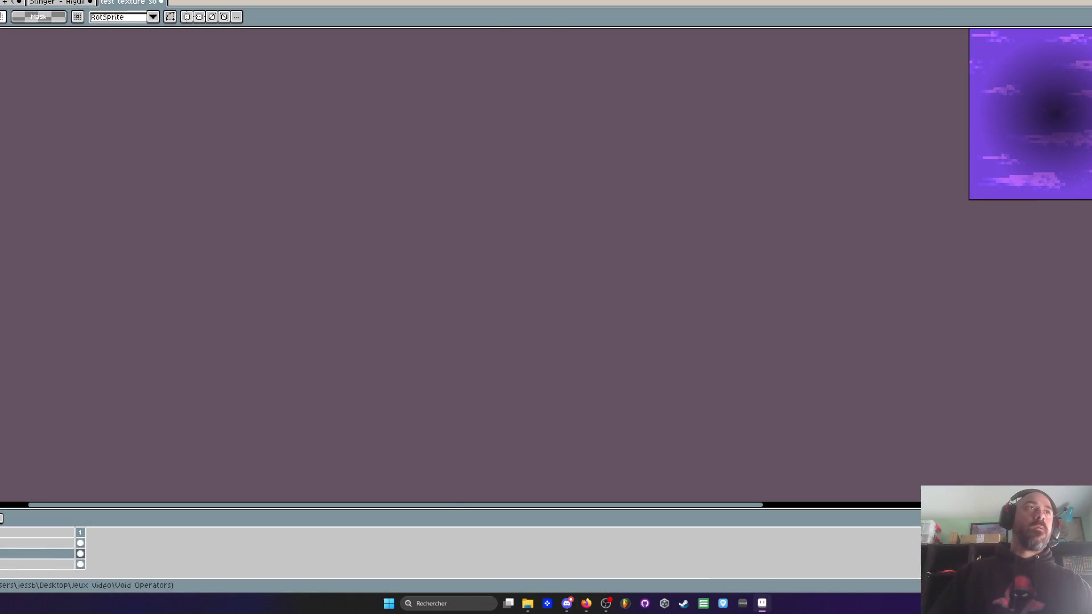
Step: Go back to the cactus props sheet and add a yellow highlight pixel on the saguaro
key("ctrl+Tab")
scroll(458, 239, "down", 1)
scroll(458, 239, "up", 1)
scroll(375, 108, "up", 1)
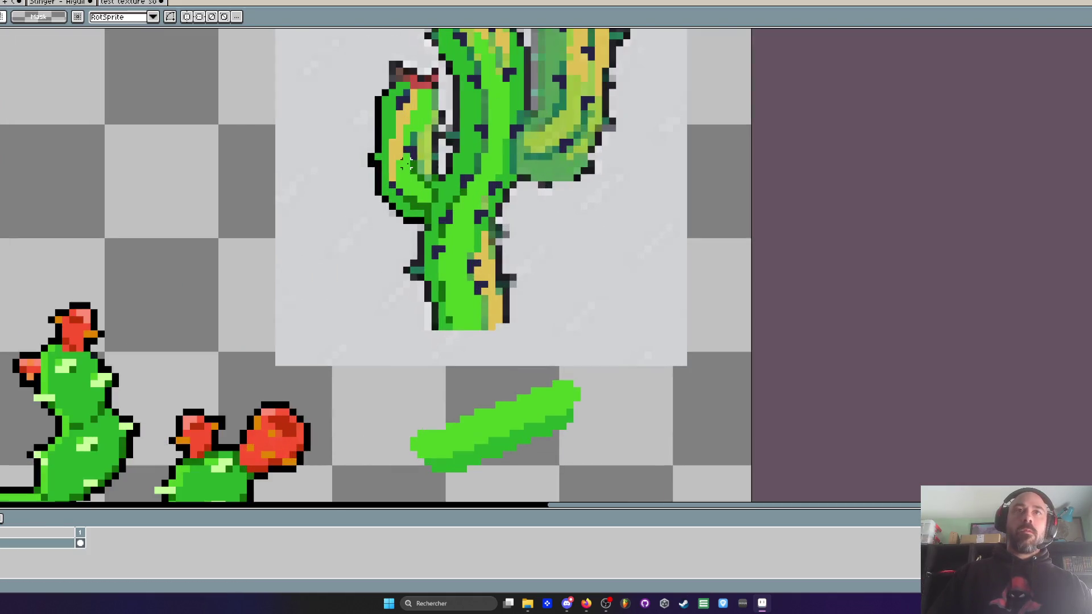
scroll(374, 105, "up", 2)
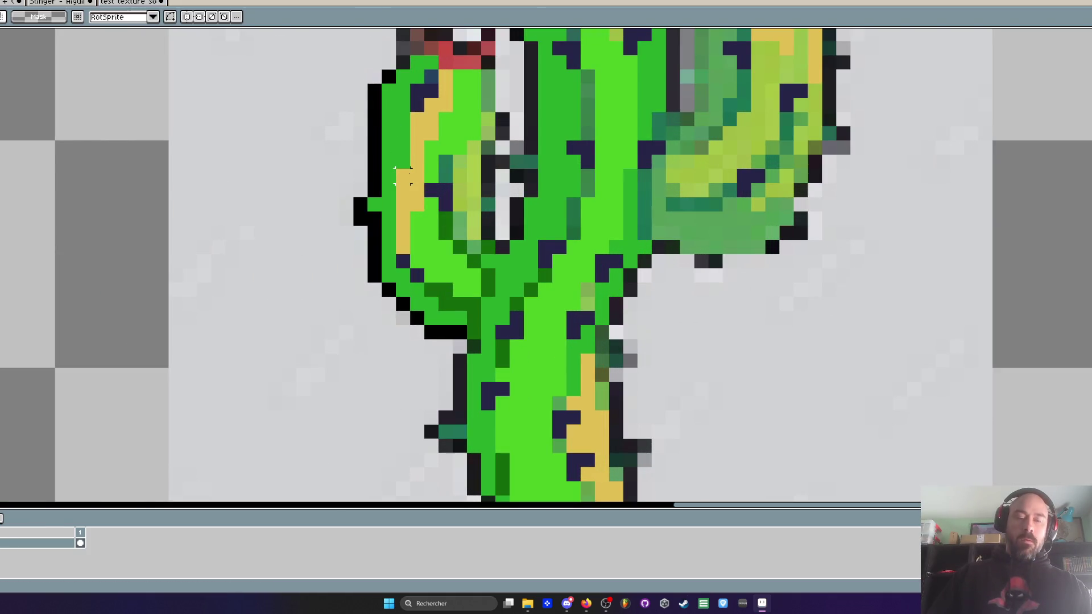
key("i")
scroll(420, 196, "up", 1)
key("b")
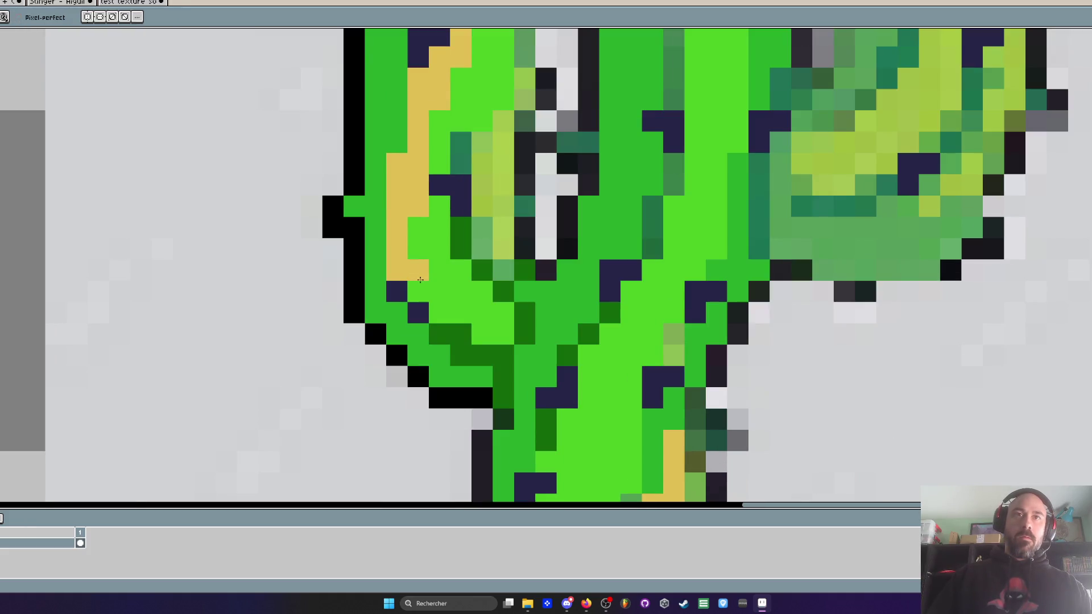
left_click(467, 332)
Step: Shift the yellow highlight down one pixel, repainting the old highlight pixels green
key("i")
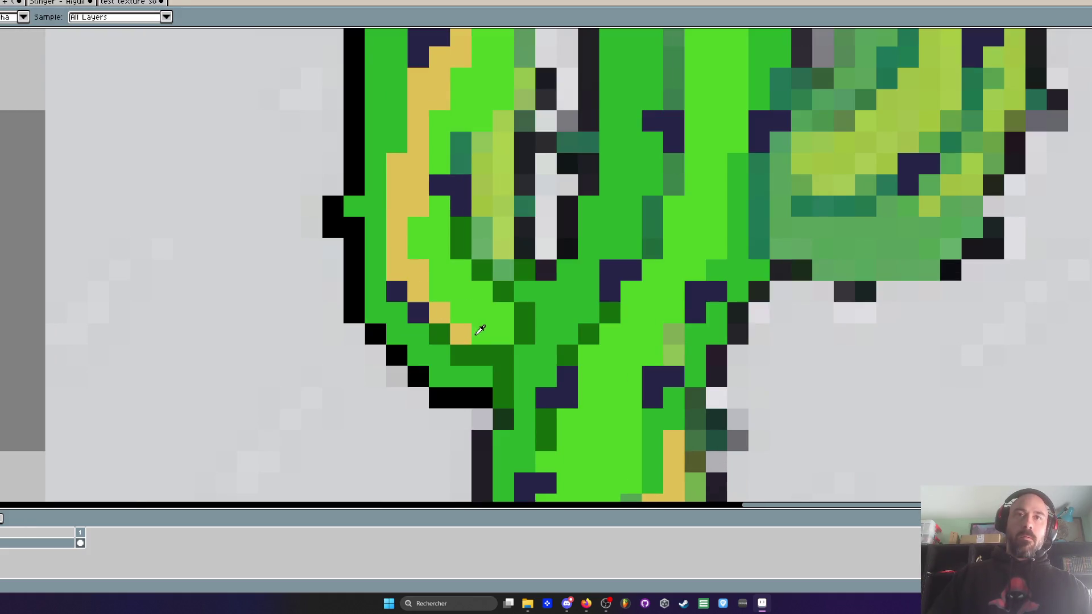
key("b")
left_click(390, 270)
right_click(397, 206)
left_click(398, 229)
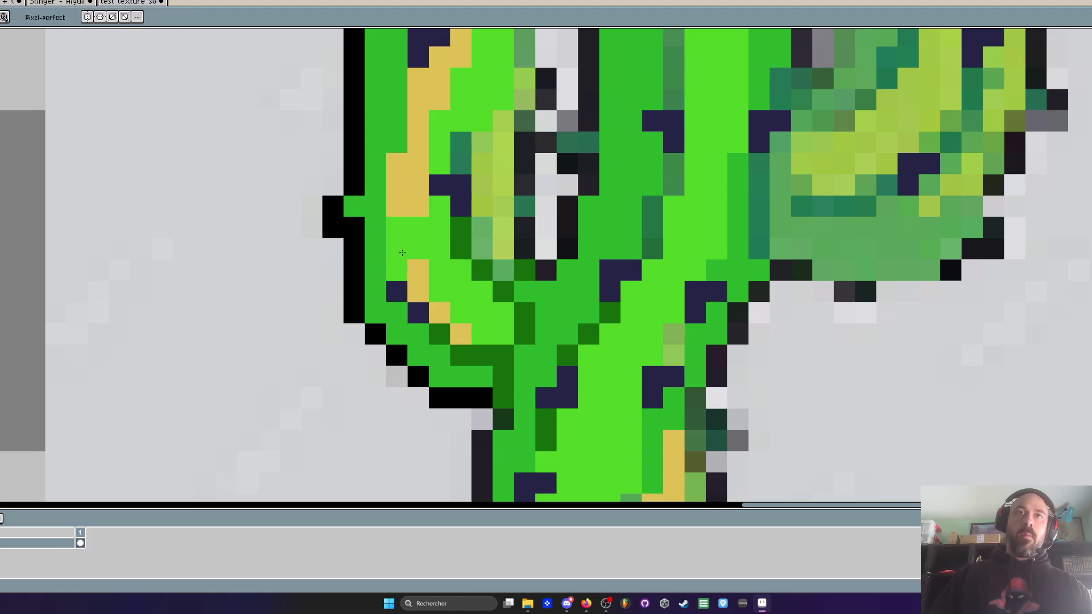
Step: Sample colours from the saguaro's trunk while zooming around the cactus
scroll(415, 266, "down", 3)
scroll(415, 271, "up", 4)
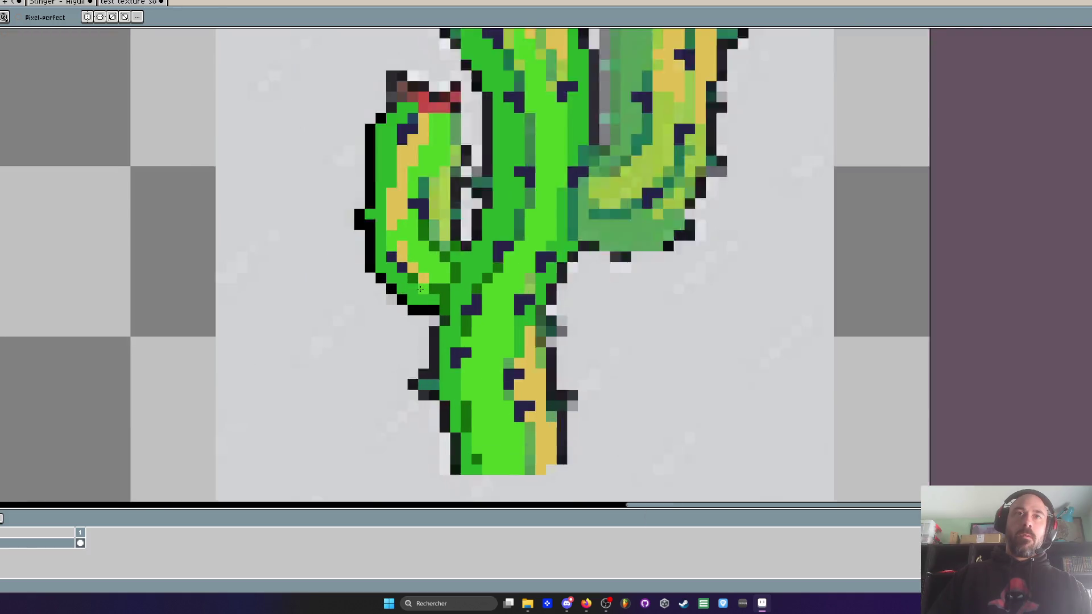
key("i")
key("b")
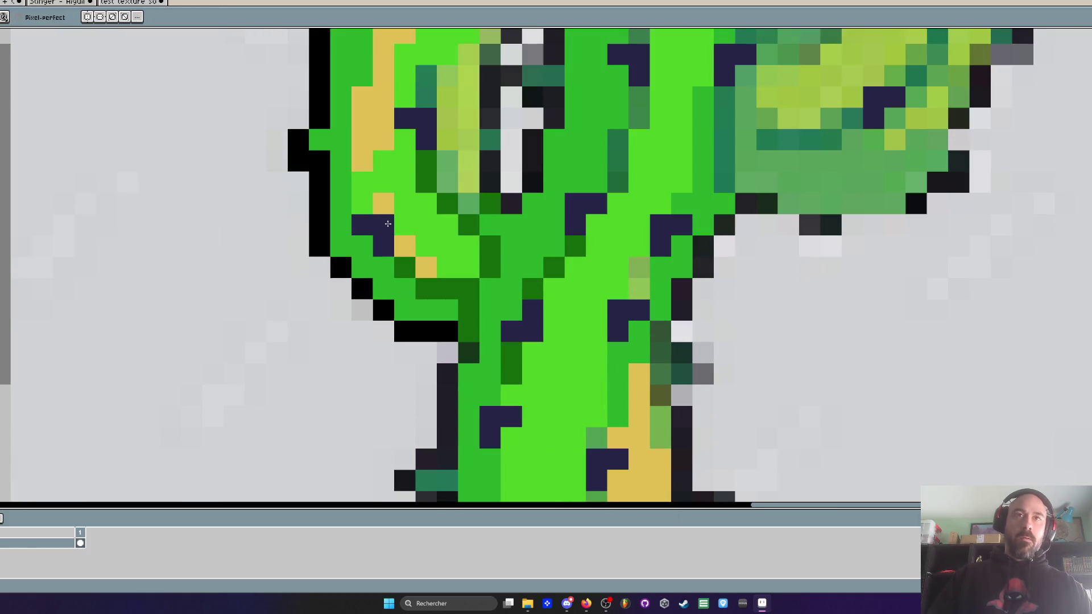
scroll(398, 258, "down", 3)
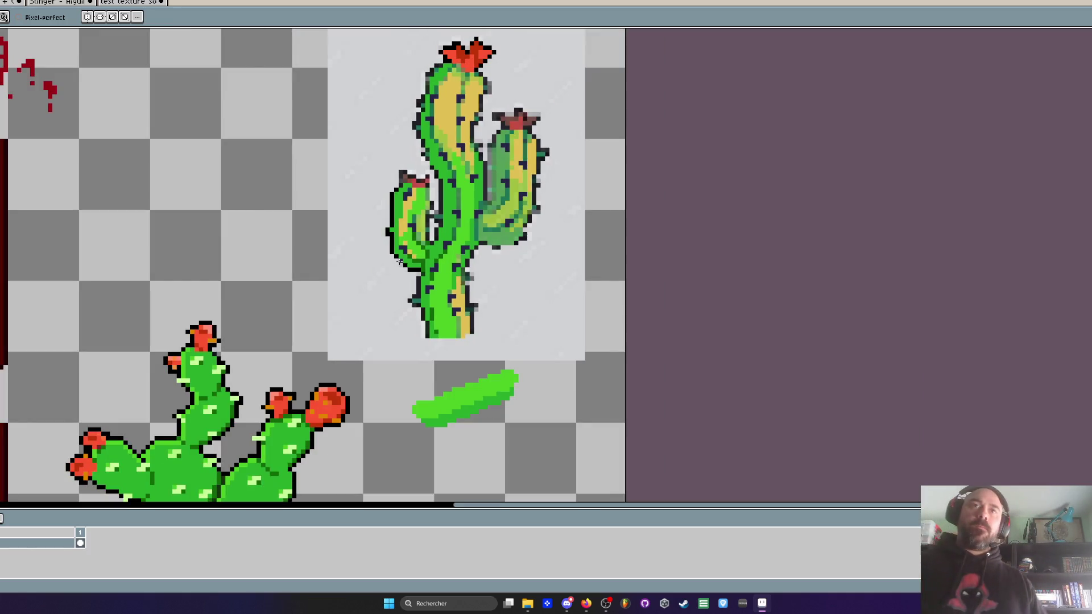
scroll(449, 309, "up", 2)
key("i")
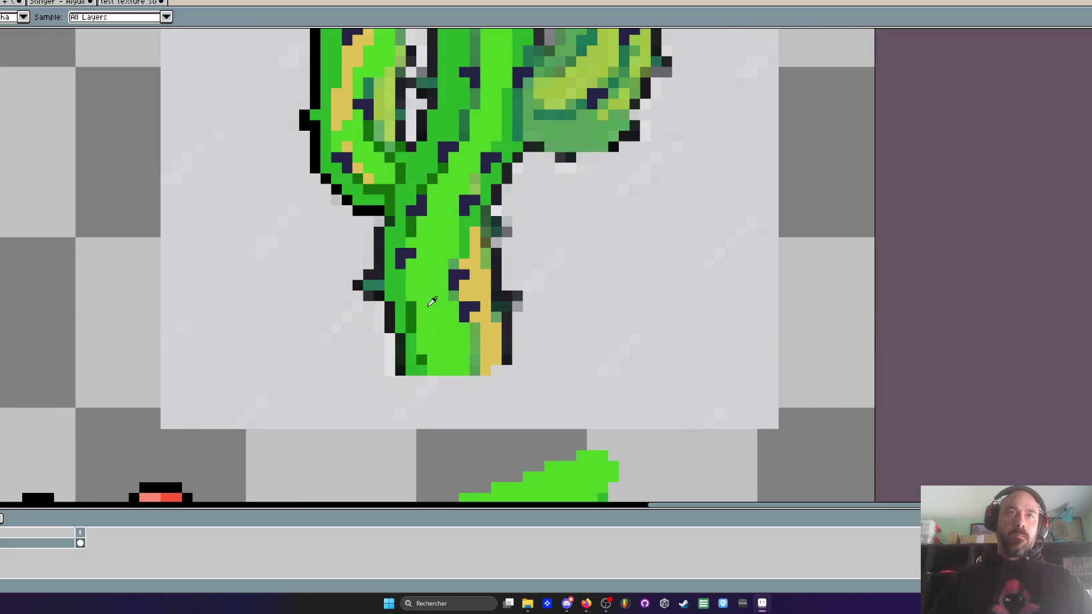
scroll(332, 196, "down", 1)
scroll(333, 195, "up", 2)
scroll(332, 195, "down", 5)
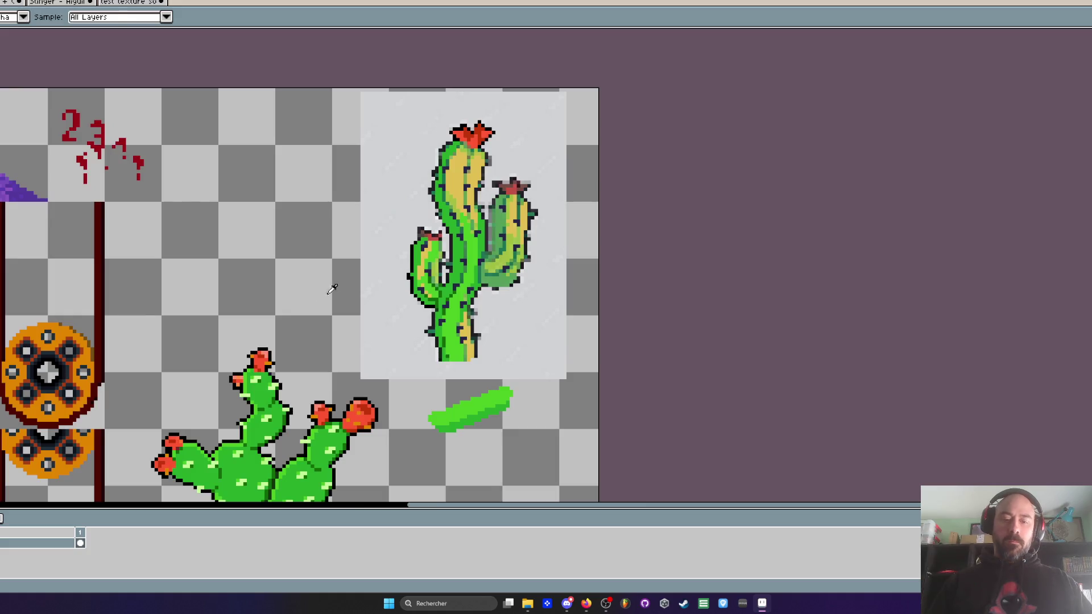
Step: Select the saguaro and replace the grey #d2d3d5 backdrop with transparency at tolerance 3
key("m")
mouse_move(353, 88)
left_mouse_down()
mouse_move(580, 330)
mouse_move(601, 384)
left_mouse_up()
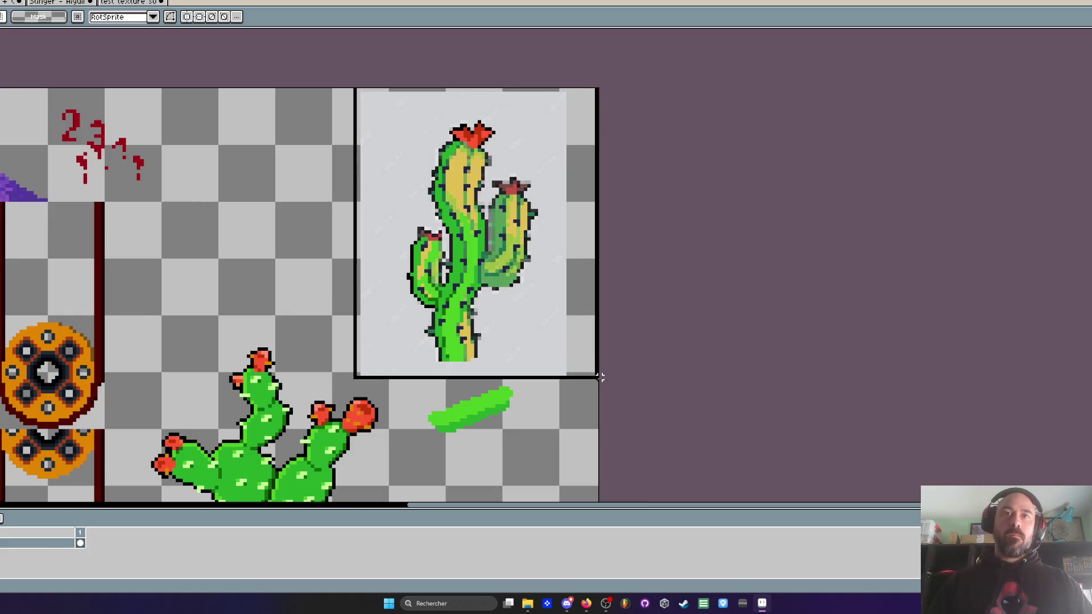
key("i")
left_click(544, 343)
key("shift+r")
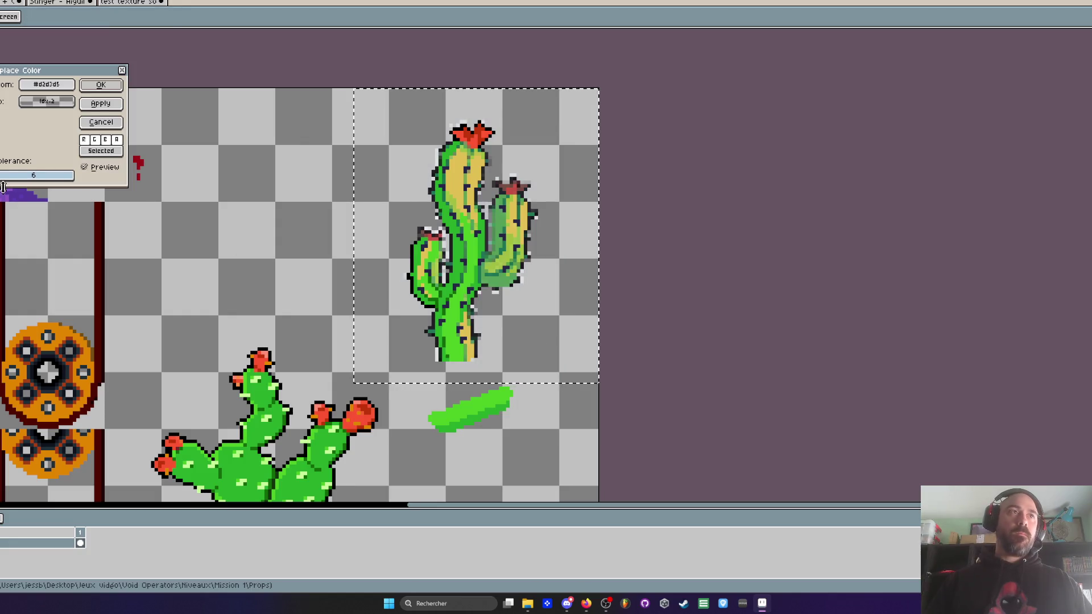
left_click_drag(11, 177, 18, 178)
key("Return")
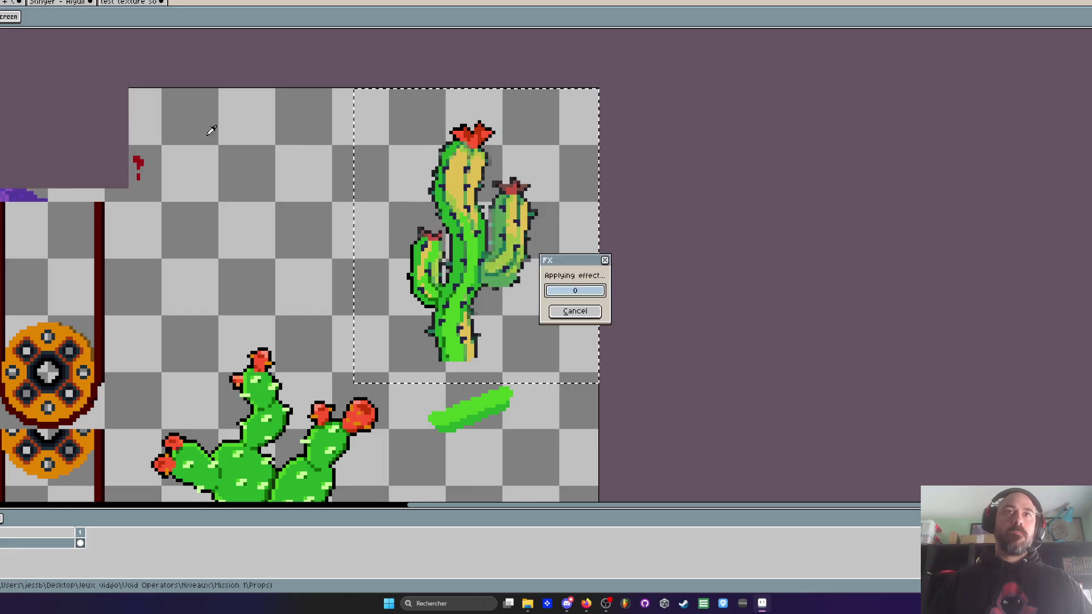
scroll(441, 163, "up", 1)
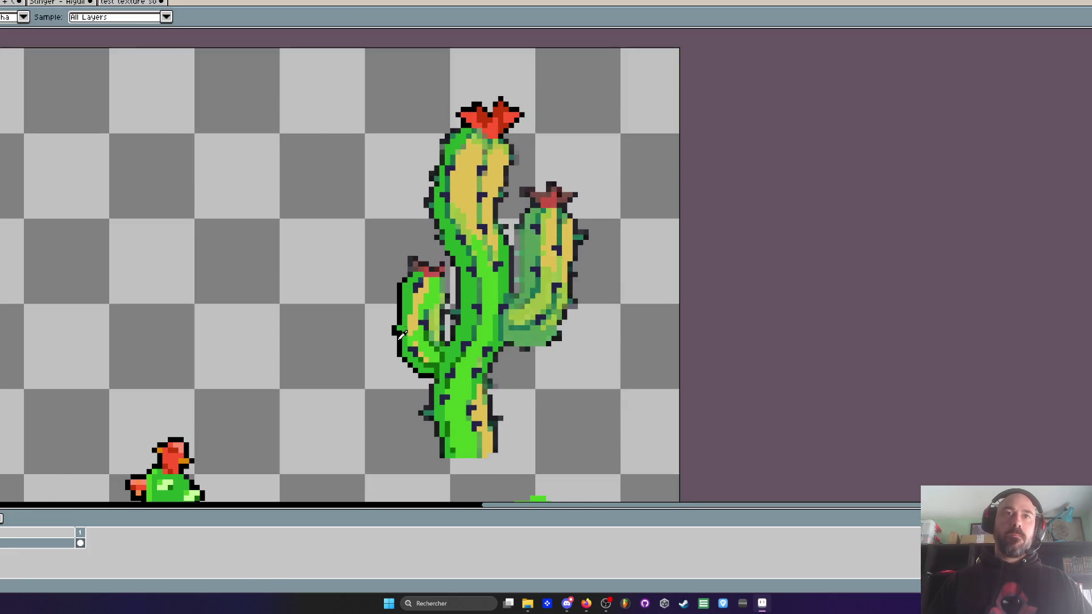
Step: Draw black outline pixels along the saguaro trunk's right edge and up its left edge
scroll(401, 335, "up", 1)
left_click(380, 237)
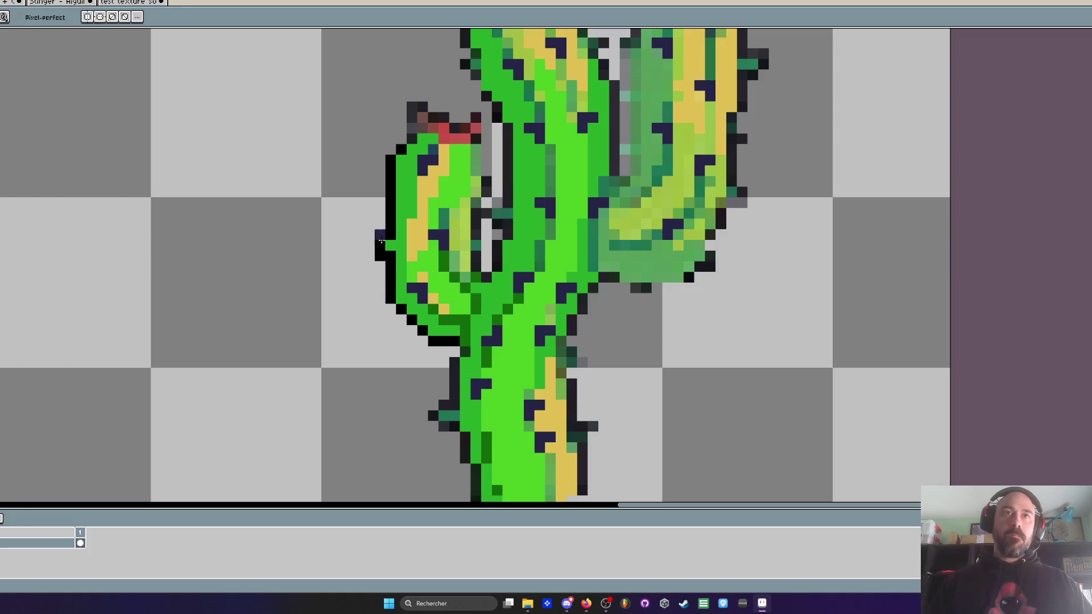
scroll(454, 281, "down", 3)
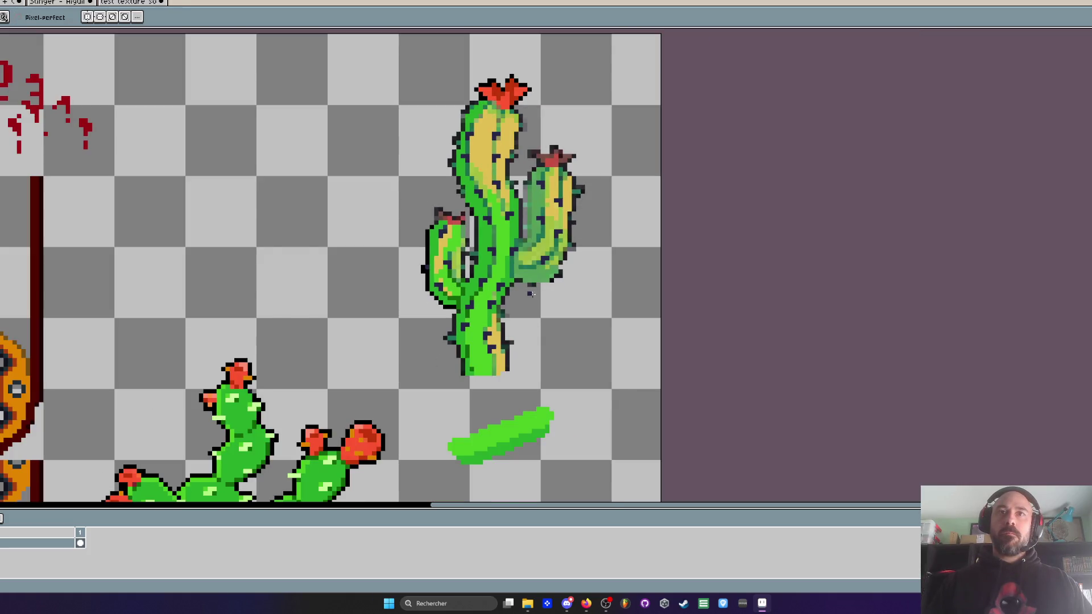
scroll(521, 311, "up", 3)
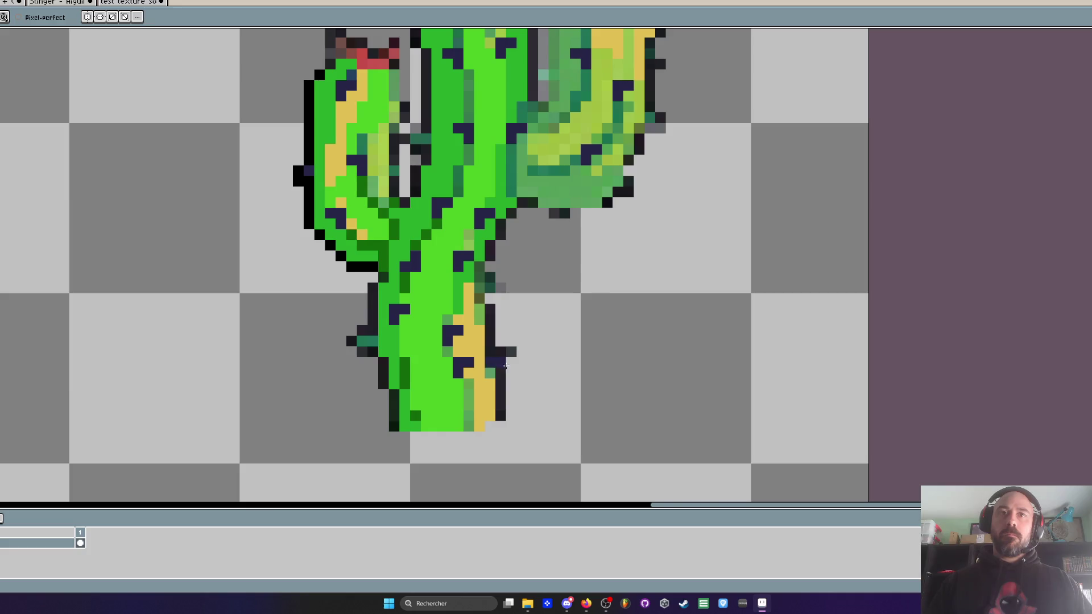
scroll(511, 373, "up", 2)
scroll(237, 285, "down", 3)
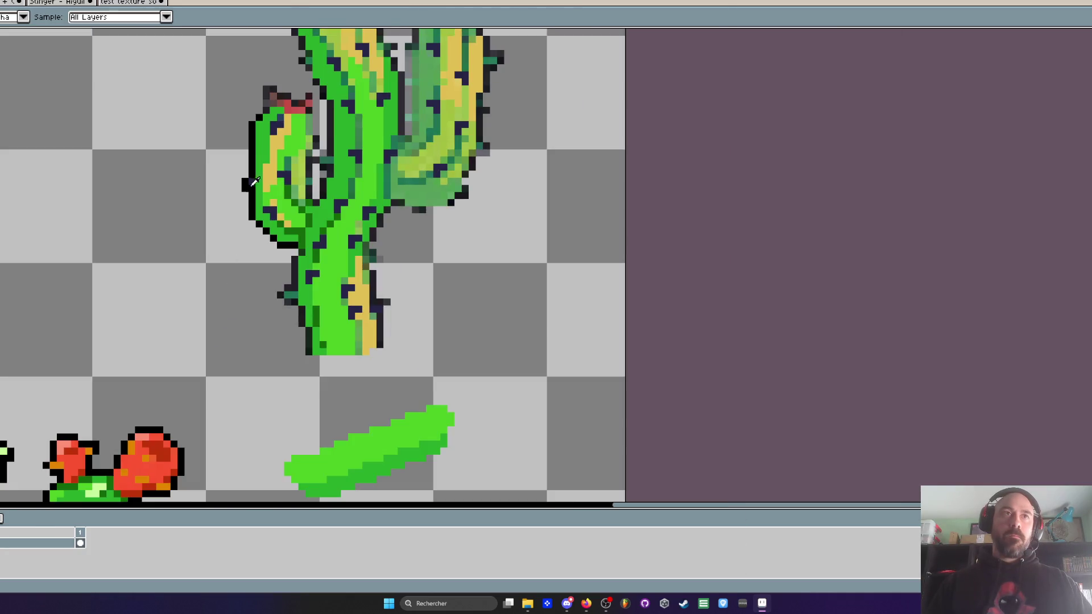
scroll(248, 181, "up", 3)
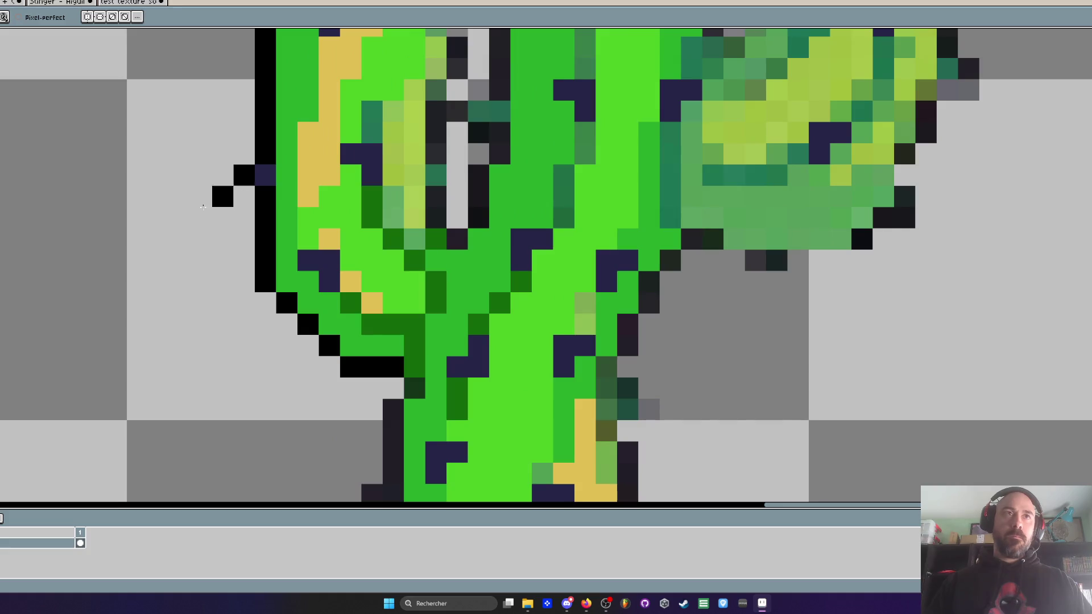
left_click_drag(649, 303, 555, 124)
mouse_move(533, 276)
left_mouse_down()
mouse_move(530, 353)
mouse_move(566, 266)
left_mouse_up()
left_click_drag(558, 311, 557, 398)
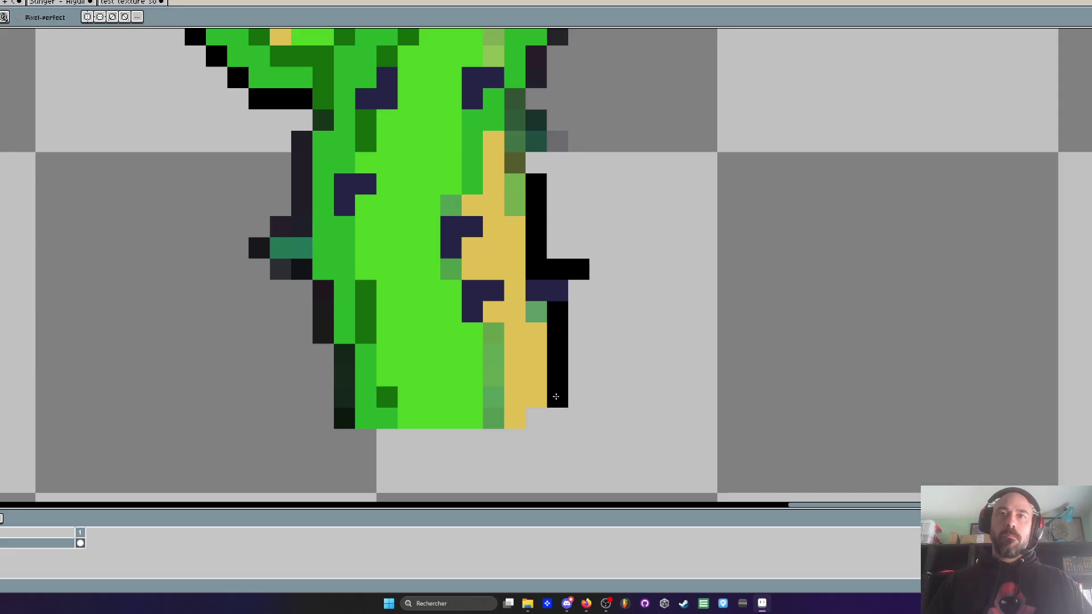
mouse_move(346, 418)
left_mouse_down()
mouse_move(344, 349)
mouse_move(304, 265)
left_mouse_up()
left_click_drag(299, 191, 302, 136)
Step: Blacken the outline down the cactus's right edge and touch up a stray pixel
scroll(340, 164, "down", 5)
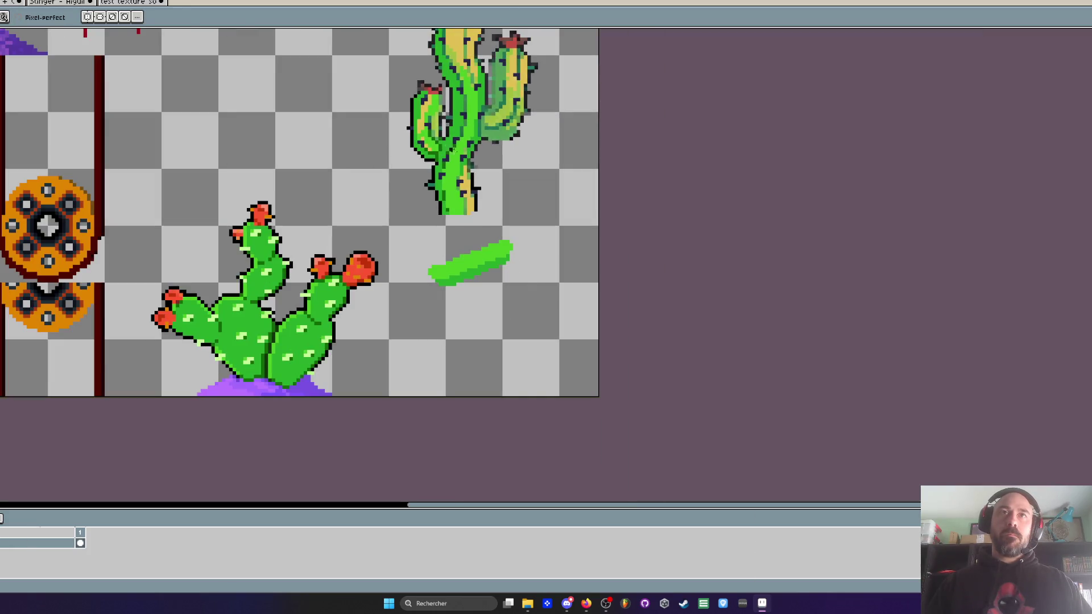
scroll(449, 149, "up", 3)
scroll(594, 170, "up", 3)
mouse_move(592, 183)
left_mouse_down()
mouse_move(563, 231)
mouse_move(620, 291)
mouse_move(561, 317)
left_mouse_up()
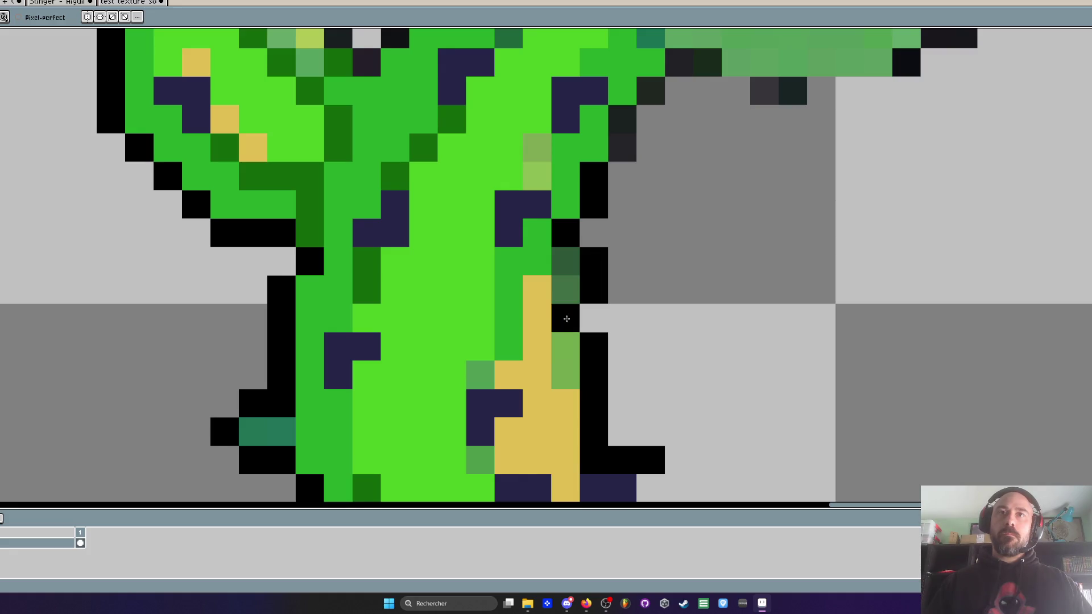
scroll(561, 317, "down", 3)
scroll(600, 286, "up", 2)
left_click(598, 311)
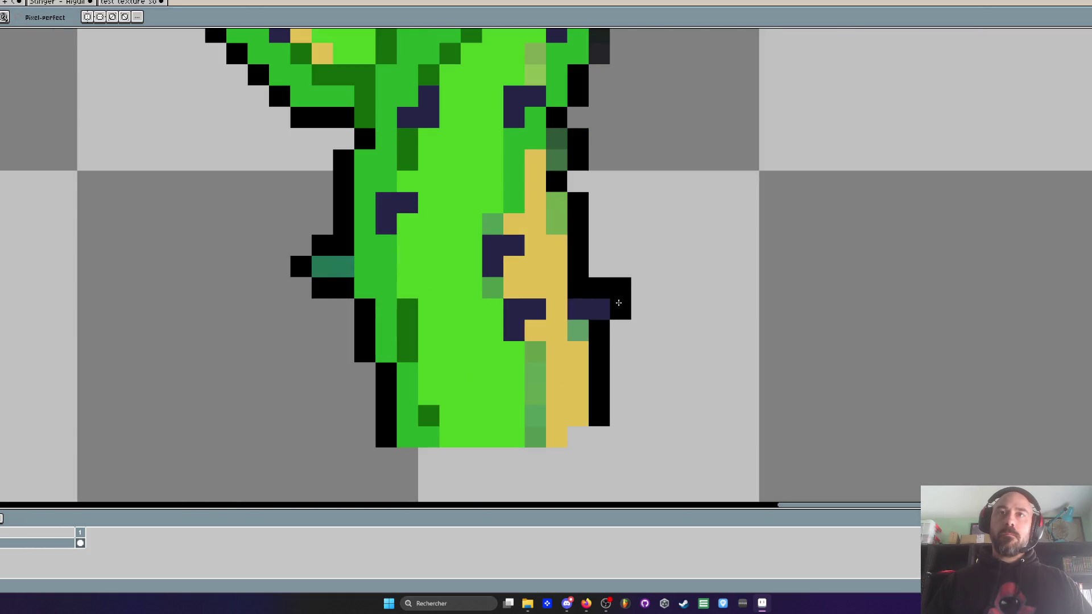
scroll(663, 263, "down", 3)
scroll(680, 181, "up", 3)
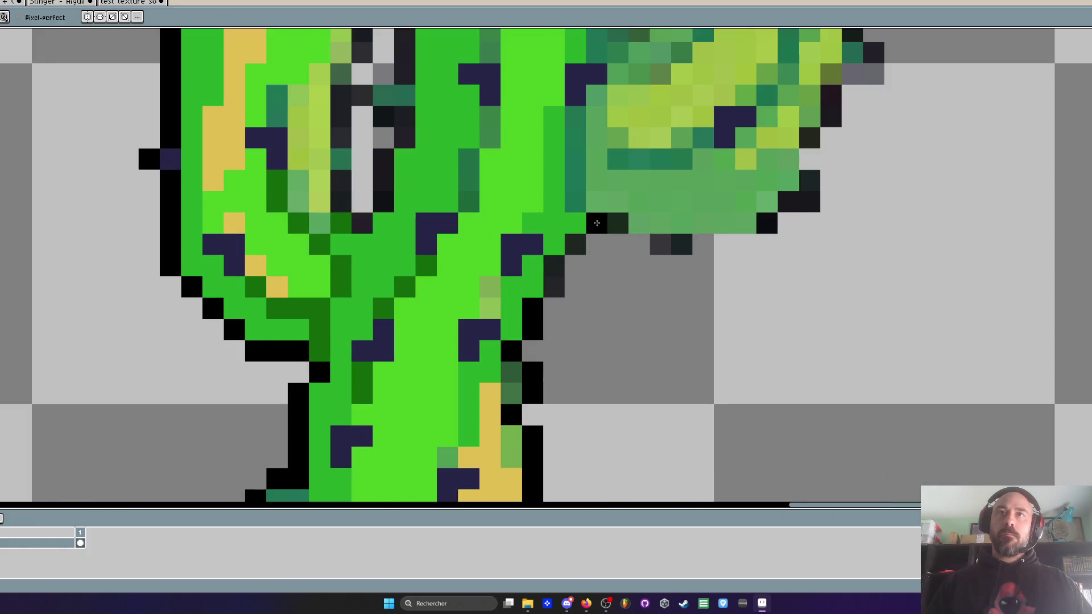
Step: Turn the grey outline under and along the right arm's outer edge black
left_click_drag(639, 243, 752, 238)
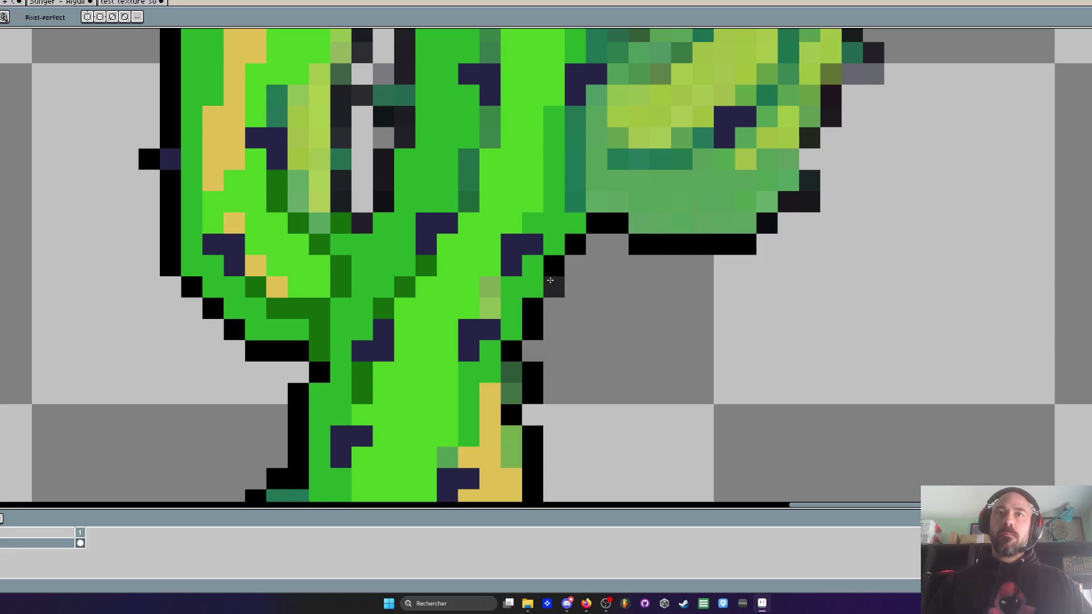
scroll(550, 277, "down", 3)
scroll(623, 269, "up", 3)
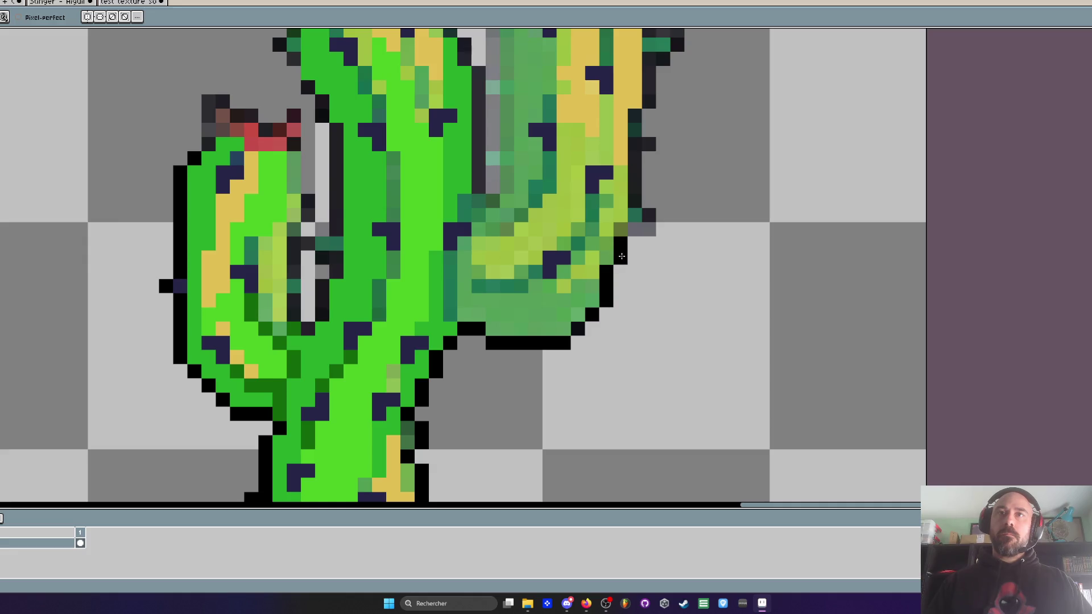
scroll(622, 234, "down", 3)
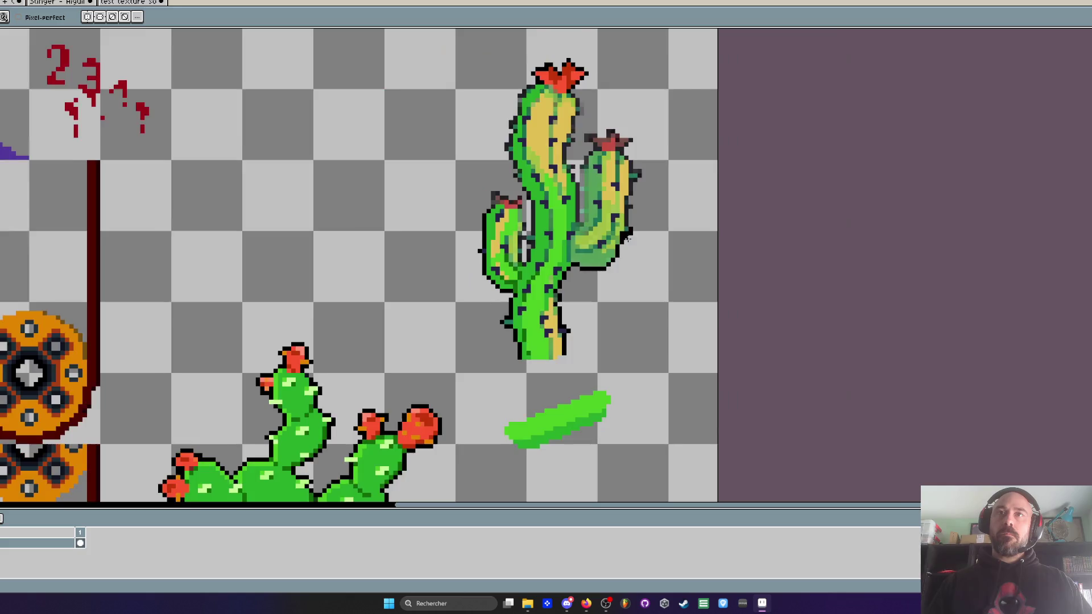
scroll(631, 228, "up", 3)
left_click_drag(615, 131, 615, 207)
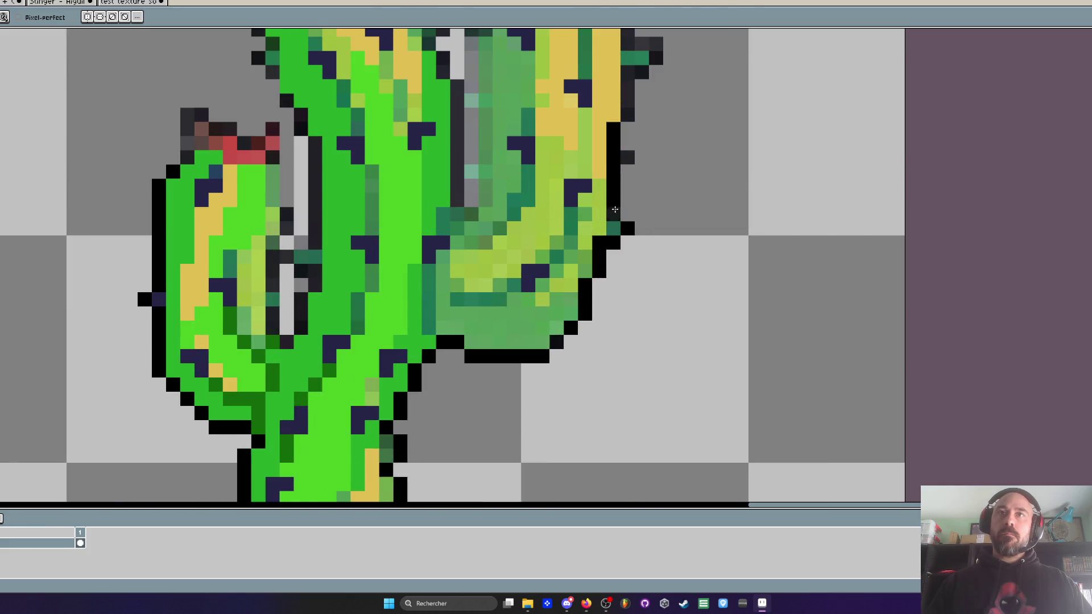
left_click_drag(628, 154, 609, 271)
left_click_drag(609, 189, 609, 232)
left_click(618, 189)
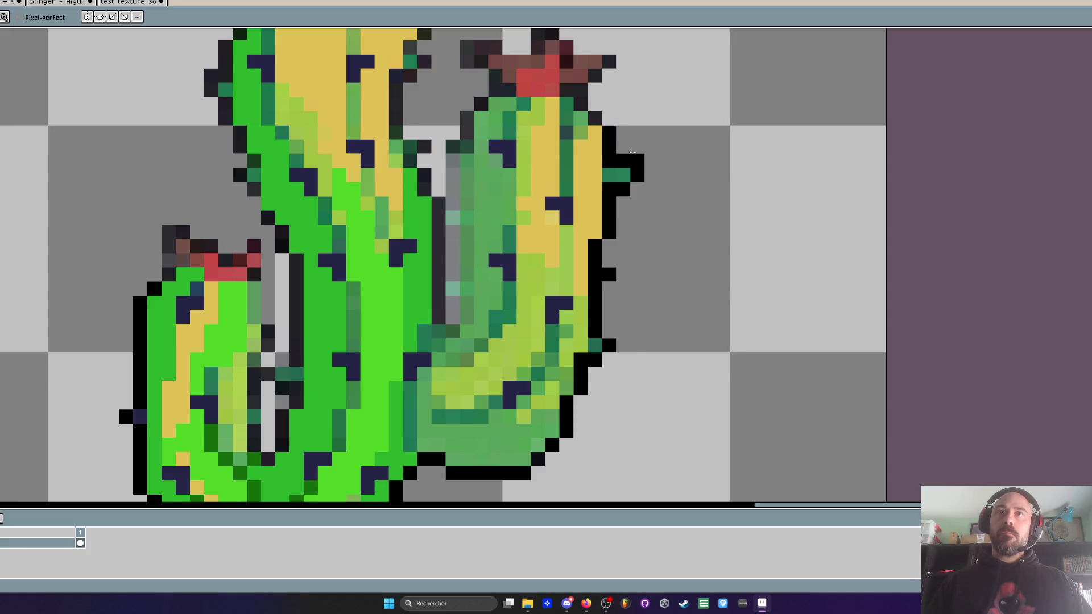
scroll(581, 94, "down", 3)
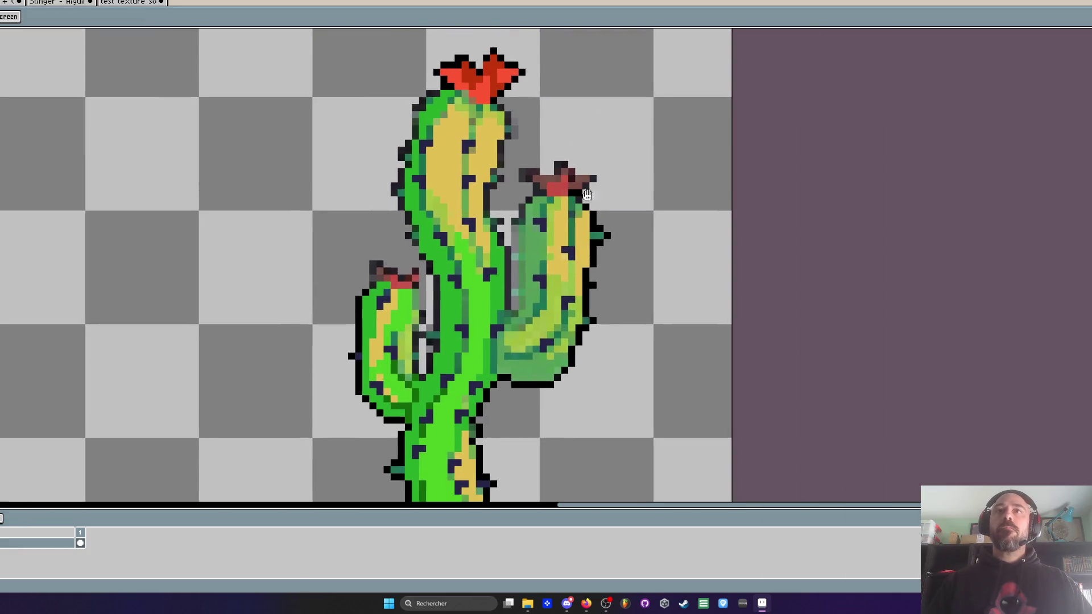
scroll(546, 233, "up", 4)
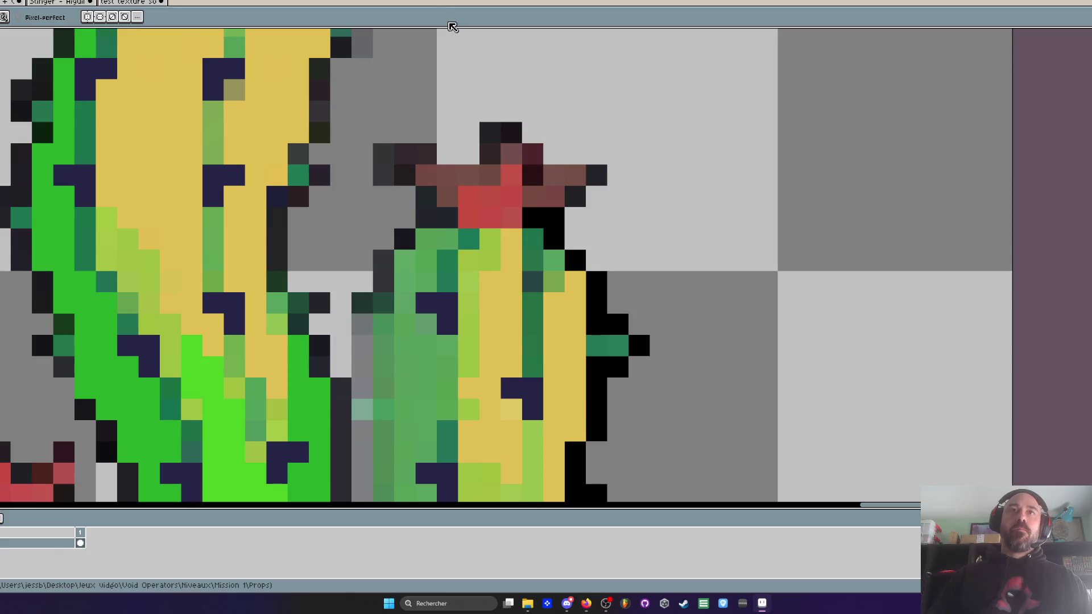
Step: Blacken the grey column beside the right arm and leftover pixels between trunk and arm
scroll(501, 227, "down", 3)
scroll(488, 284, "up", 3)
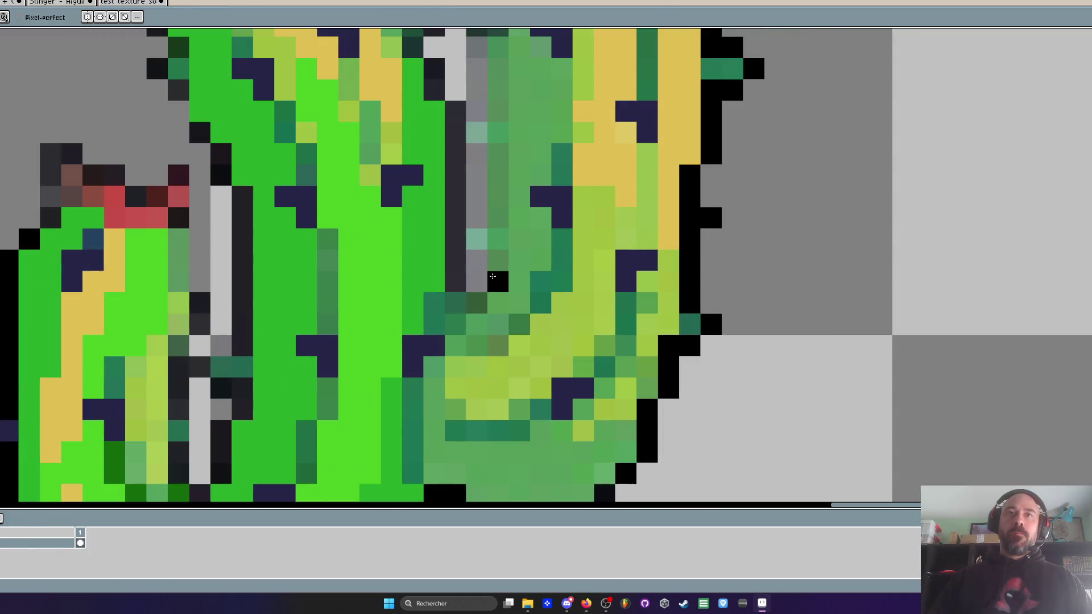
left_click_drag(455, 109, 455, 282)
scroll(484, 304, "down", 3)
scroll(433, 278, "up", 2)
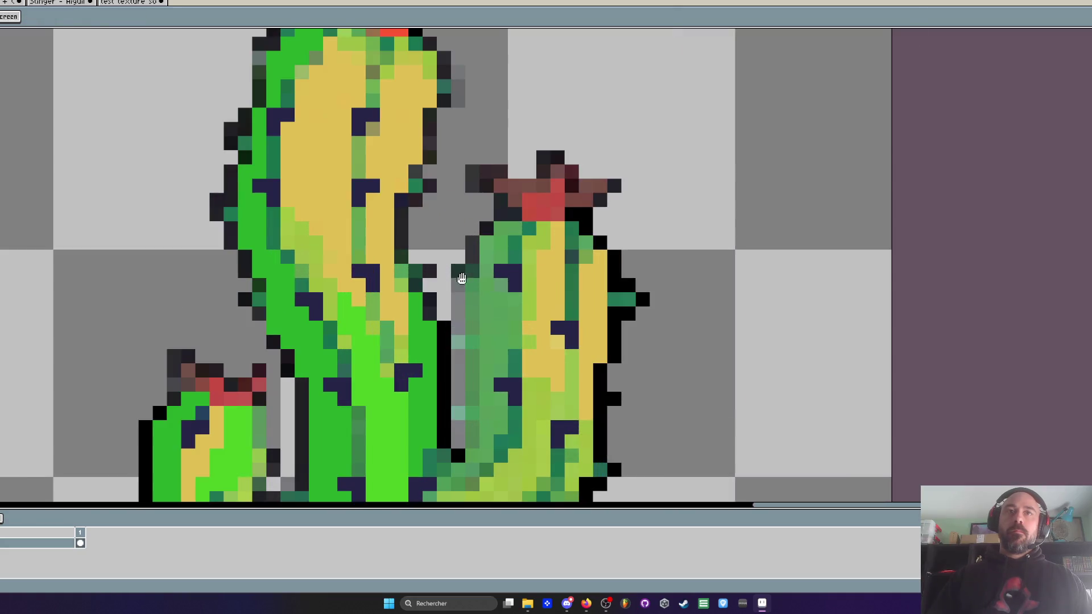
mouse_move(402, 248)
left_mouse_down()
mouse_move(405, 196)
mouse_move(423, 188)
left_mouse_up()
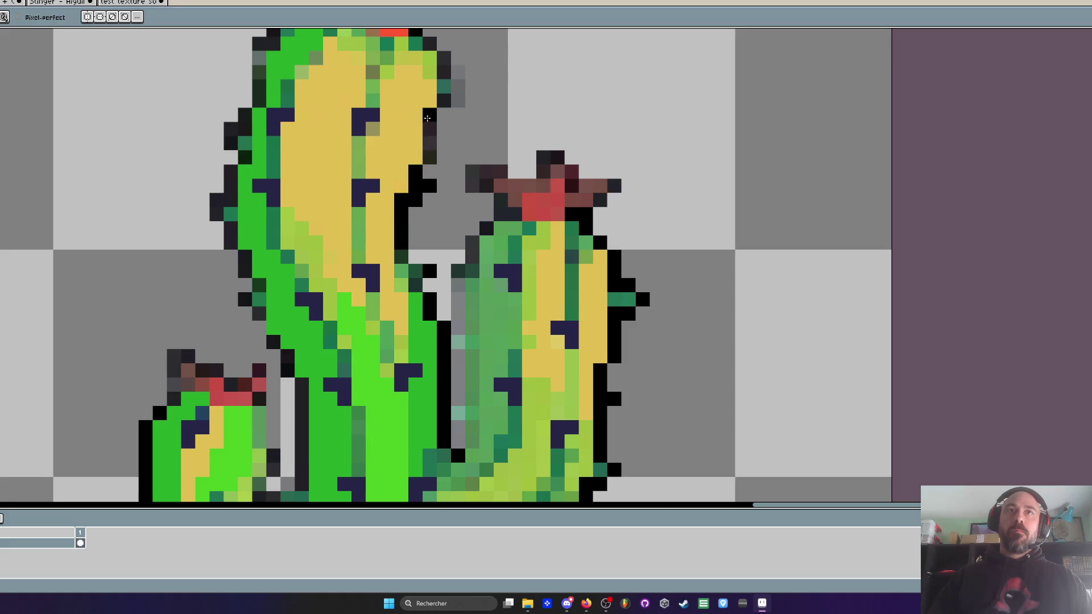
left_click(415, 172)
left_click(401, 257)
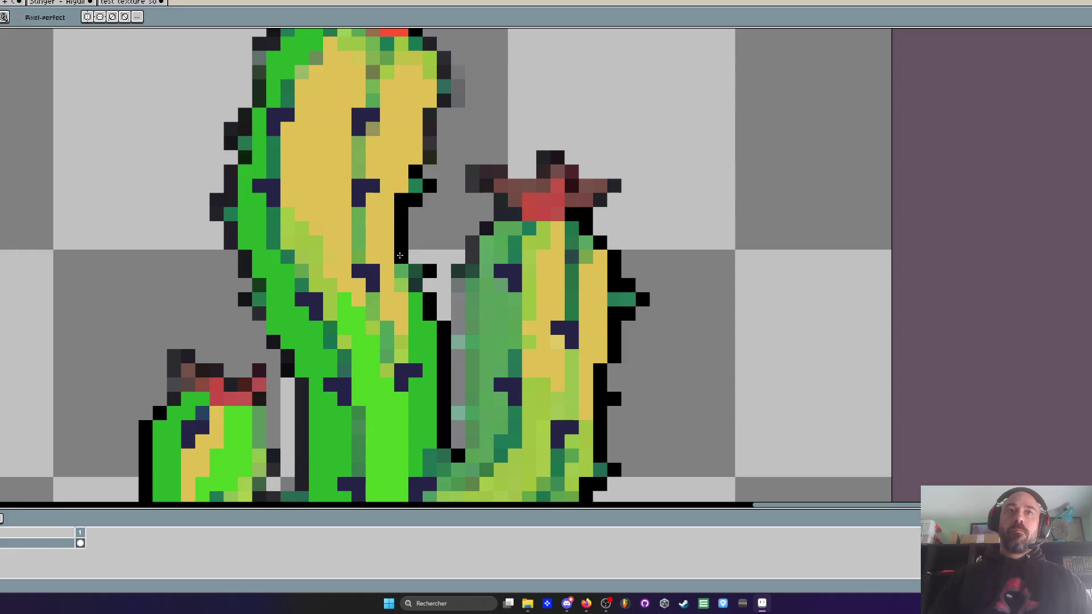
left_click(425, 185)
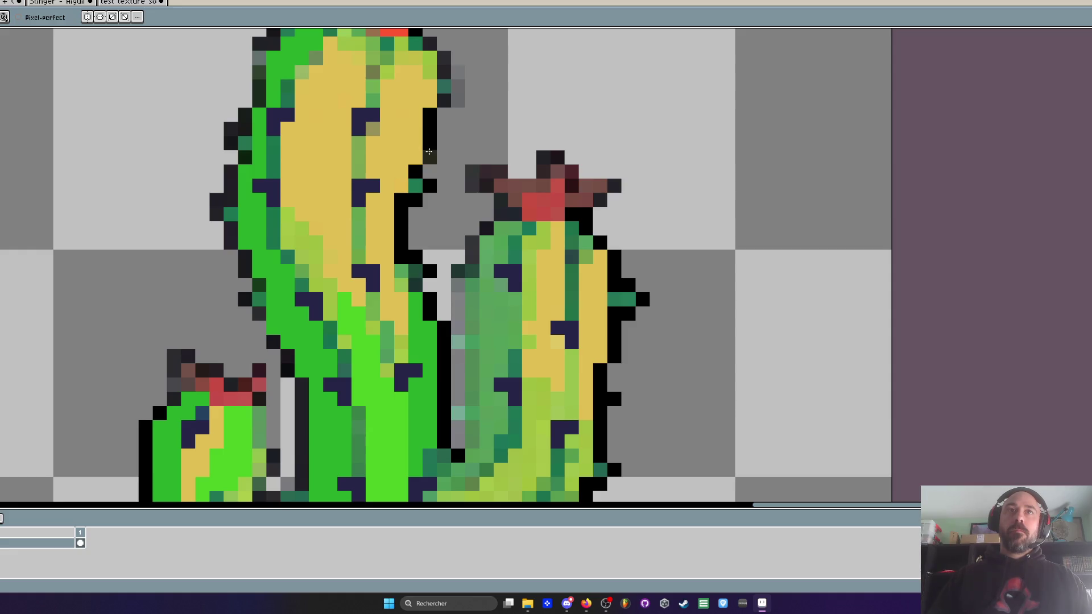
Step: Redraw the remaining near-black outline pixels in solid black
key("h")
scroll(465, 178, "up", 2)
key("v")
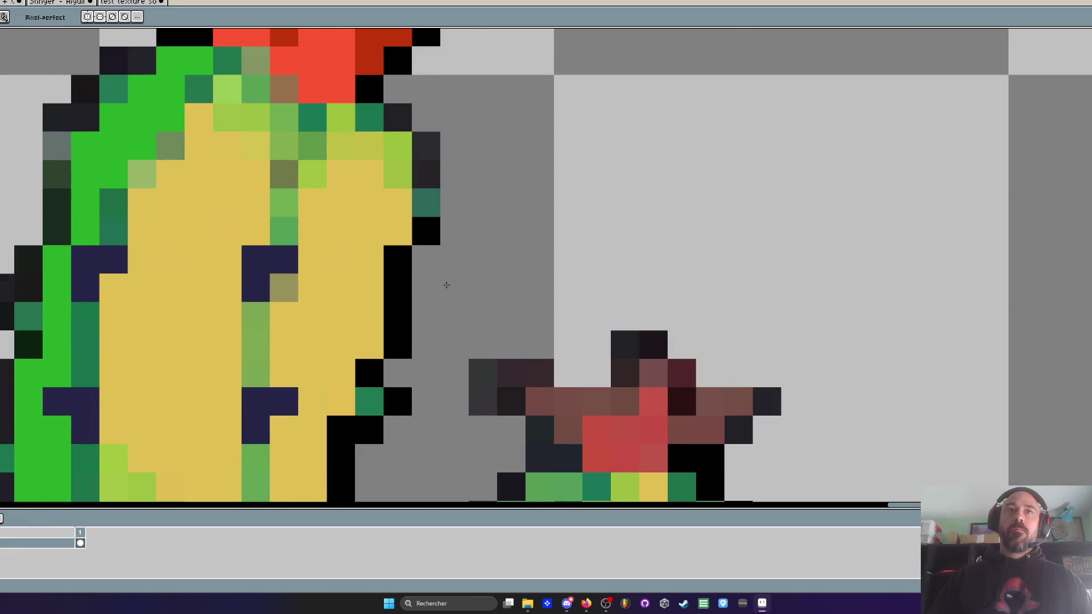
key("b")
scroll(435, 168, "down", 1)
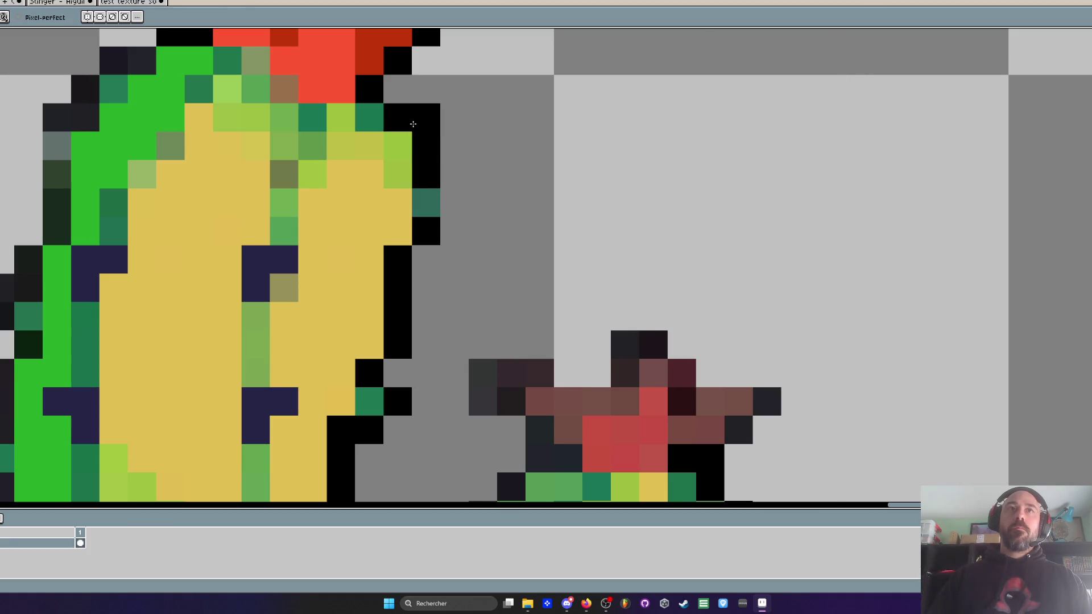
scroll(420, 137, "down", 2)
scroll(398, 92, "up", 3)
scroll(398, 93, "up", 4)
mouse_move(448, 161)
left_mouse_down()
mouse_move(429, 161)
mouse_move(394, 199)
mouse_move(385, 273)
mouse_move(342, 335)
mouse_move(362, 375)
left_mouse_up()
Step: Redraw the left arm's outline in black, redoing one stroke lower down
scroll(362, 375, "down", 2)
mouse_move(352, 241)
left_mouse_down()
mouse_move(350, 293)
mouse_move(330, 313)
left_mouse_up()
scroll(377, 189, "up", 2)
mouse_move(376, 189)
left_mouse_down()
mouse_move(363, 216)
mouse_move(405, 321)
mouse_move(403, 307)
left_mouse_up()
key("ctrl+z")
mouse_move(387, 242)
left_mouse_down()
mouse_move(403, 312)
mouse_move(446, 391)
left_mouse_up()
scroll(446, 390, "down", 1)
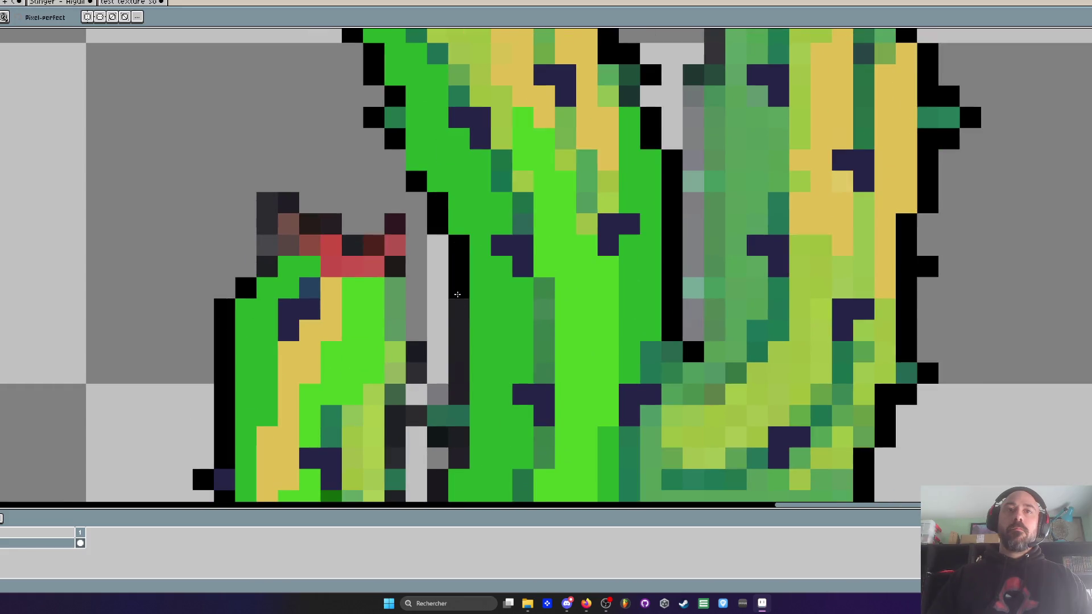
scroll(440, 322, "down", 4)
scroll(402, 219, "up", 3)
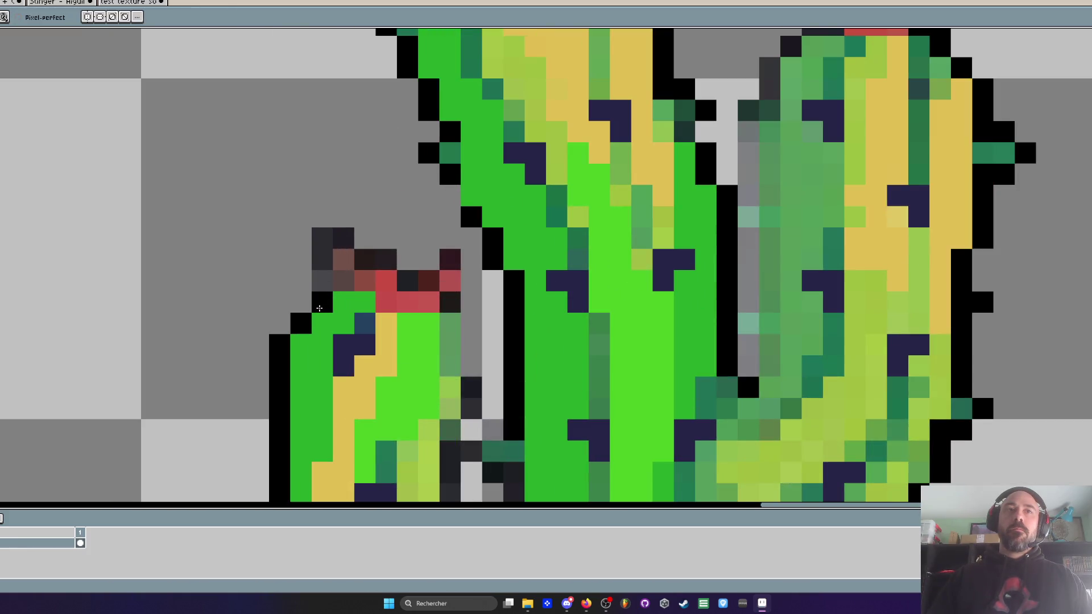
scroll(403, 228, "down", 3)
scroll(402, 241, "up", 2)
scroll(402, 240, "up", 1)
Step: Fill in the remaining black outline pixels along the left arm's edge
left_click(383, 218)
left_click(371, 255)
left_click(370, 270)
left_click(382, 256)
left_click(368, 284)
left_click(368, 312)
left_click(369, 326)
left_click(369, 298)
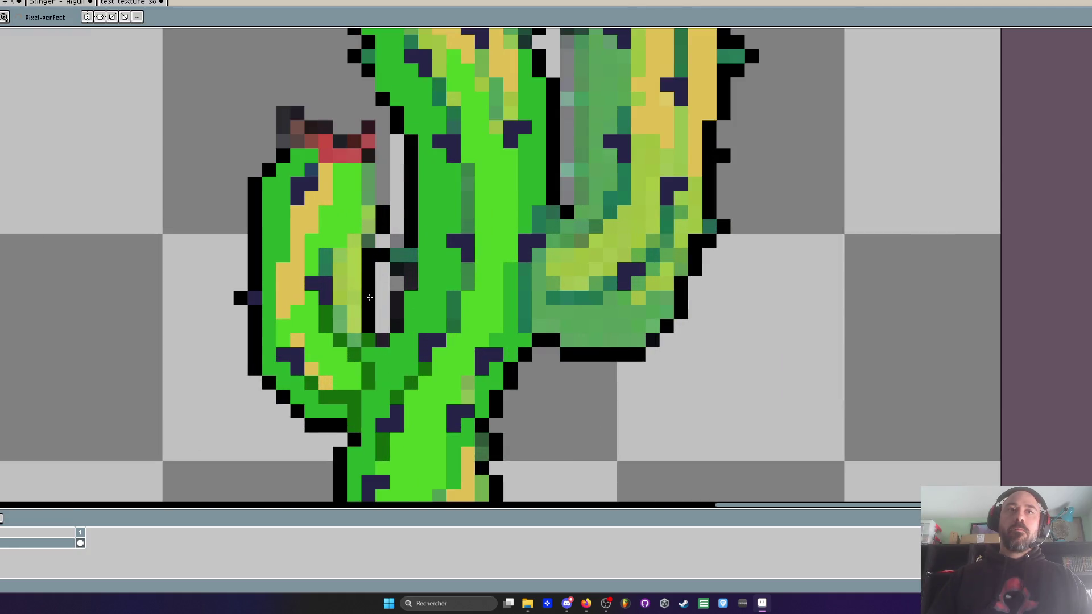
scroll(438, 148, "down", 4)
scroll(433, 136, "up", 4)
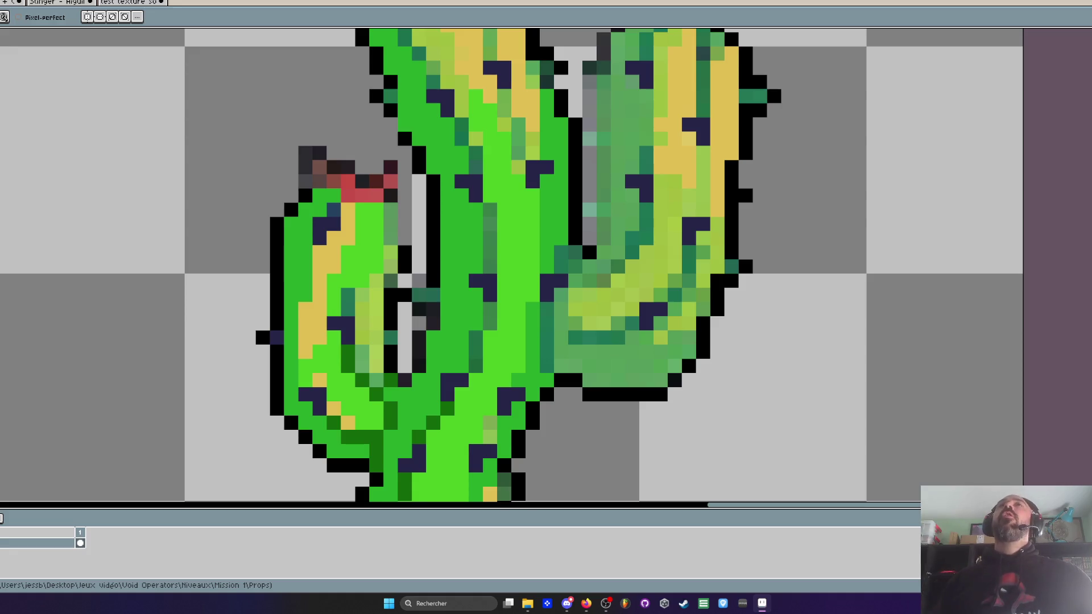
key("alt+Tab")
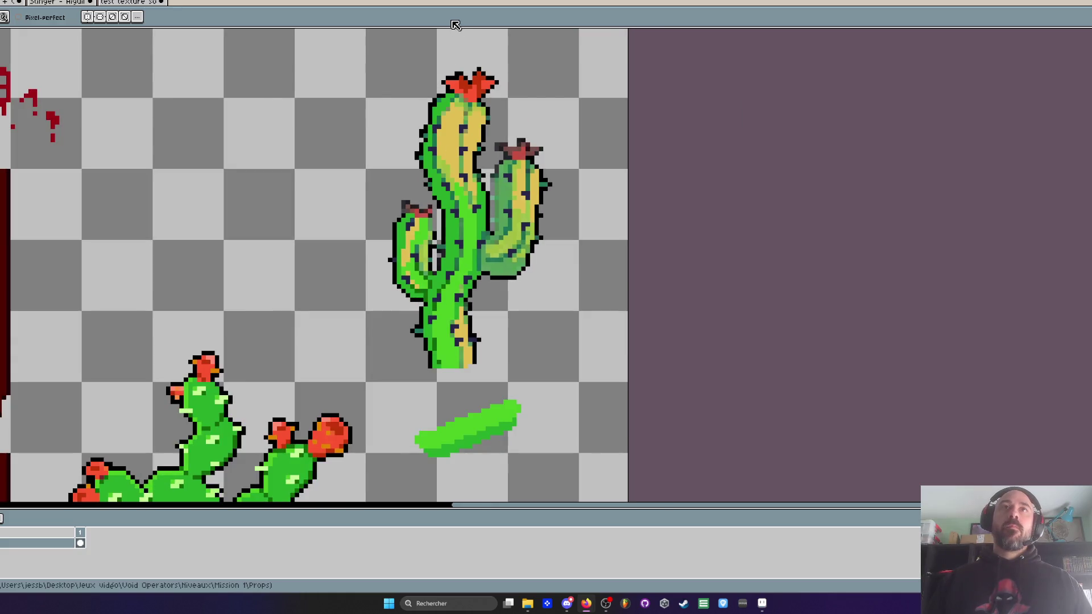
Step: Draw dark-green shading strokes down the left side of the saguaro's trunk
scroll(466, 71, "up", 2)
scroll(536, 185, "down", 2)
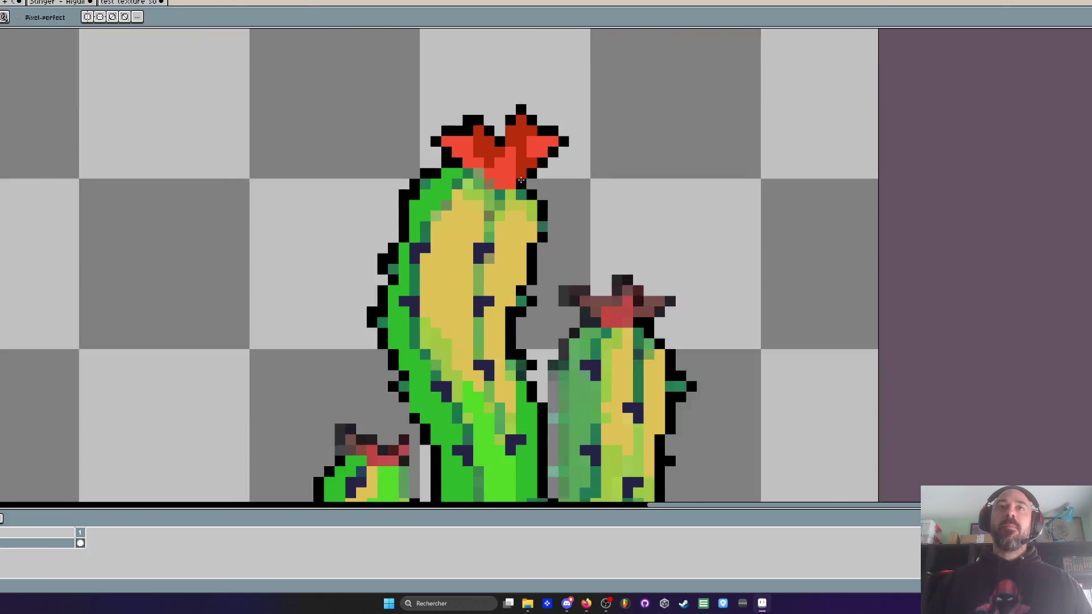
scroll(503, 180, "up", 2)
scroll(502, 181, "down", 3)
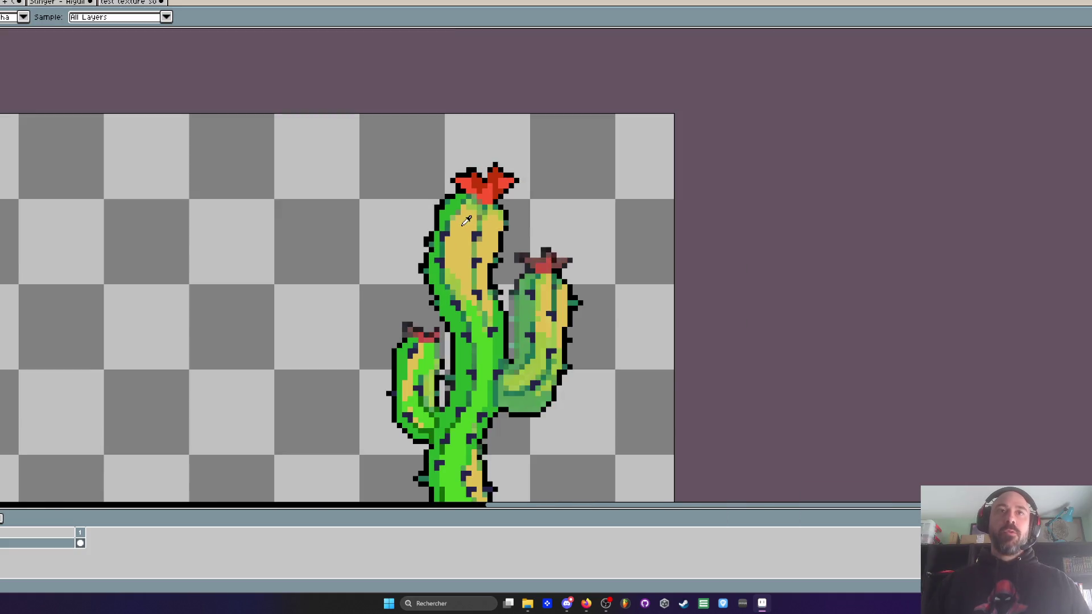
scroll(456, 295, "up", 1)
left_click_drag(457, 294, 432, 155)
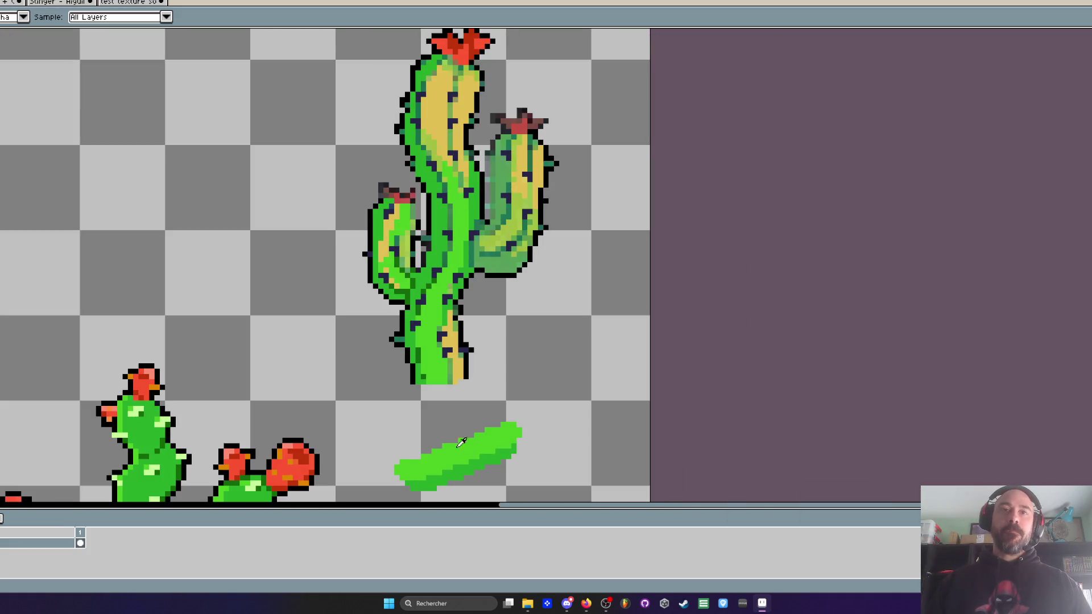
scroll(423, 351, "up", 2)
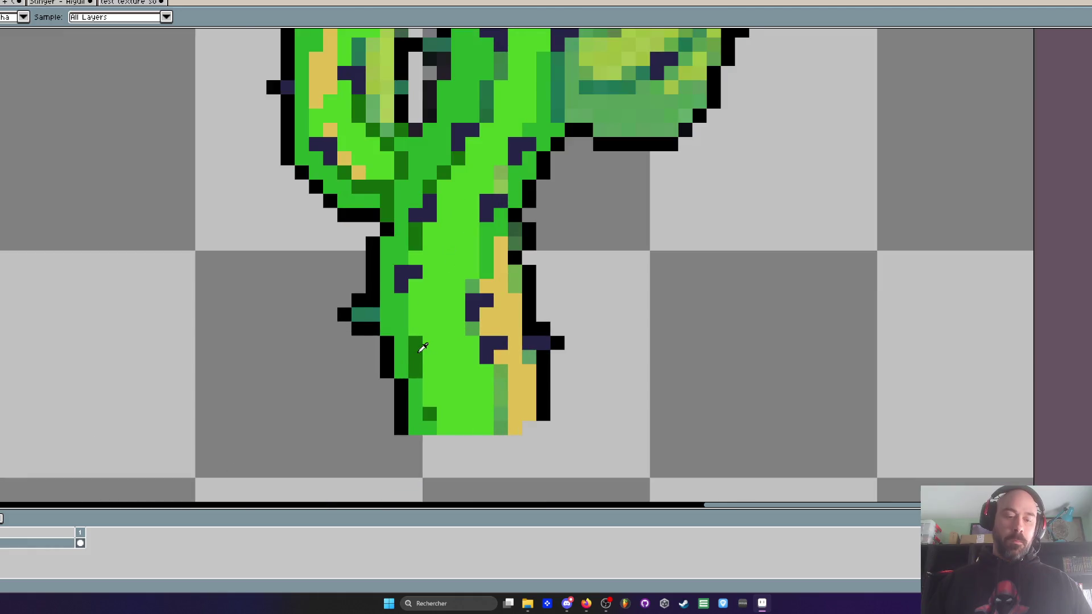
scroll(423, 348, "up", 1)
mouse_move(413, 274)
left_mouse_down()
mouse_move(413, 251)
mouse_move(413, 316)
left_mouse_up()
left_click_drag(435, 401, 438, 438)
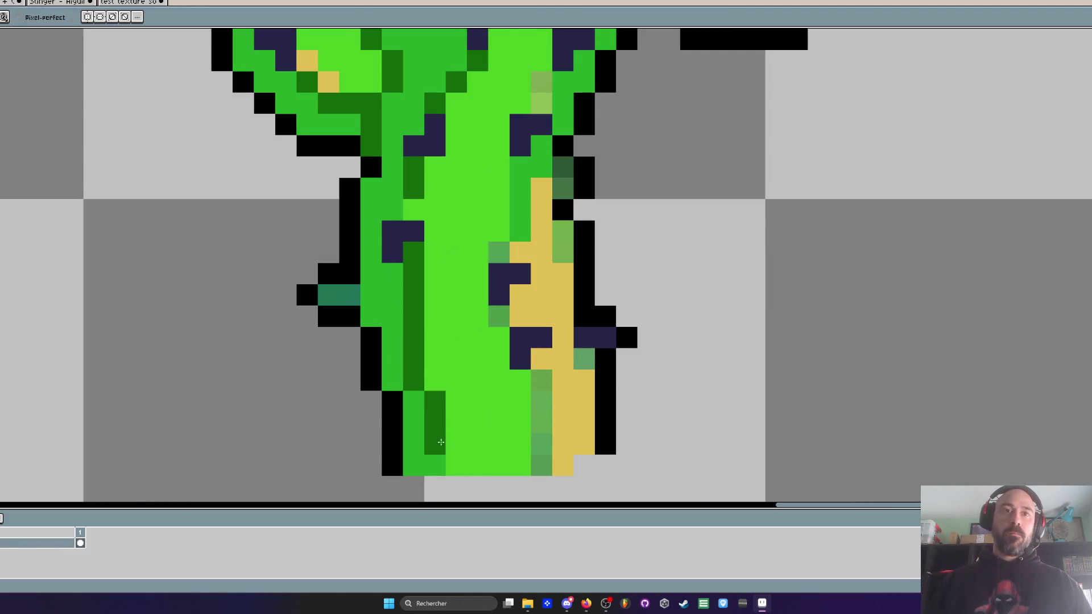
scroll(459, 238, "down", 2)
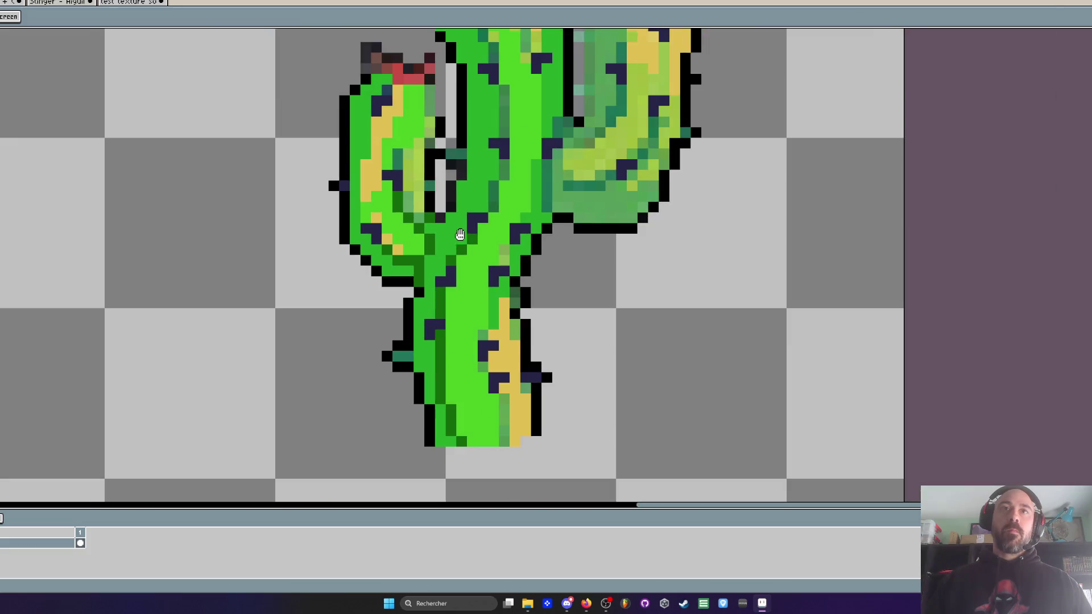
scroll(459, 237, "up", 2)
left_click_drag(526, 115, 519, 246)
Step: Paint a dark-green line up the trunk's centre seam toward the arms and flower
scroll(512, 273, "down", 2)
scroll(512, 274, "up", 2)
scroll(508, 164, "up", 2)
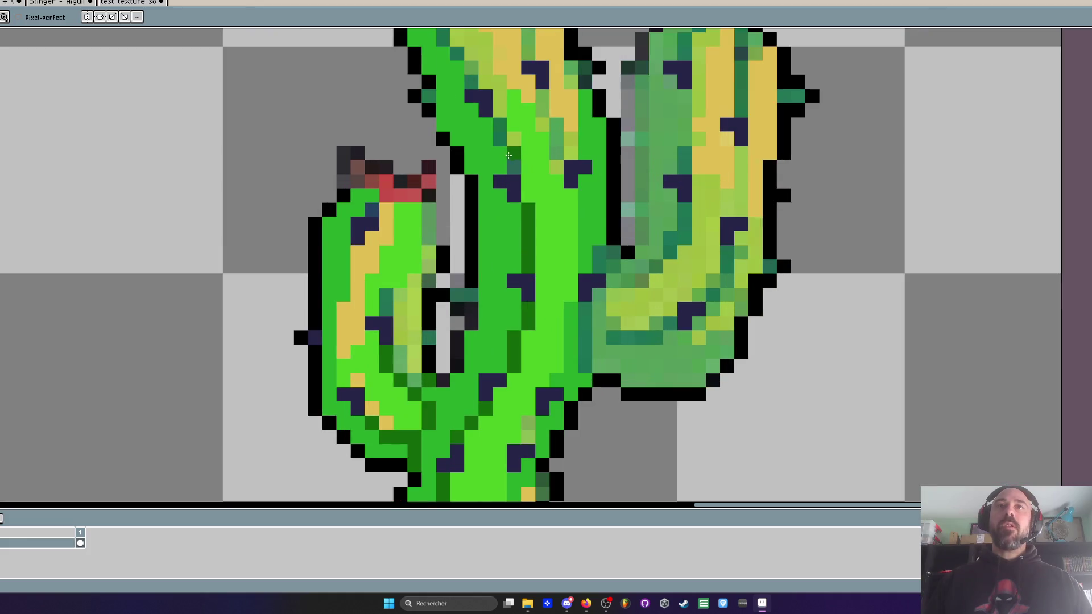
left_click_drag(489, 120, 487, 226)
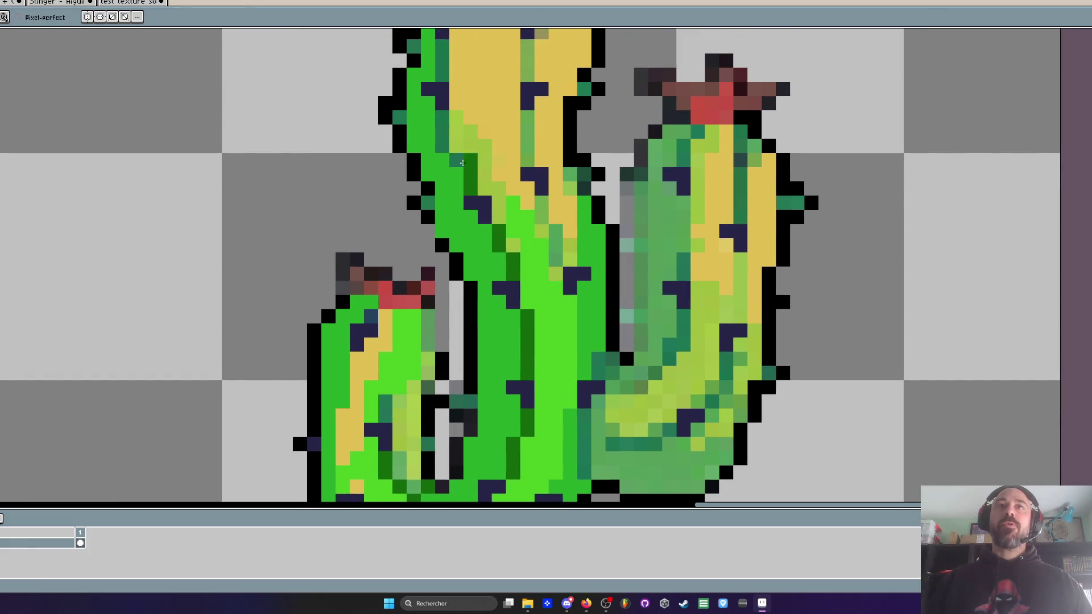
scroll(445, 144, "down", 1)
scroll(446, 171, "up", 2)
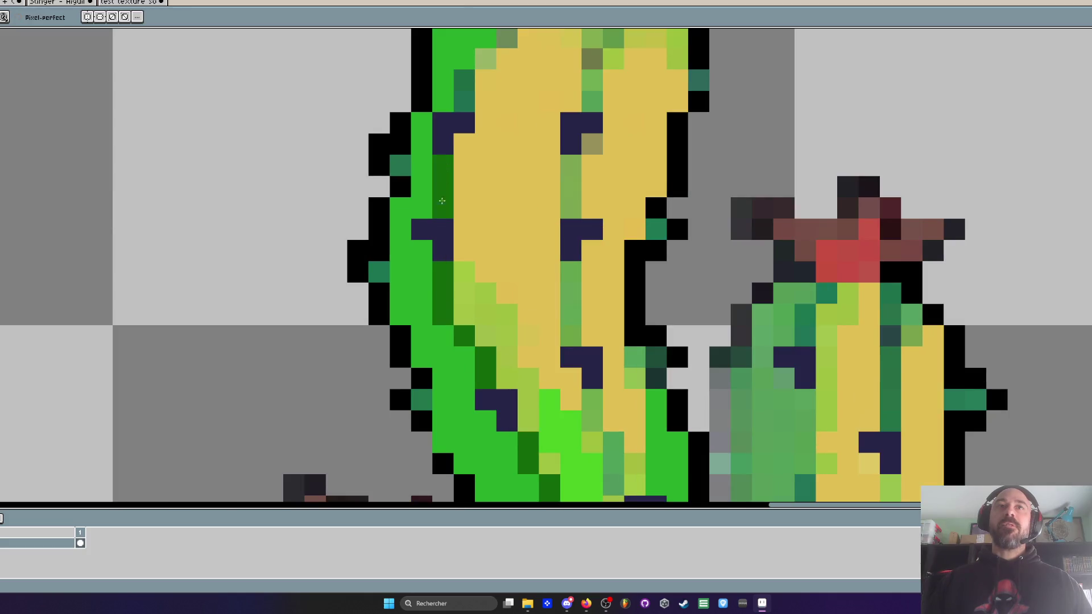
scroll(446, 193, "down", 2)
scroll(459, 118, "up", 2)
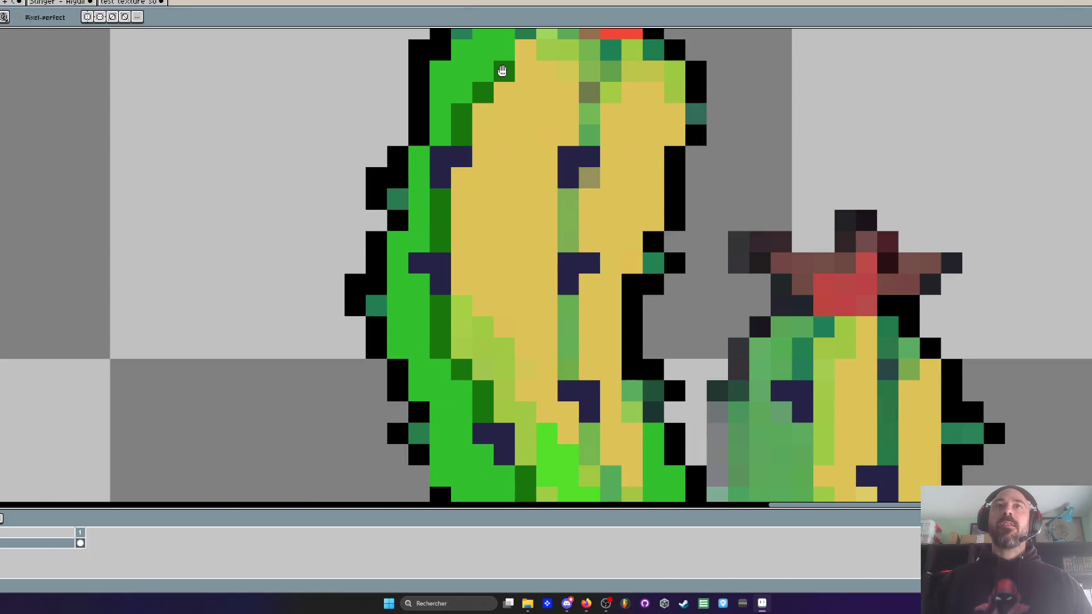
left_click_drag(503, 71, 488, 176)
scroll(517, 125, "down", 4)
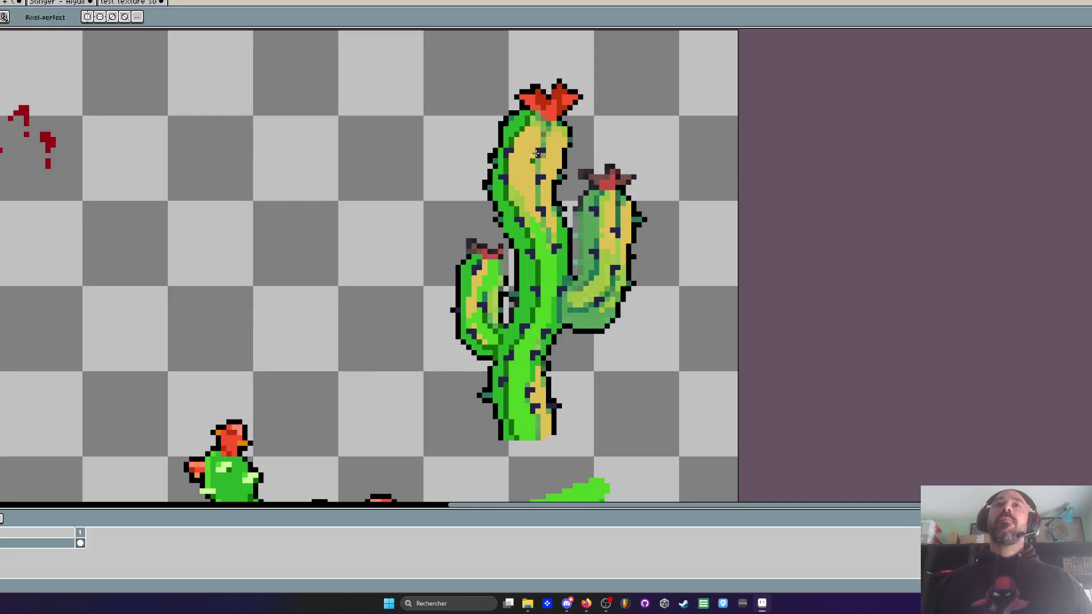
scroll(533, 139, "up", 4)
mouse_move(539, 184)
left_mouse_down()
mouse_move(542, 209)
mouse_move(563, 144)
mouse_move(521, 80)
mouse_move(586, 123)
mouse_move(606, 123)
left_mouse_up()
scroll(592, 119, "down", 4)
scroll(589, 117, "up", 2)
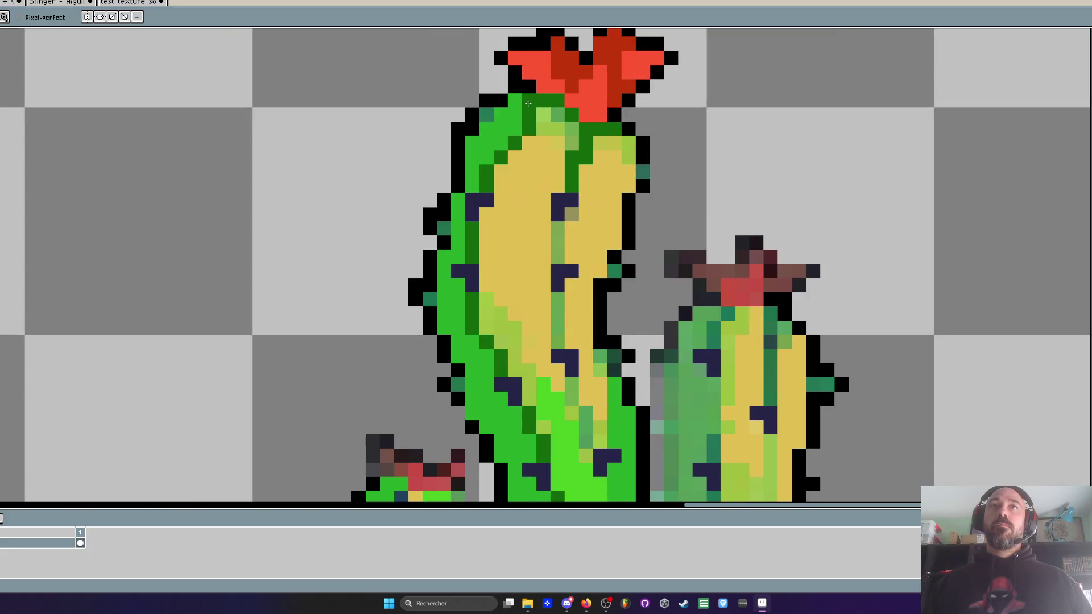
scroll(399, 156, "down", 2)
scroll(485, 181, "up", 3)
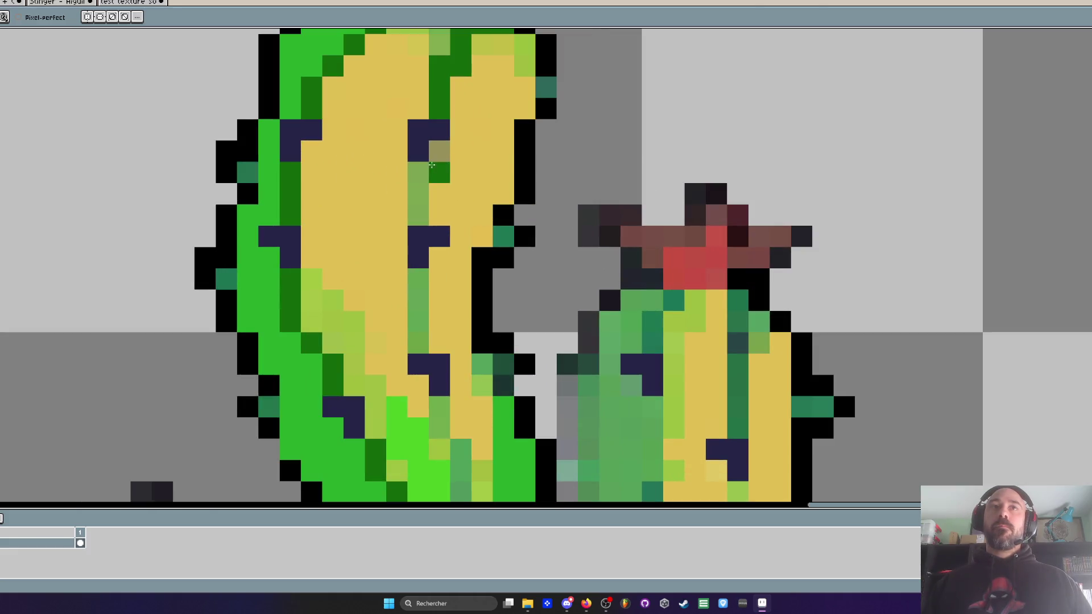
scroll(414, 310, "down", 3)
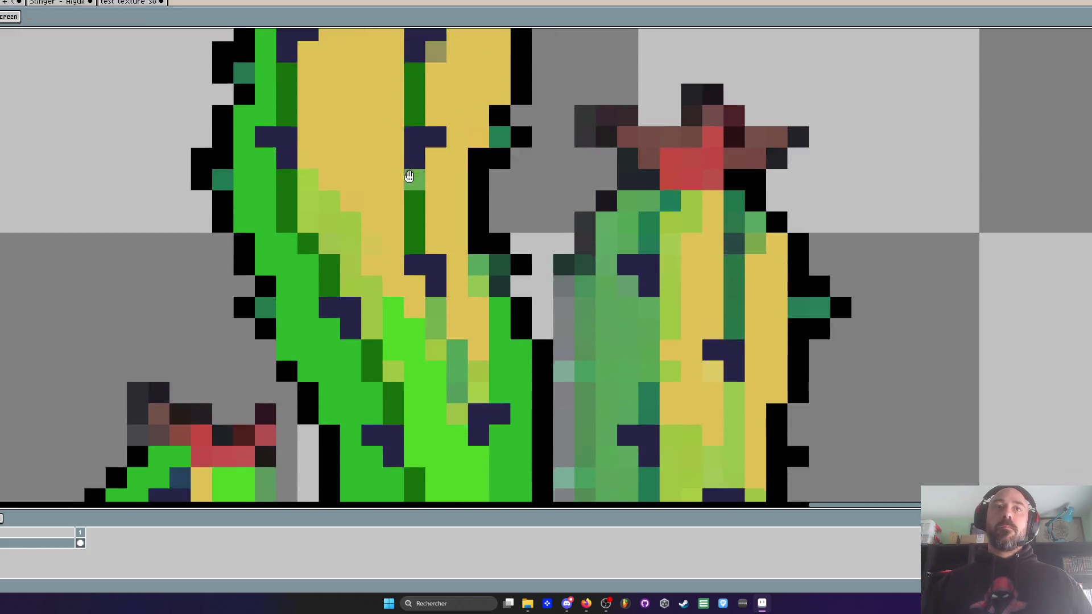
scroll(461, 325, "down", 3)
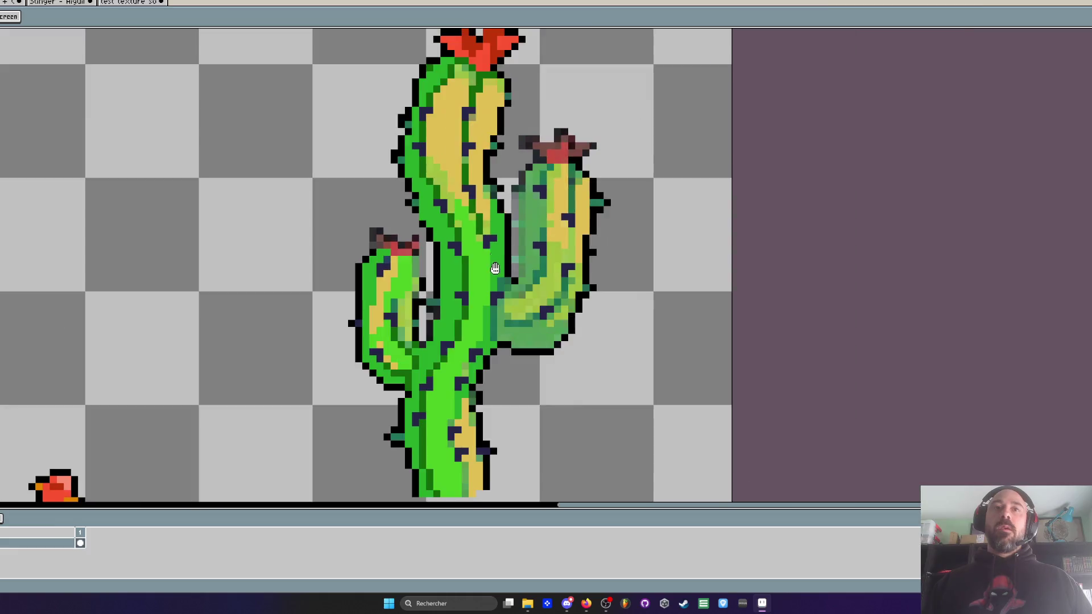
Step: Add dark-green vertical strokes on the trunk, redrawing one misplaced stroke further right
scroll(475, 228, "up", 2)
left_click_drag(475, 222, 478, 312)
key("ctrl+z")
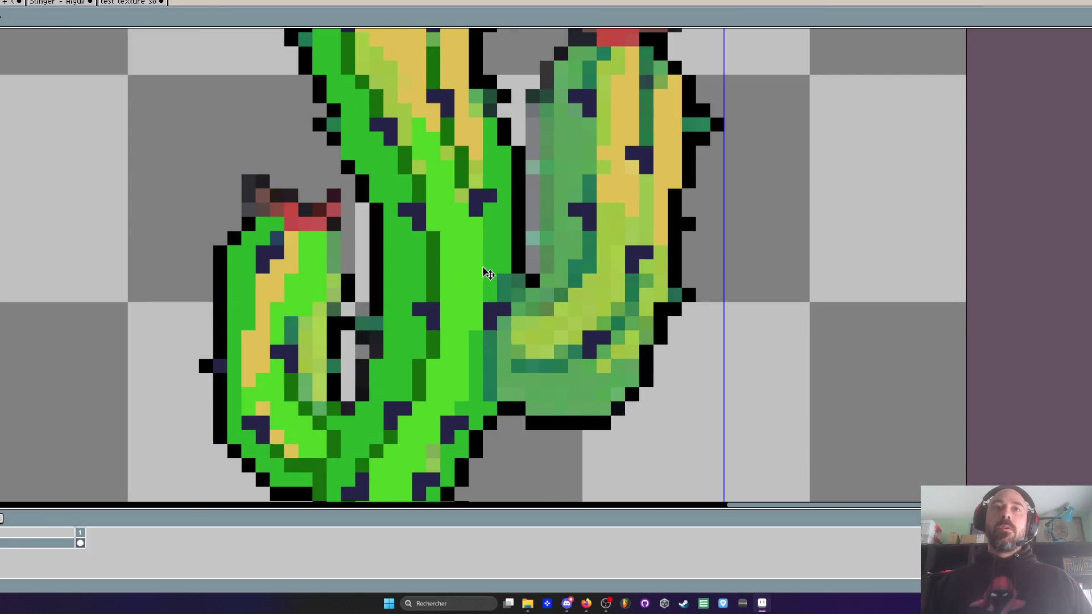
left_click_drag(490, 223, 499, 288)
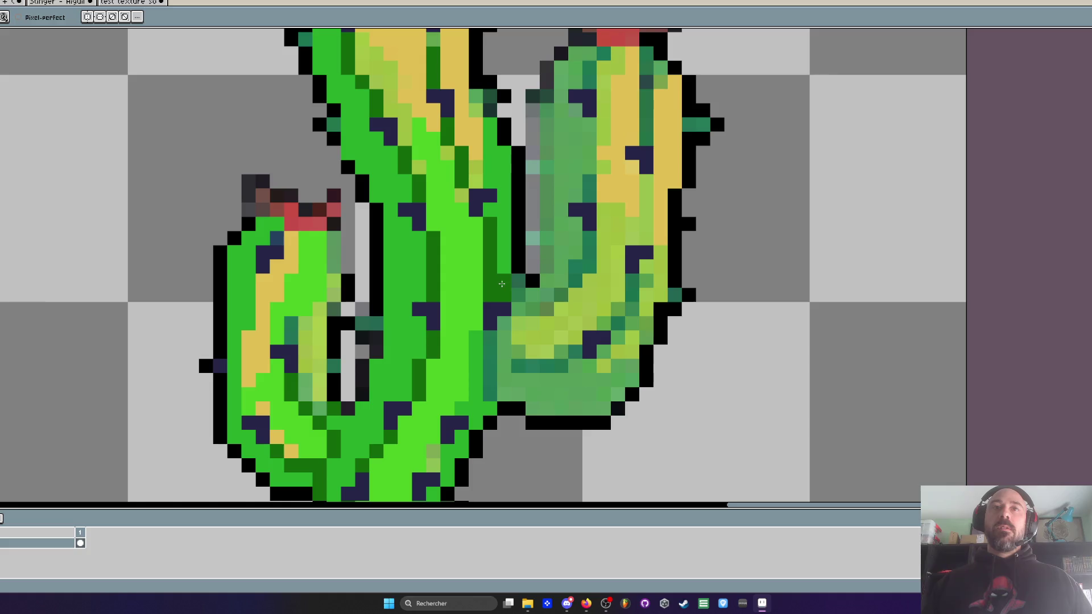
scroll(499, 288, "down", 2)
scroll(512, 279, "up", 4)
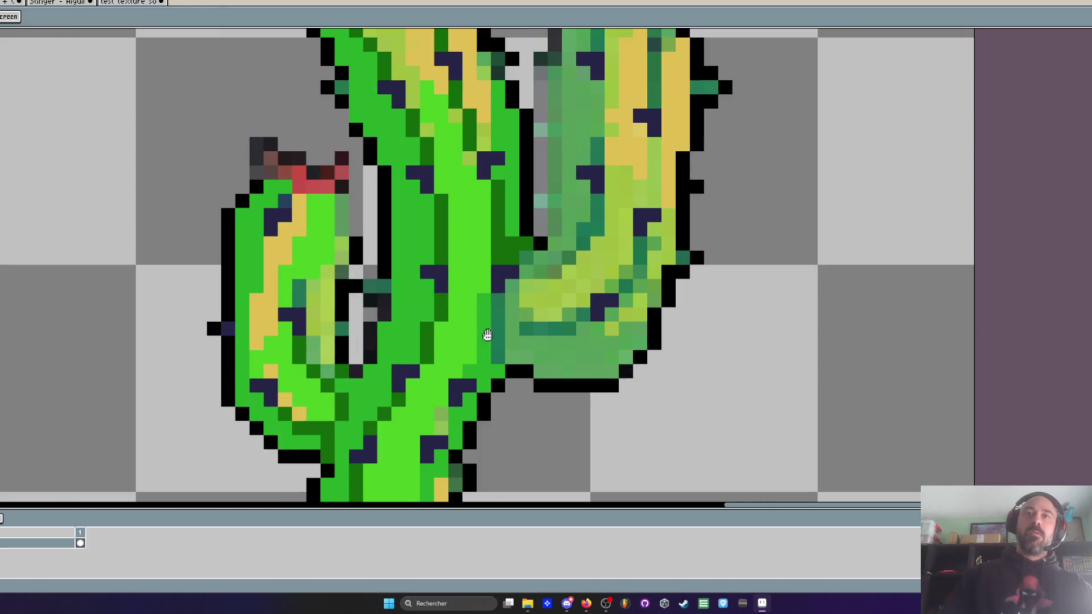
mouse_move(498, 256)
left_mouse_down()
mouse_move(512, 322)
mouse_move(612, 304)
mouse_move(711, 219)
mouse_move(716, 188)
left_mouse_up()
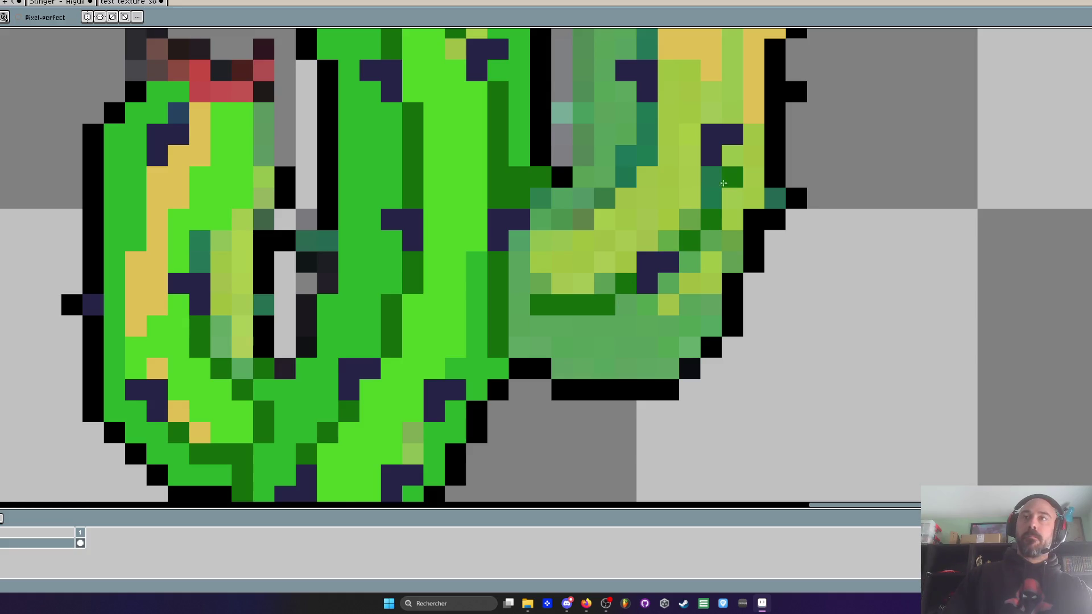
scroll(714, 199, "down", 4)
scroll(676, 265, "up", 4)
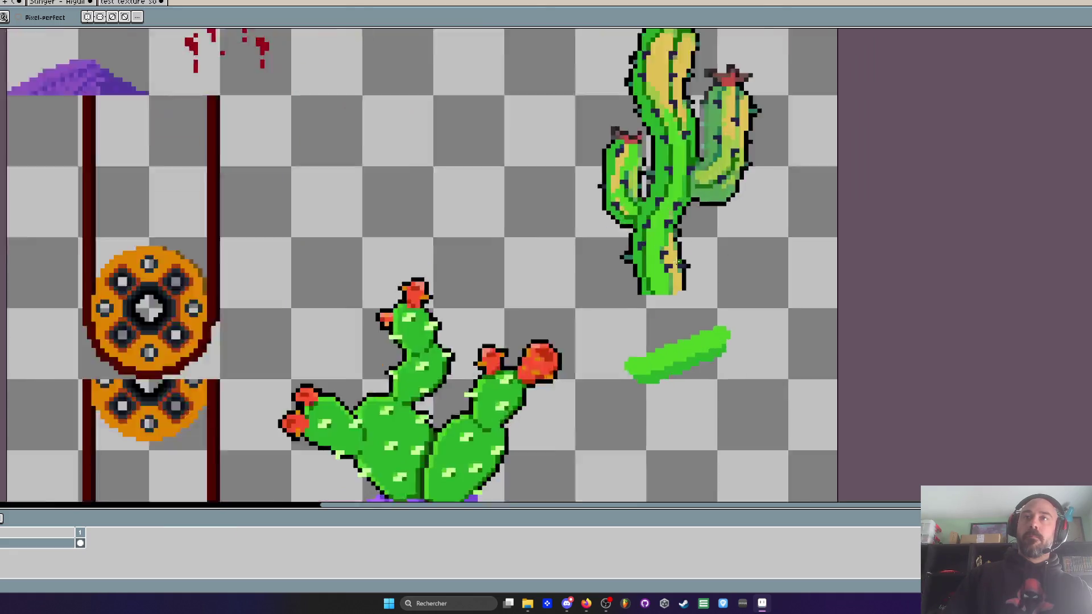
left_click_drag(675, 302, 675, 352)
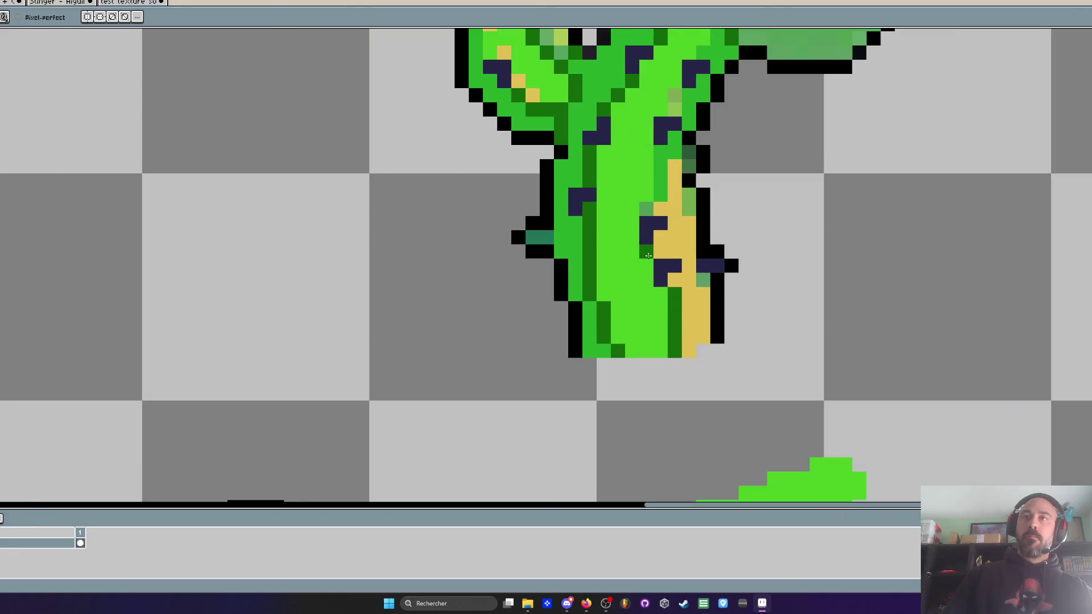
scroll(625, 227, "down", 3)
scroll(601, 246, "up", 3)
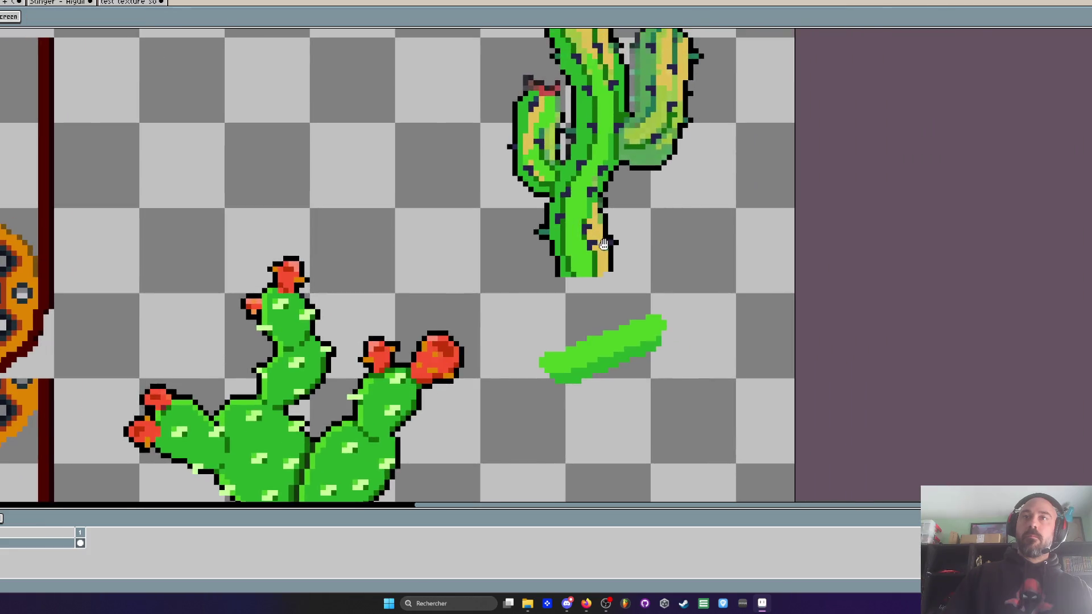
scroll(602, 245, "down", 4)
scroll(536, 284, "up", 1)
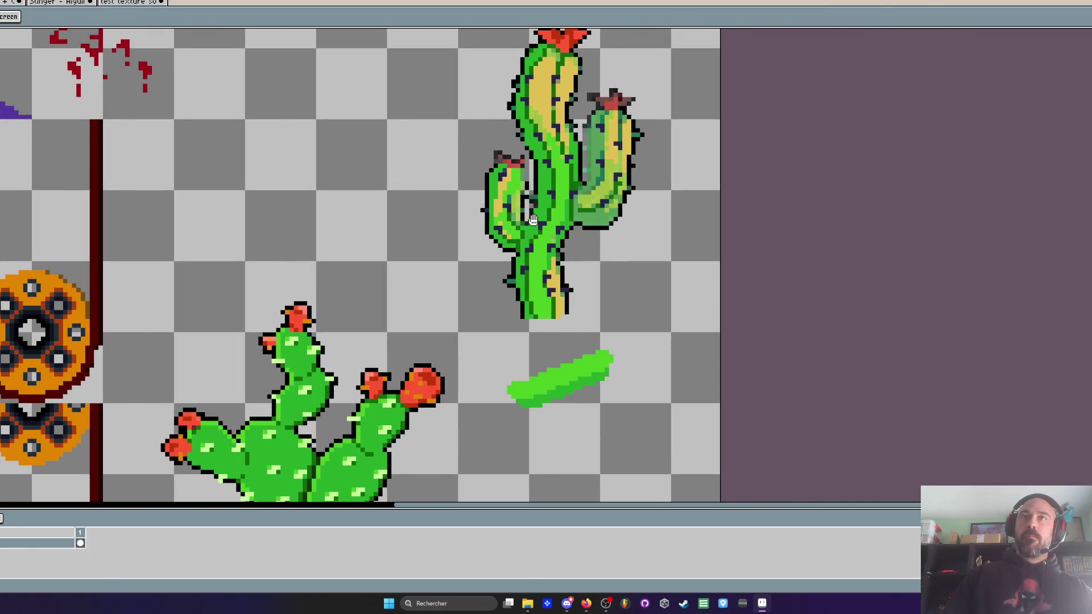
scroll(533, 221, "up", 1)
Step: Select a colour region on the tall cactus with the Magic Wand
key("i")
scroll(544, 152, "up", 2)
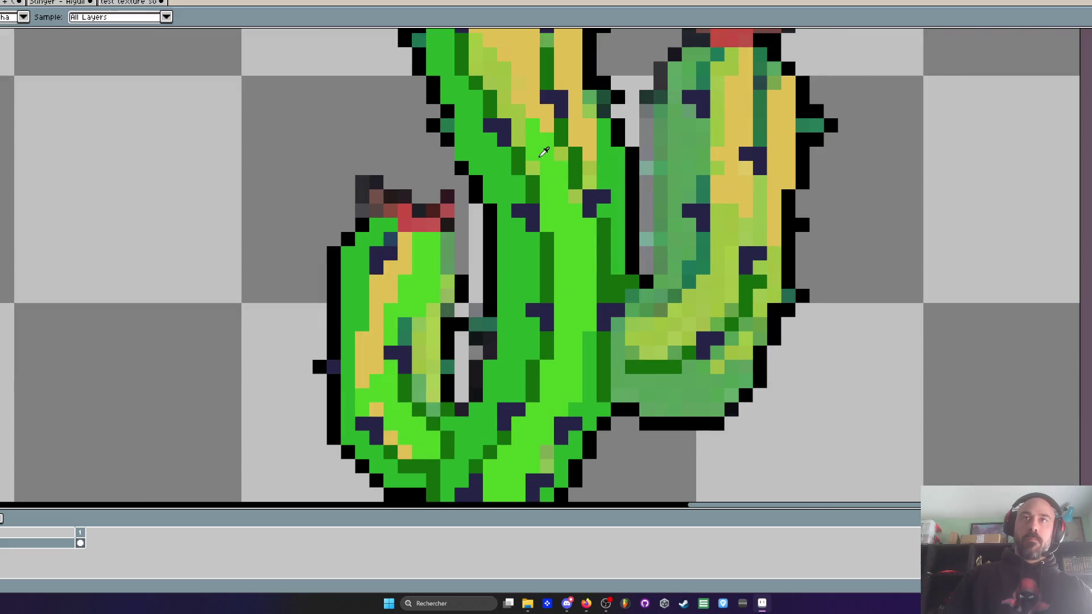
key("b")
left_click_drag(517, 108, 506, 174)
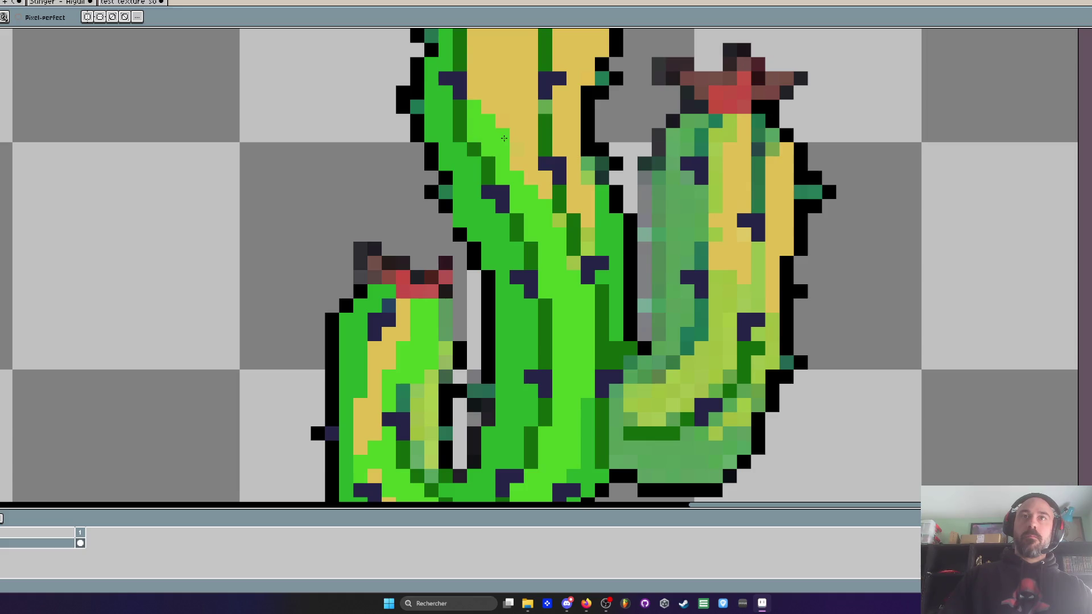
scroll(504, 139, "down", 5)
scroll(316, 435, "up", 6)
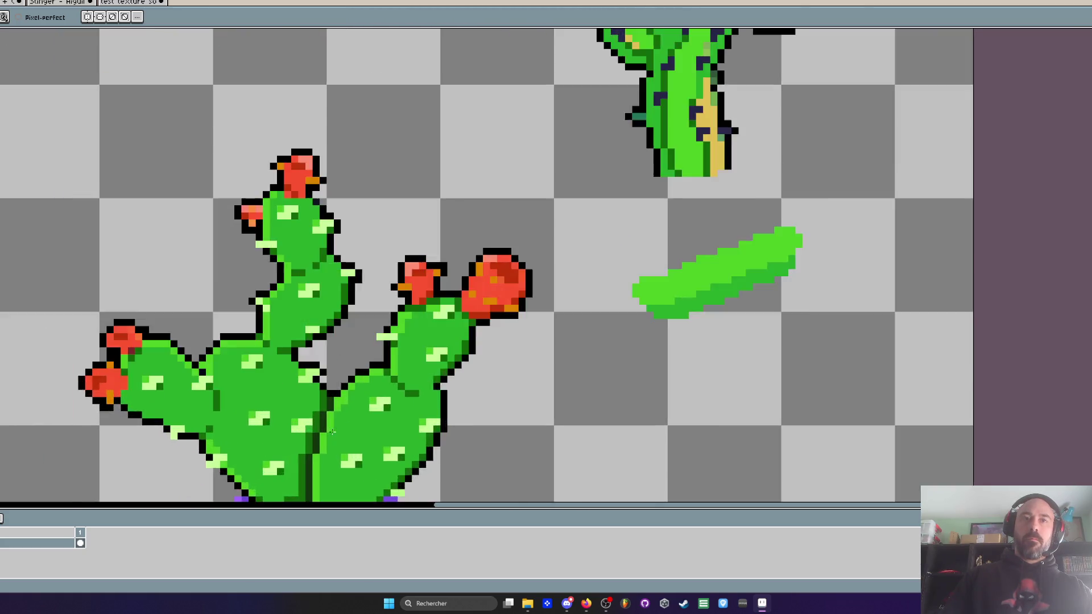
scroll(361, 376, "down", 3)
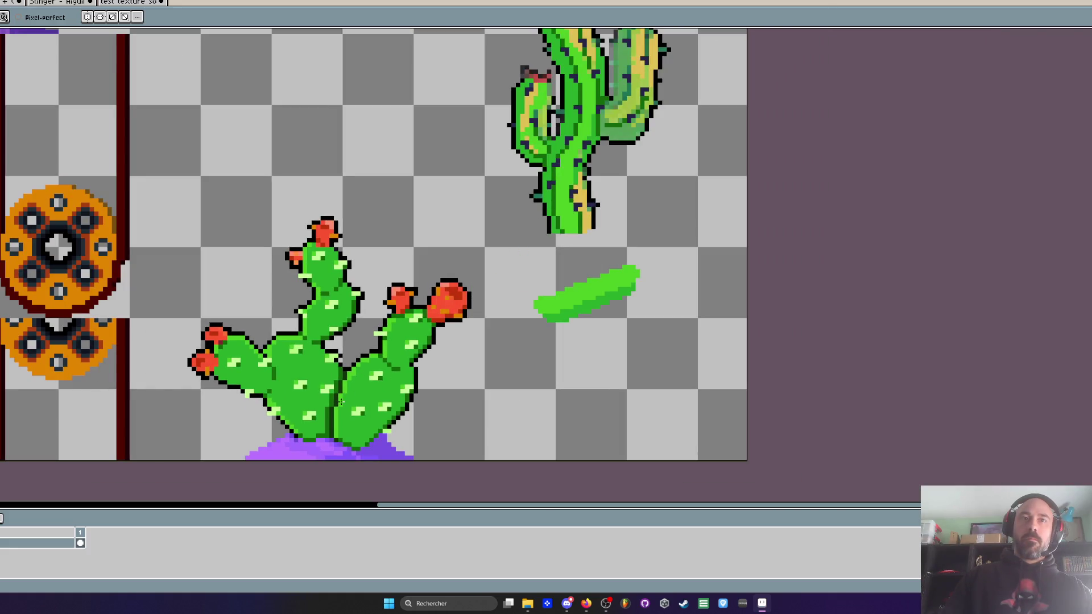
key("i")
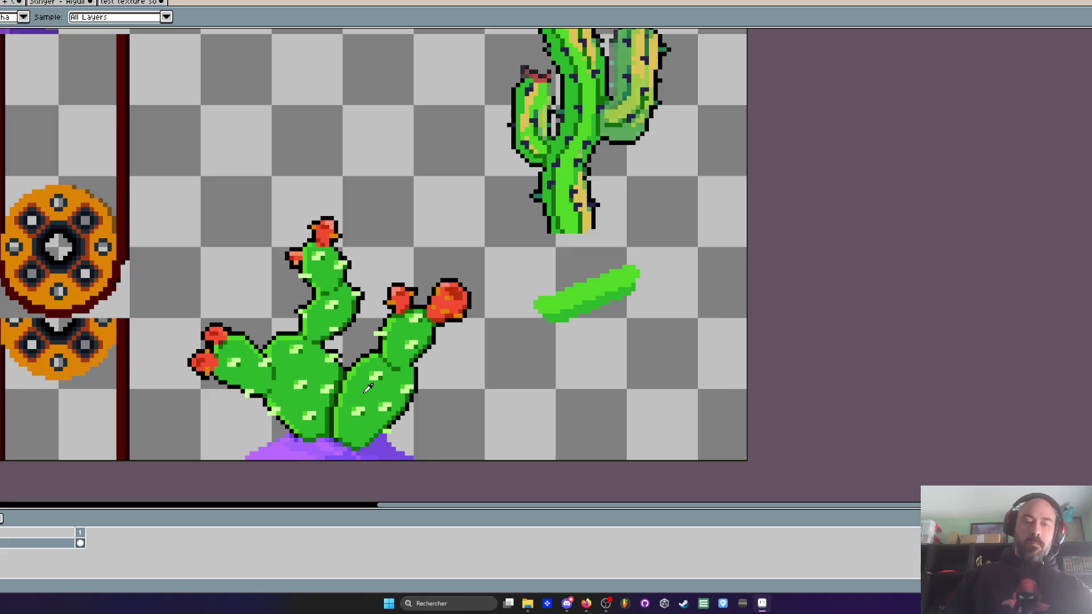
scroll(551, 197, "down", 2)
key("w")
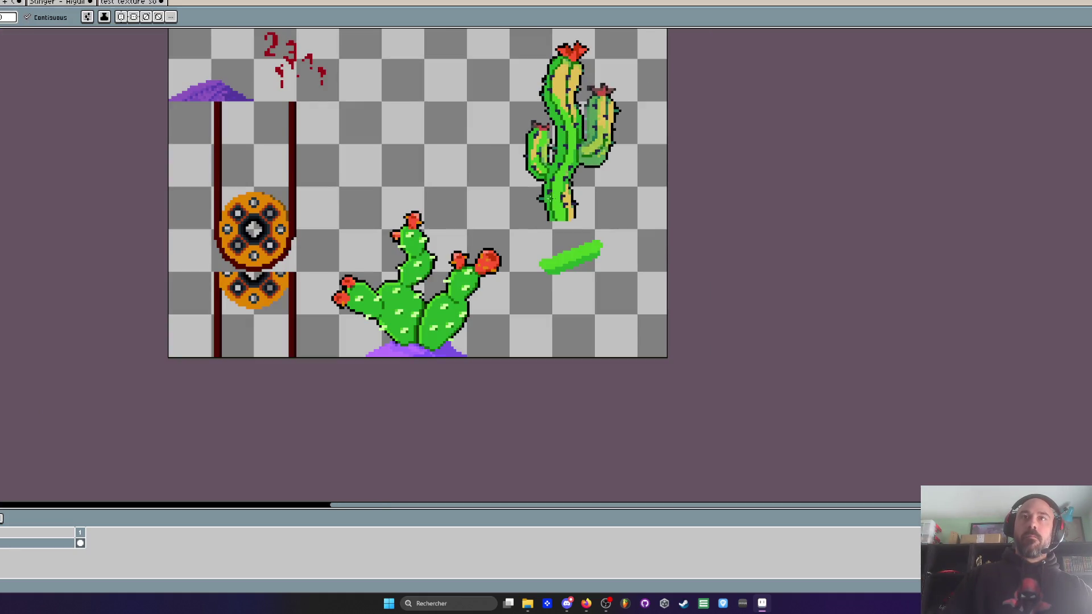
scroll(556, 84, "up", 2)
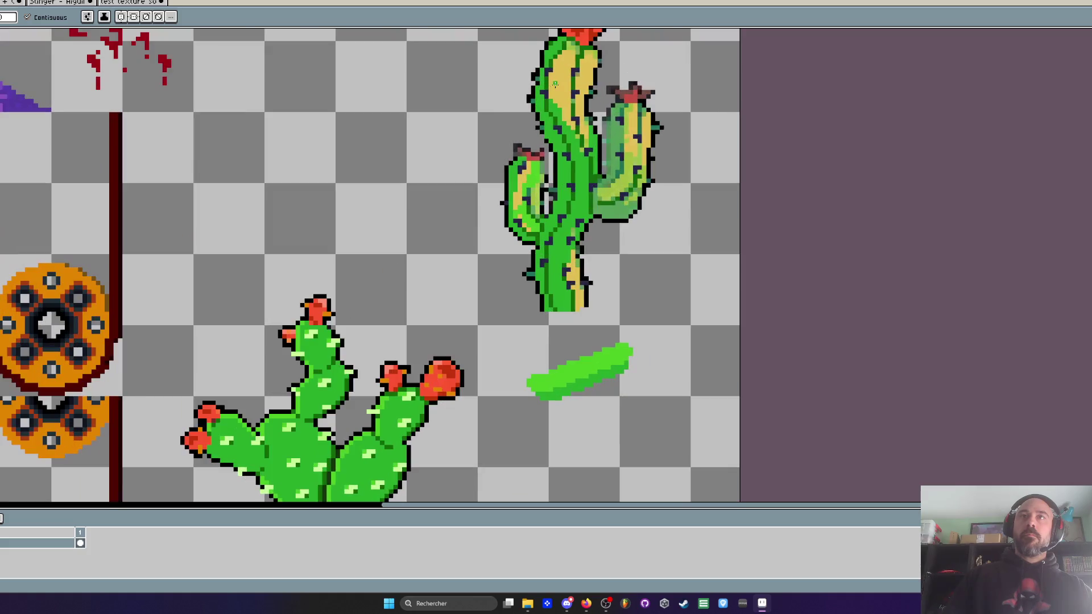
key("i")
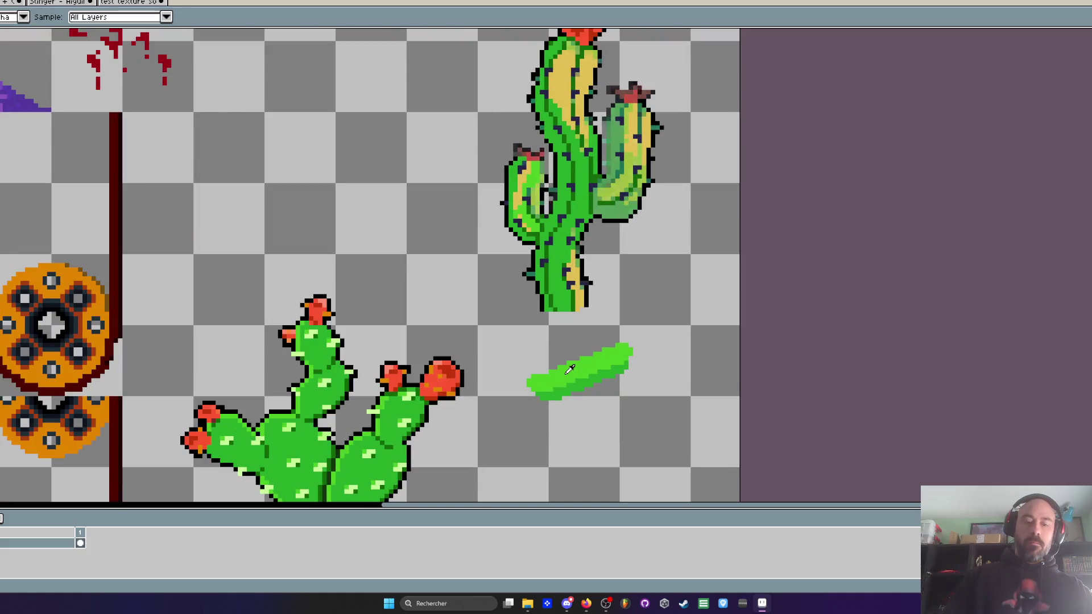
key("w")
left_click(562, 85)
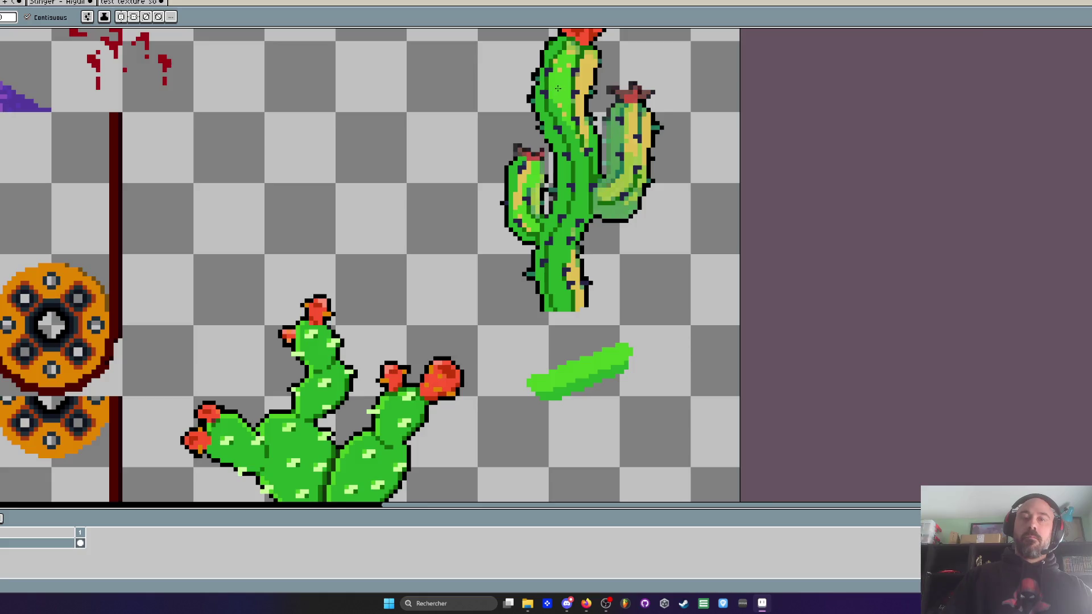
Step: Fill the left arm's yellow highlight with bright green
scroll(557, 88, "up", 2)
key("b")
scroll(565, 148, "up", 2)
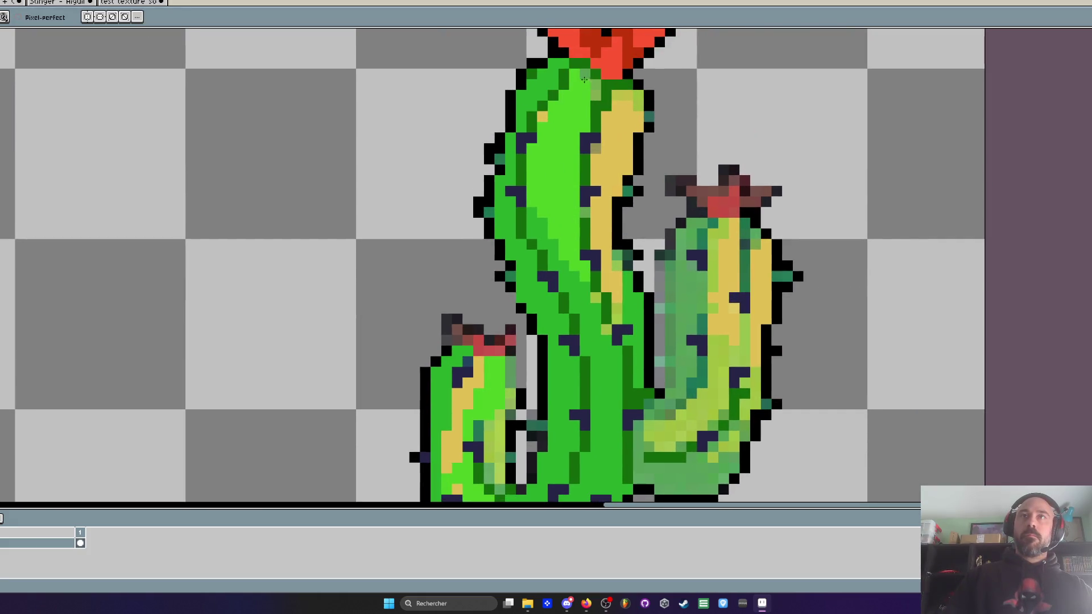
scroll(546, 116, "down", 2)
scroll(529, 228, "up", 2)
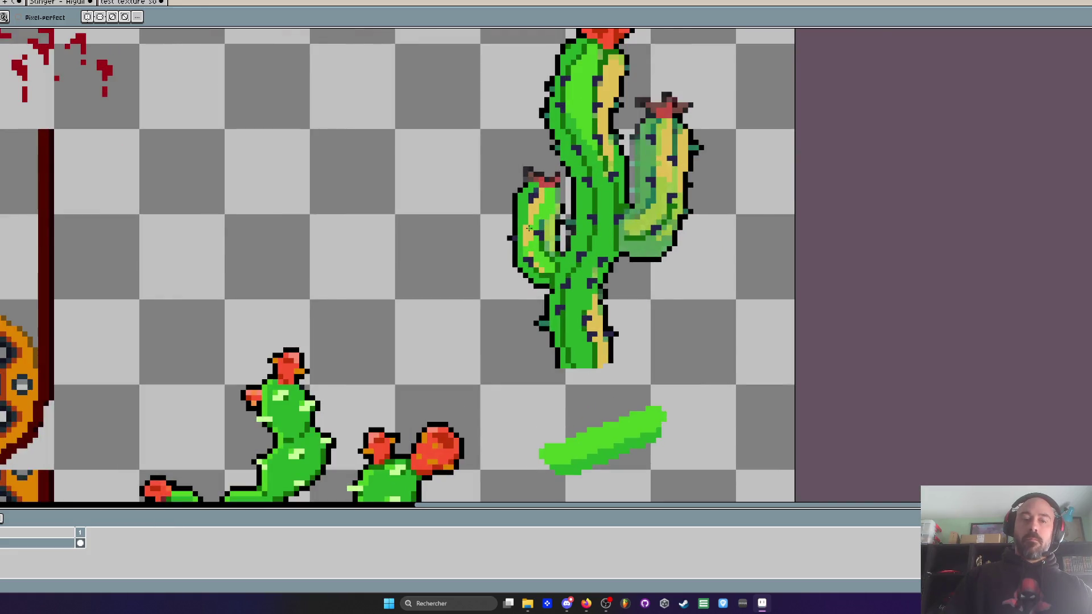
key("w")
left_click(529, 228)
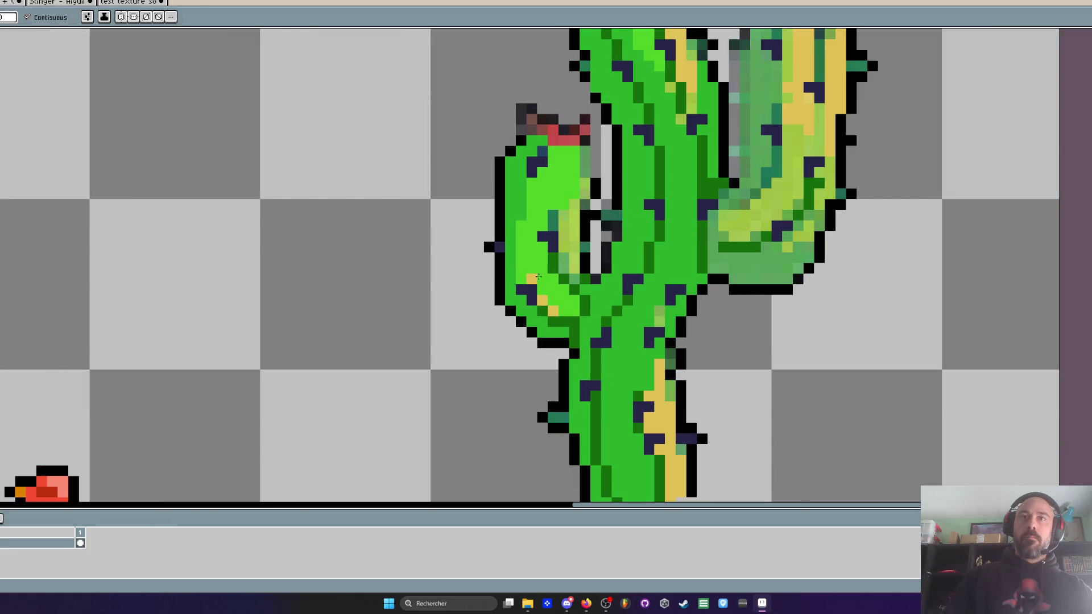
scroll(547, 305, "down", 4)
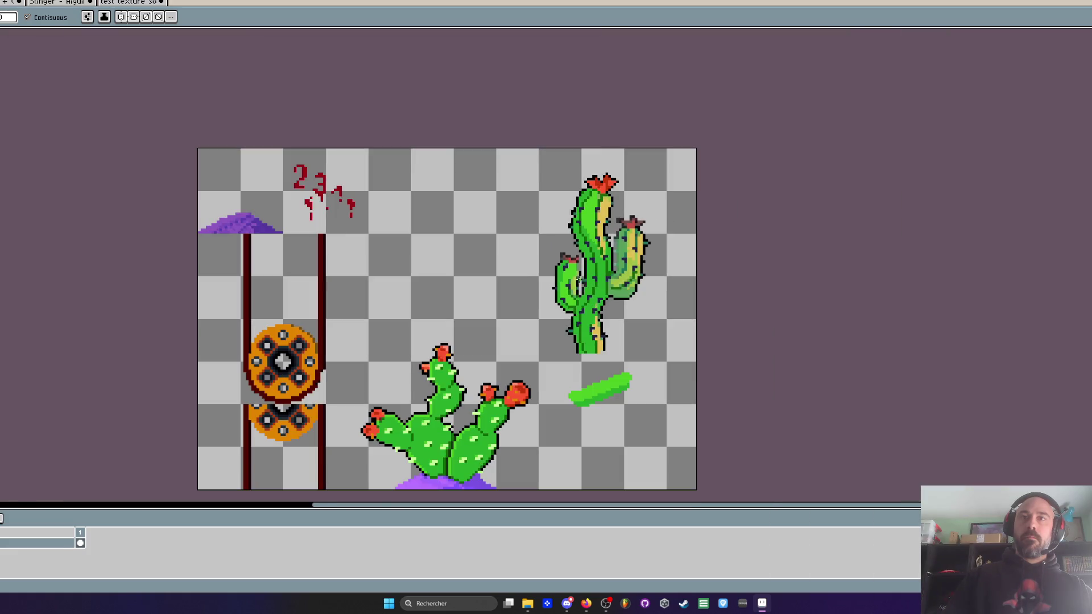
Step: Repaint the yellow-green and pale column pixels on the left arm green
scroll(566, 297, "up", 3)
key("i")
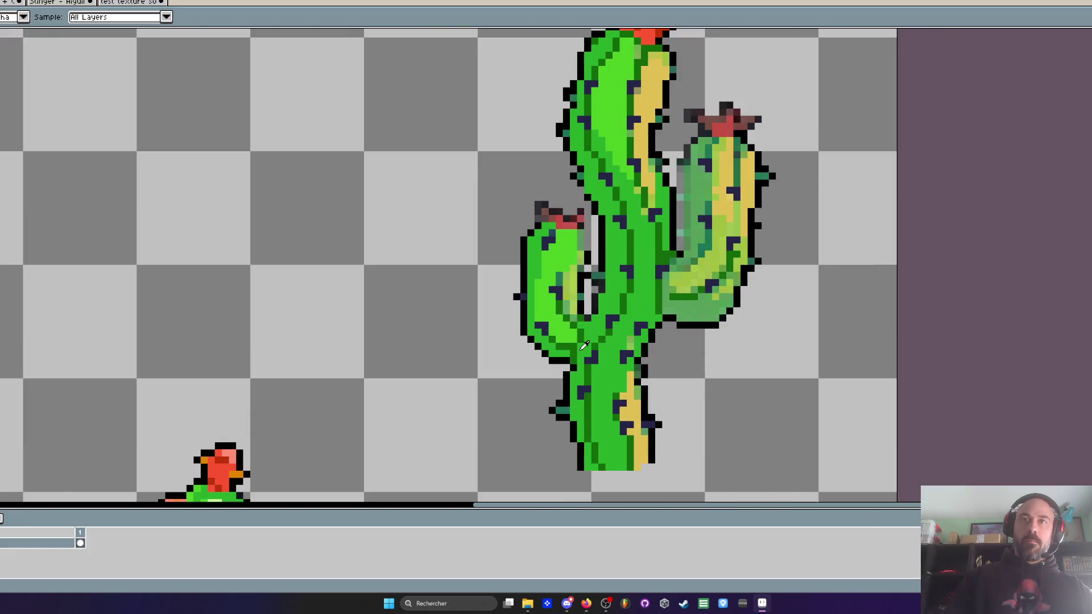
scroll(585, 346, "up", 2)
key("b")
mouse_move(566, 228)
left_mouse_down()
mouse_move(566, 185)
mouse_move(565, 273)
mouse_move(550, 199)
left_mouse_up()
mouse_move(577, 237)
left_mouse_down()
mouse_move(578, 121)
mouse_move(594, 323)
left_mouse_up()
scroll(579, 116, "down", 1)
scroll(589, 113, "up", 3)
scroll(597, 254, "down", 1)
Step: Cover the grey and black gap pixels between the left arm and trunk with green
left_click_drag(607, 256, 608, 310)
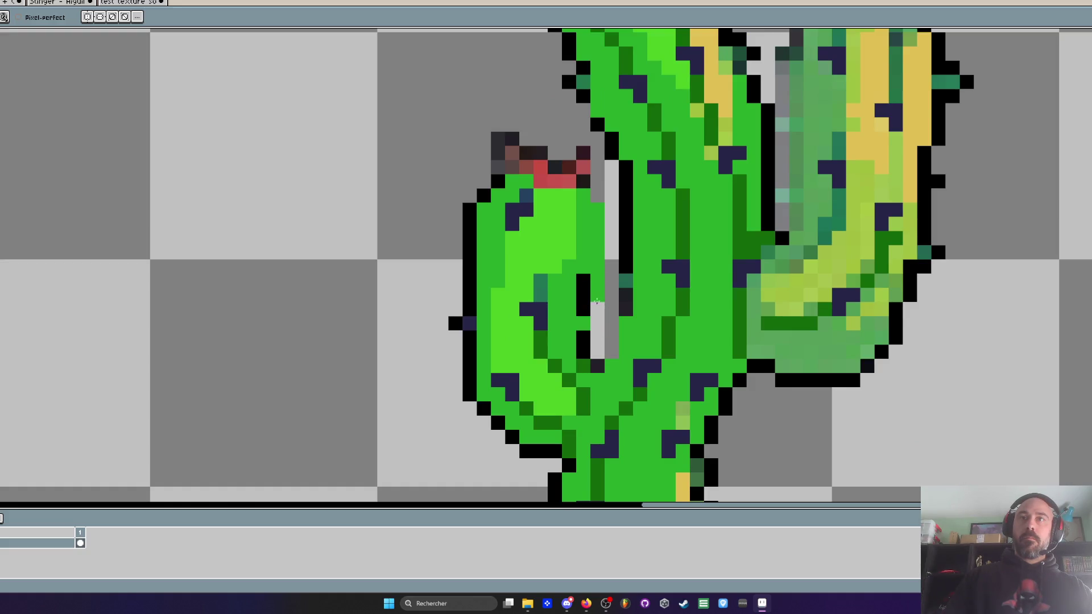
left_click_drag(597, 297, 597, 353)
left_click_drag(583, 276, 588, 338)
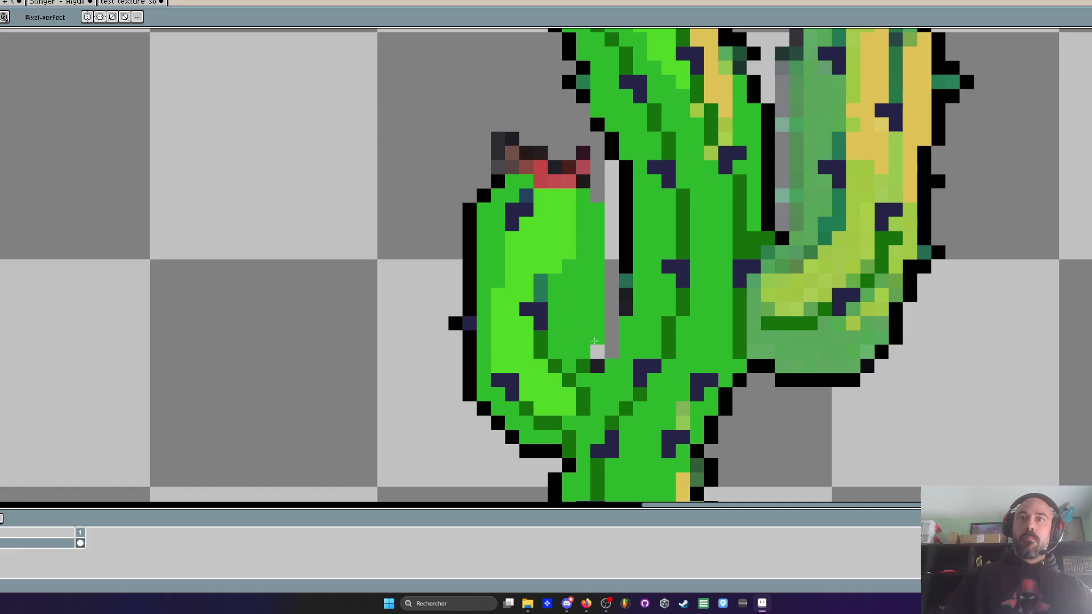
scroll(586, 319, "down", 1)
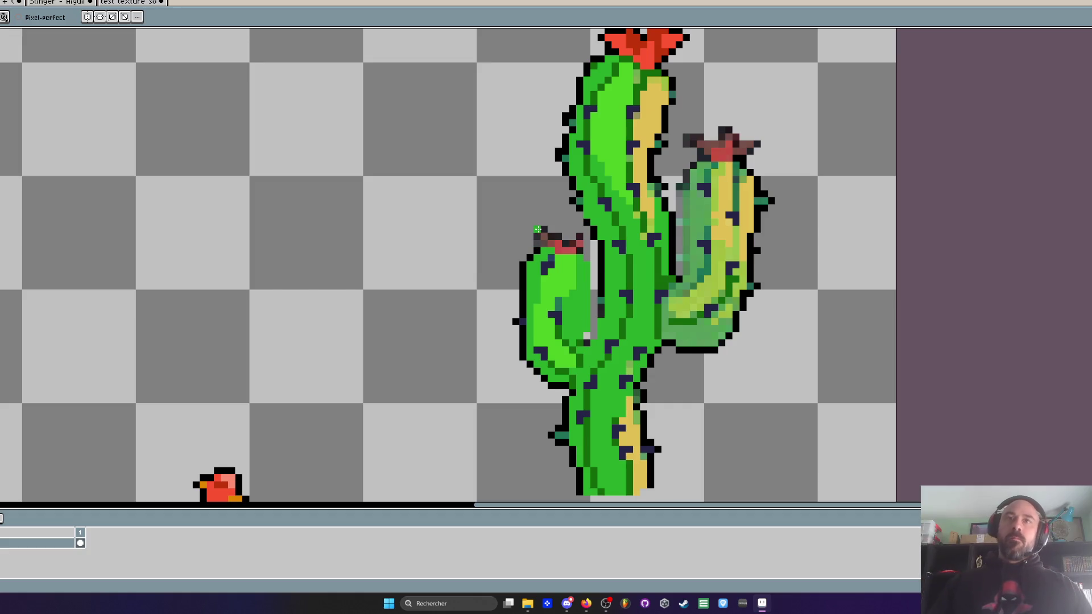
scroll(551, 293, "up", 2)
key("i")
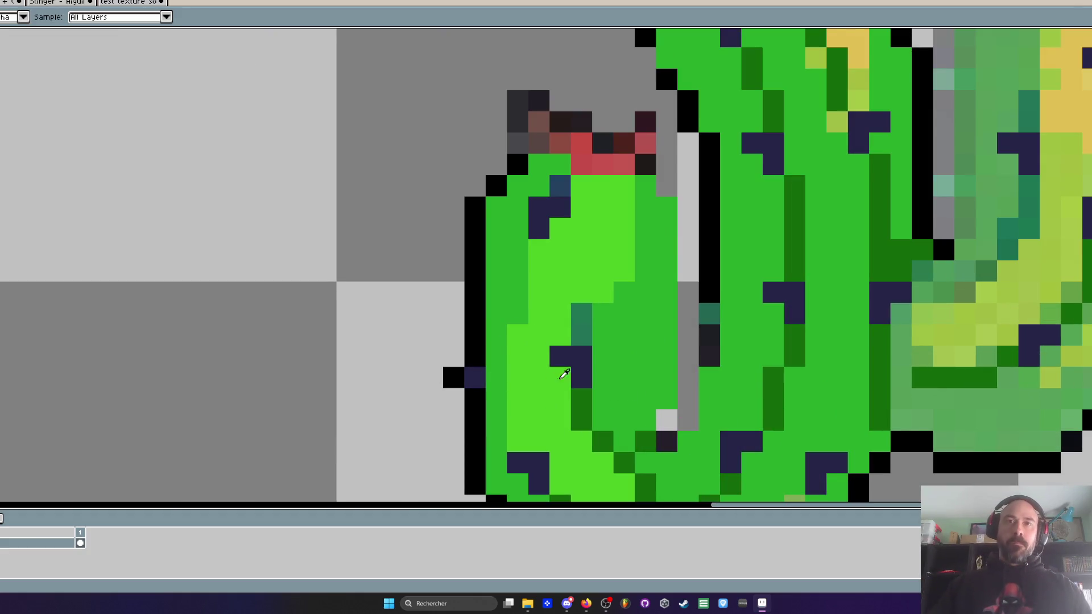
key("b")
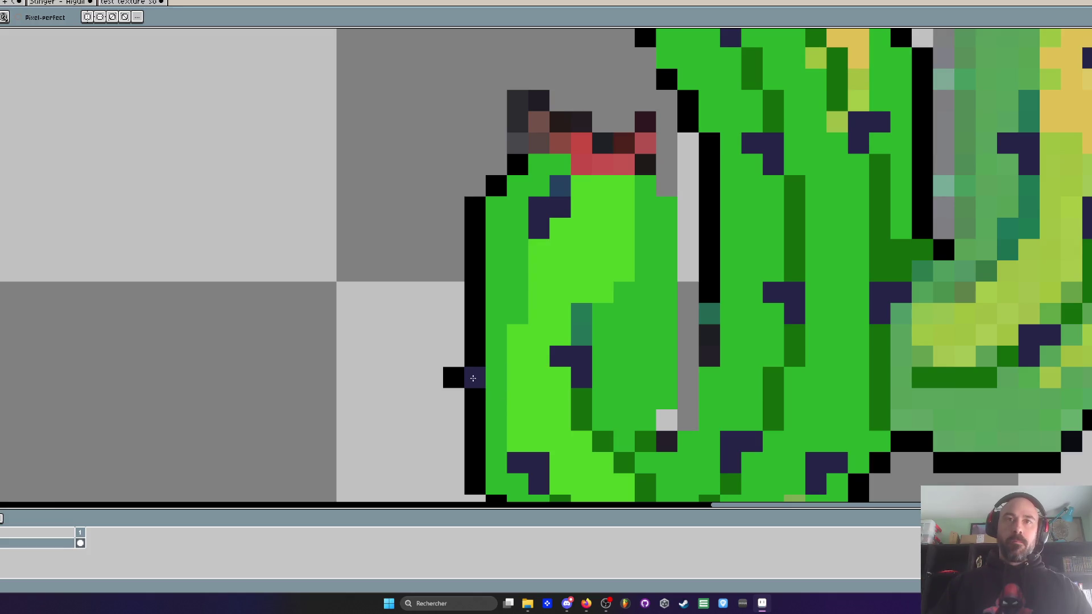
scroll(475, 372, "down", 4)
scroll(487, 373, "up", 3)
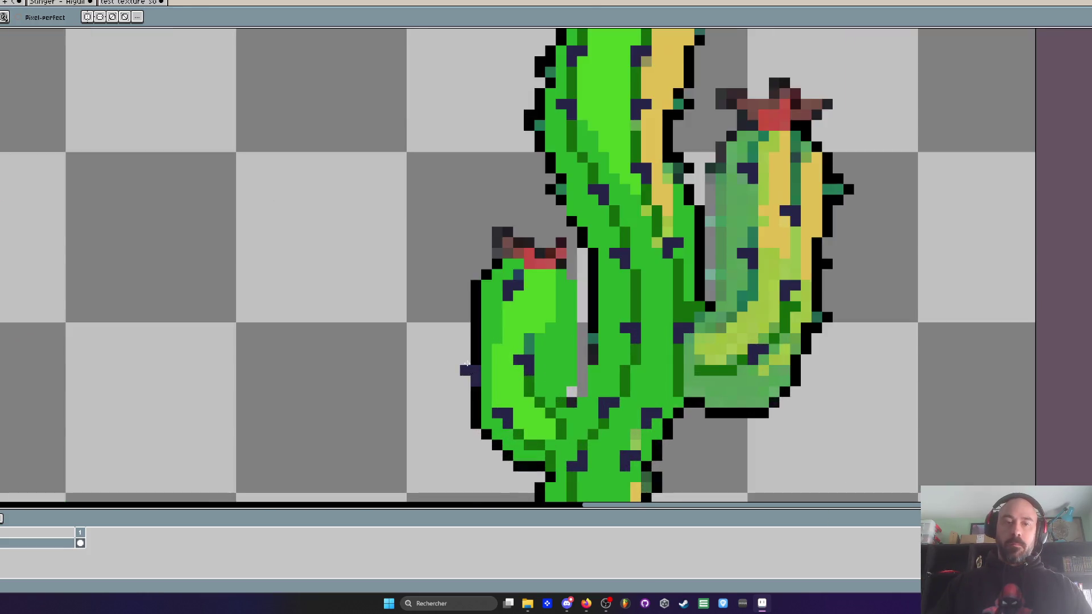
Step: Draw dark outline pixels along the saguaro's left arm
key("i")
key("b")
left_click_drag(442, 379, 462, 401)
scroll(529, 414, "down", 4)
scroll(629, 389, "up", 4)
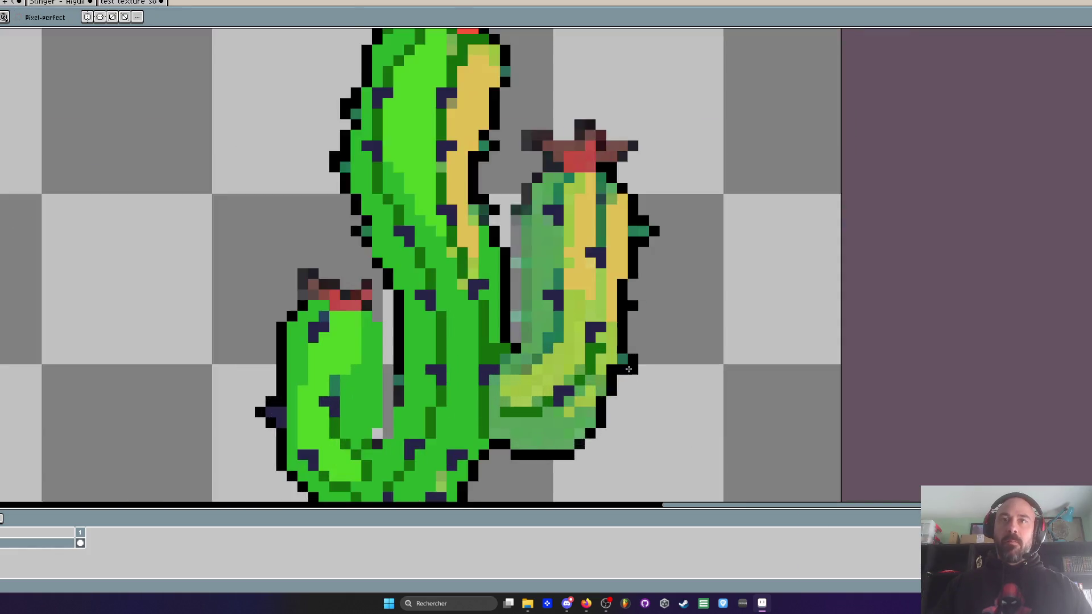
key("i")
scroll(569, 267, "down", 5)
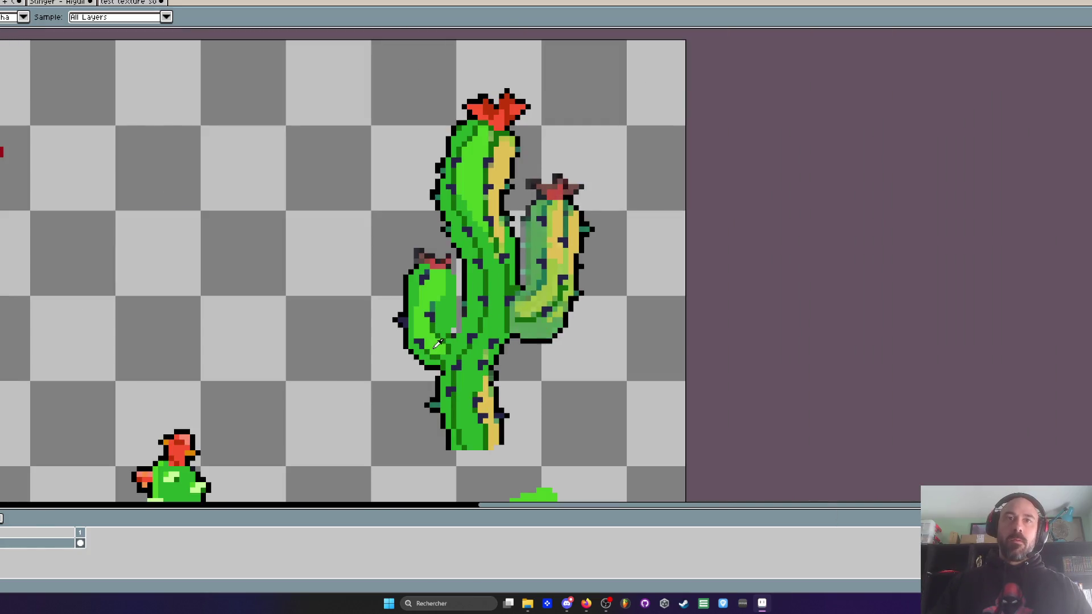
scroll(442, 344, "up", 2)
key("w")
scroll(546, 348, "up", 3)
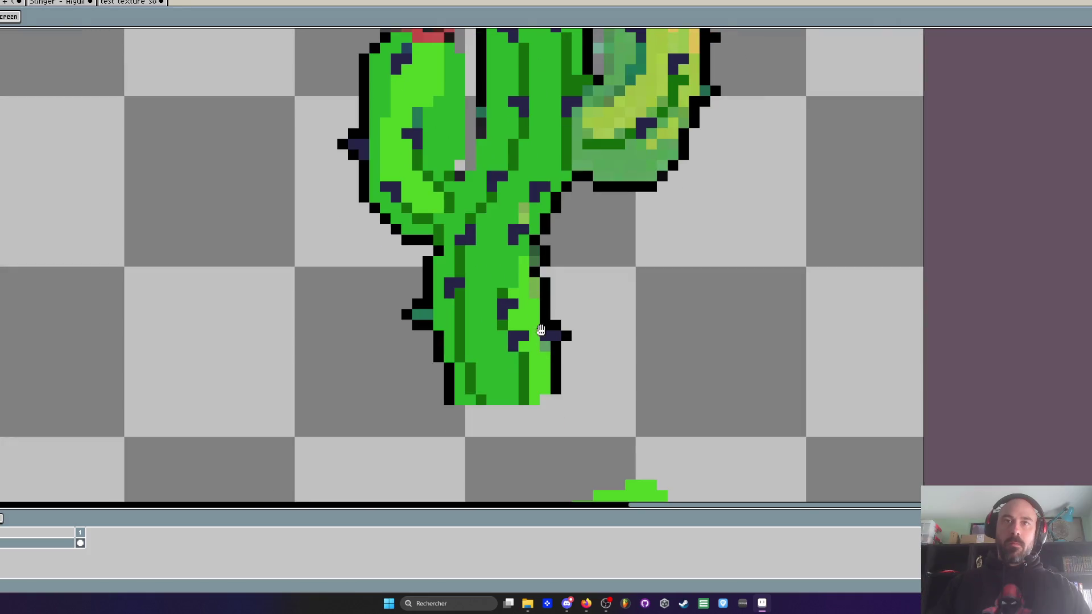
key("i")
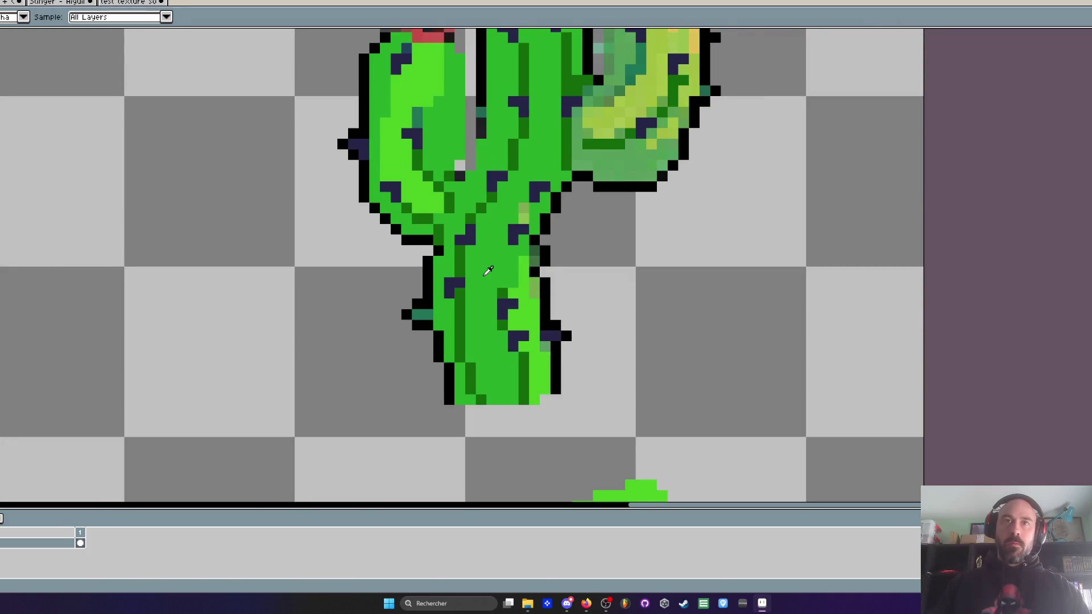
scroll(507, 286, "up", 2)
Step: Sample a dark green from the trunk and draw a dark-green column down it
left_click(508, 283)
key("b")
mouse_move(521, 259)
left_mouse_down()
mouse_move(524, 202)
mouse_move(552, 142)
mouse_move(542, 133)
left_mouse_up()
scroll(529, 232, "down", 5)
scroll(529, 232, "up", 2)
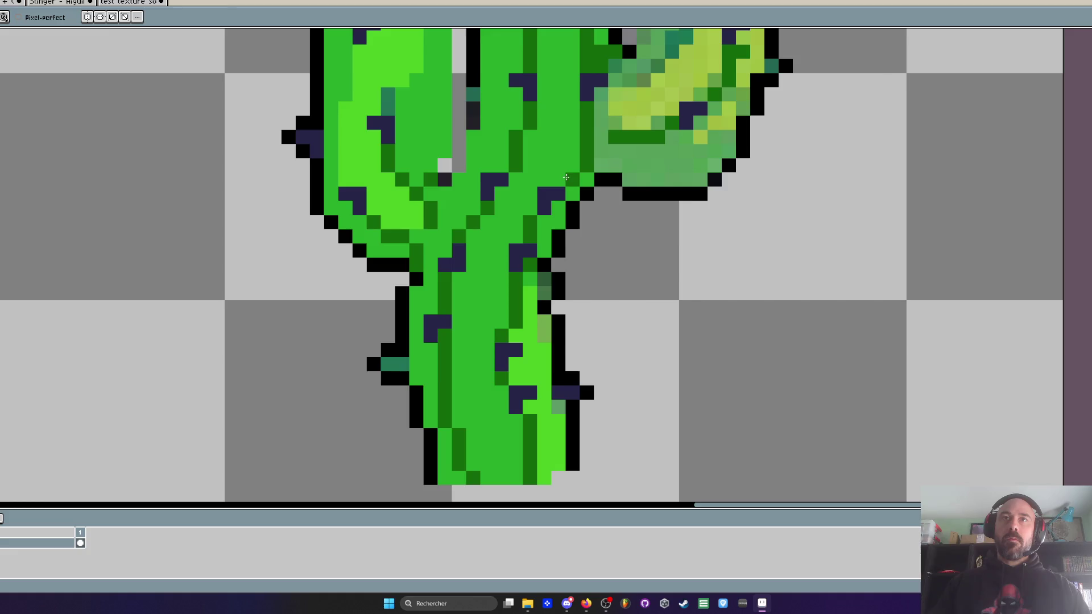
scroll(567, 192, "down", 3)
scroll(569, 189, "up", 1)
scroll(557, 203, "up", 1)
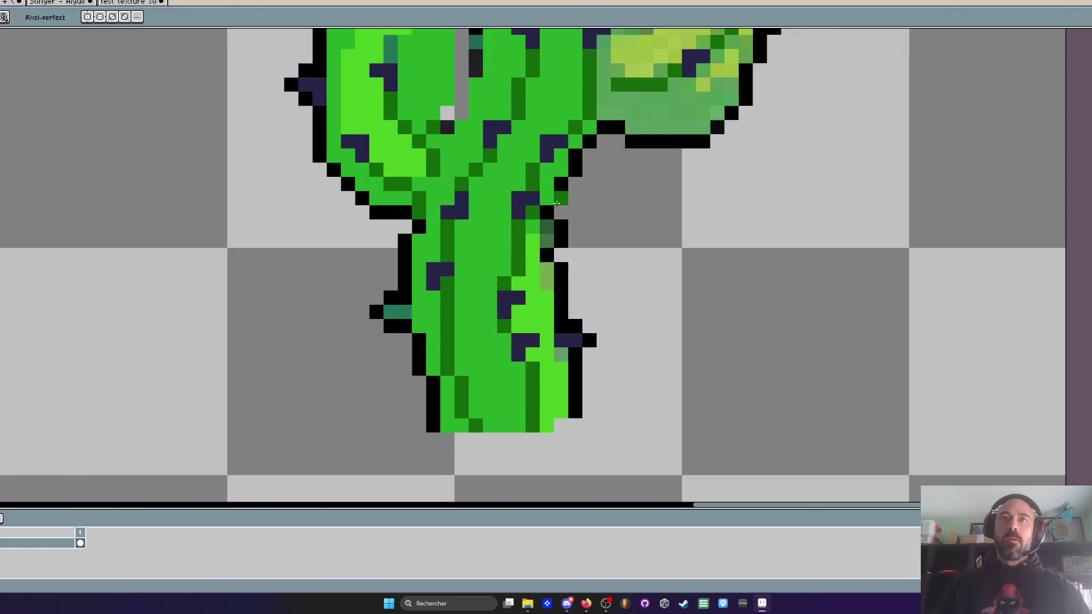
Step: Repaint the lower trunk's dark right-side pixels with a sampled bright green
key("i")
left_click(481, 240)
key("b")
left_click_drag(546, 225, 544, 277)
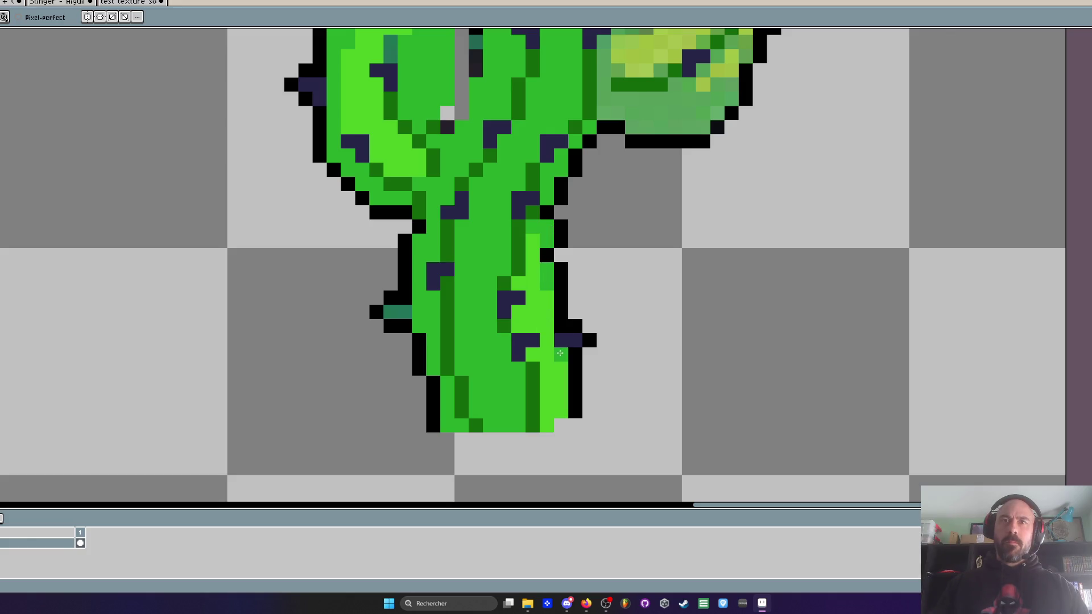
scroll(561, 353, "down", 3)
scroll(554, 389, "up", 2)
scroll(560, 370, "down", 2)
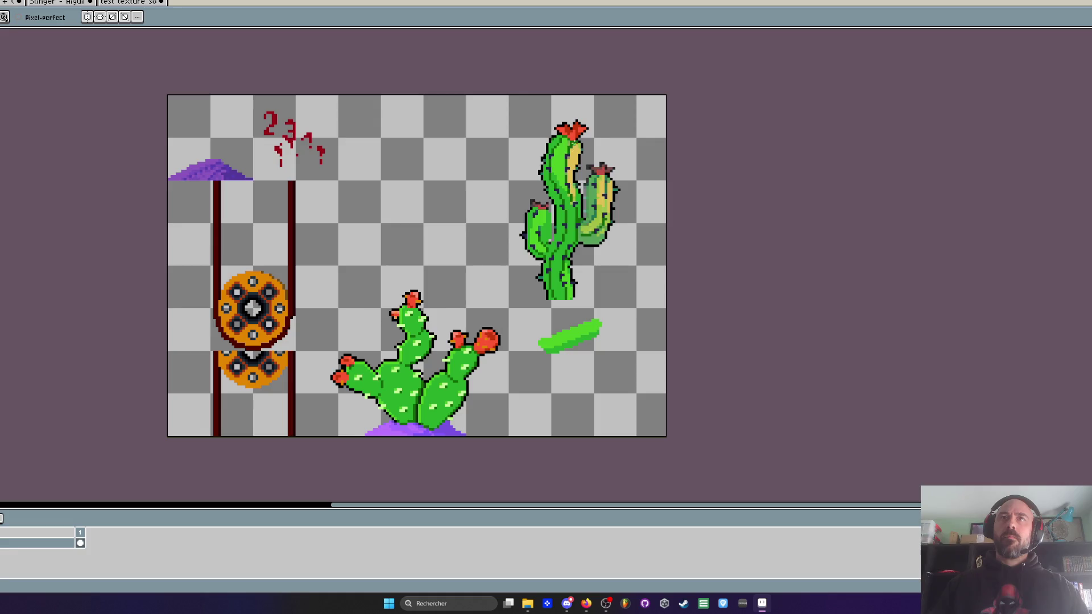
scroll(563, 126, "up", 4)
Step: Lasso the saguaro's red top flower and drop a copy on empty canvas beside the cactus
key("m")
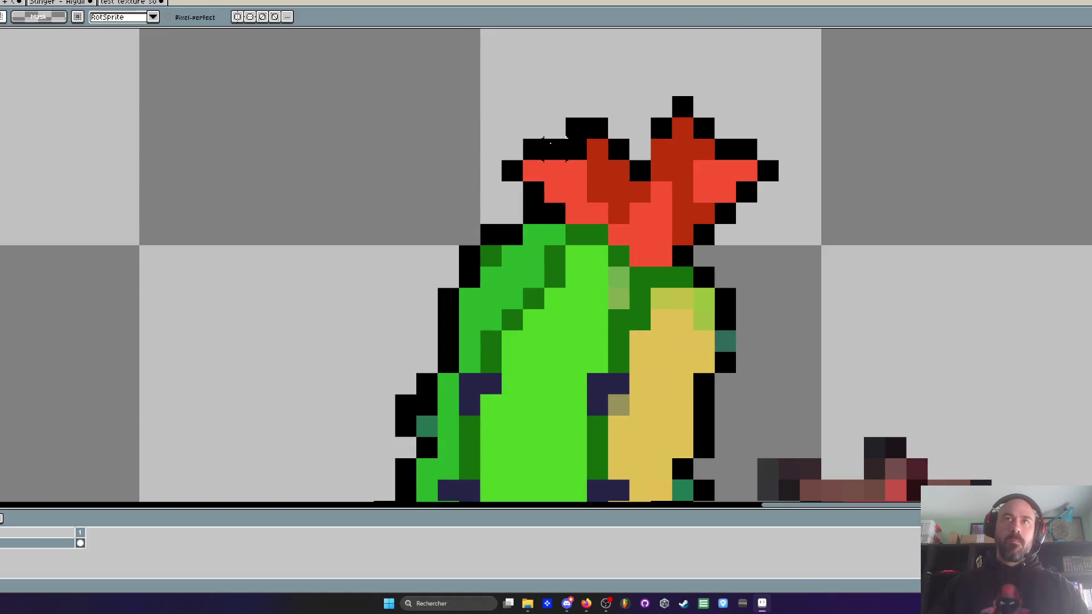
mouse_move(522, 181)
left_mouse_down()
mouse_move(609, 224)
mouse_move(651, 268)
mouse_move(819, 177)
mouse_move(544, 147)
left_mouse_up()
scroll(545, 146, "down", 2)
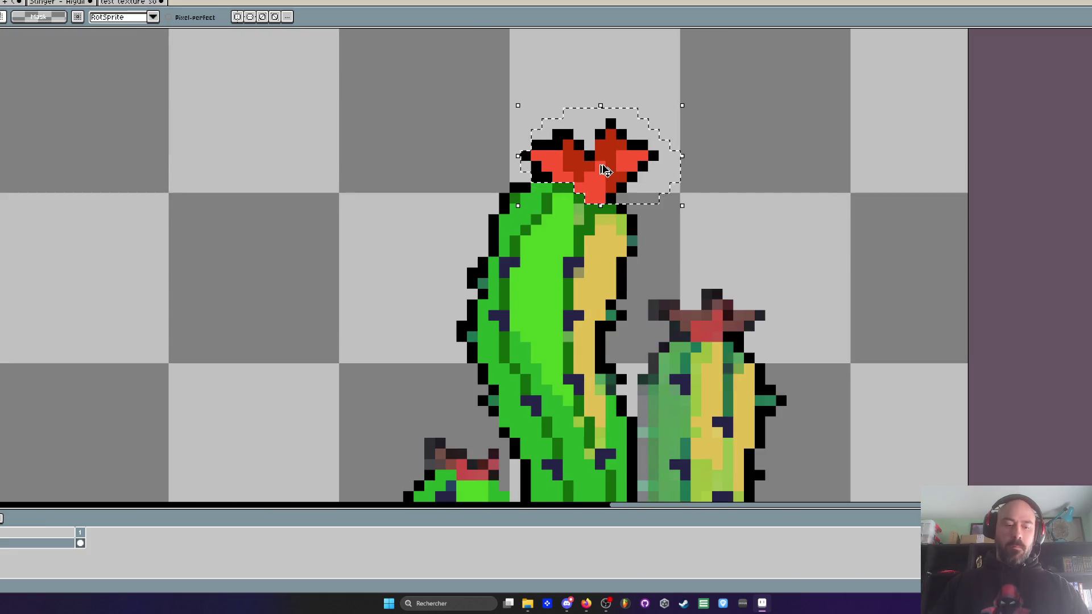
mouse_move(606, 170)
left_mouse_down()
mouse_move(722, 285)
mouse_move(722, 317)
left_mouse_up()
scroll(734, 187, "down", 2)
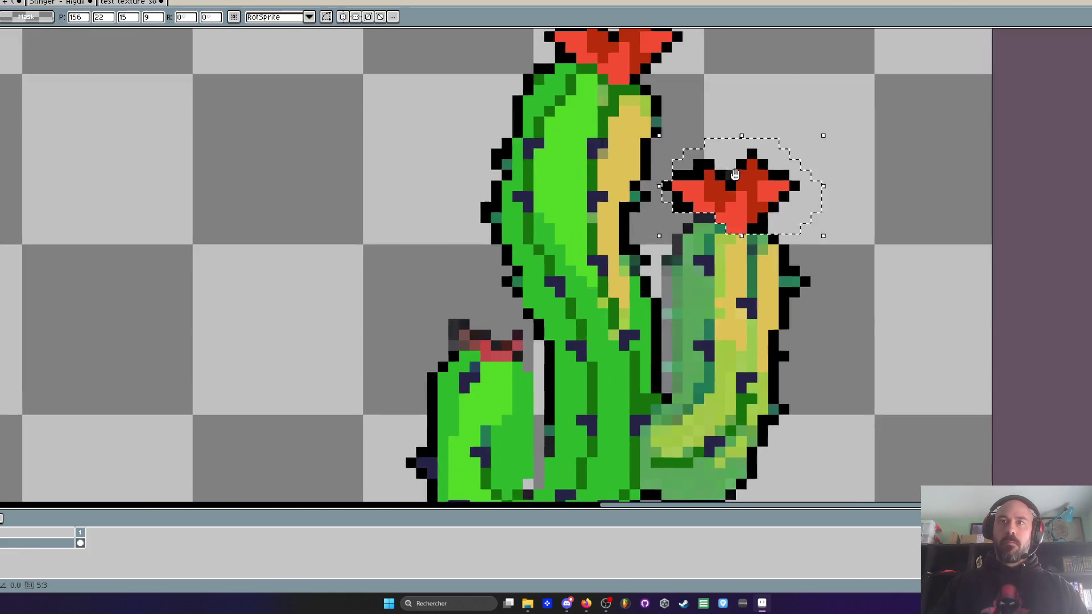
mouse_move(748, 169)
left_mouse_down()
mouse_move(607, 250)
mouse_move(755, 179)
left_mouse_up()
scroll(755, 179, "down", 2)
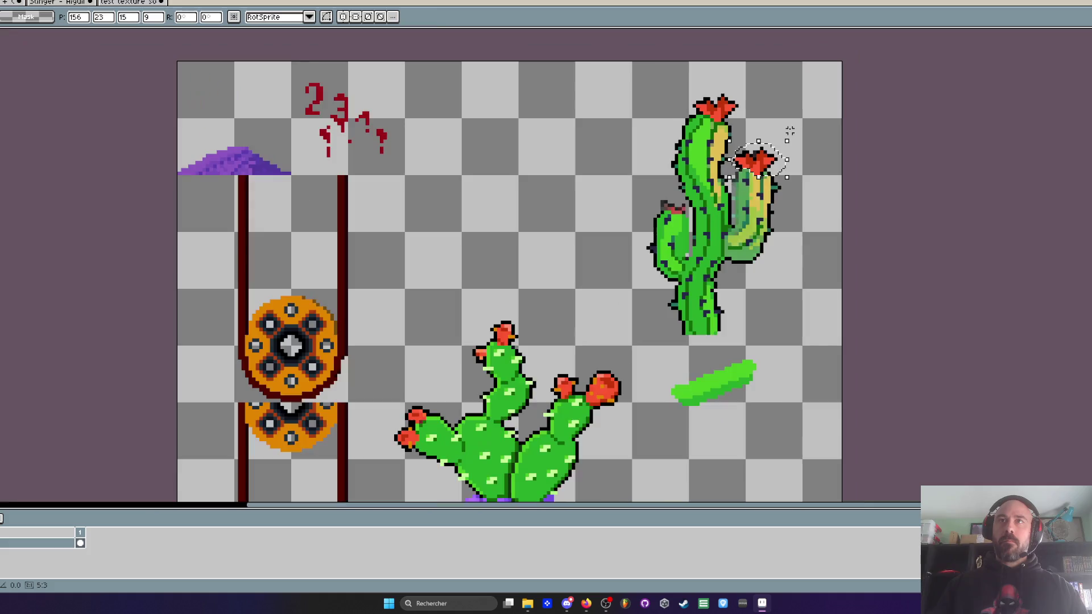
scroll(653, 195, "up", 4)
key("ctrl+z")
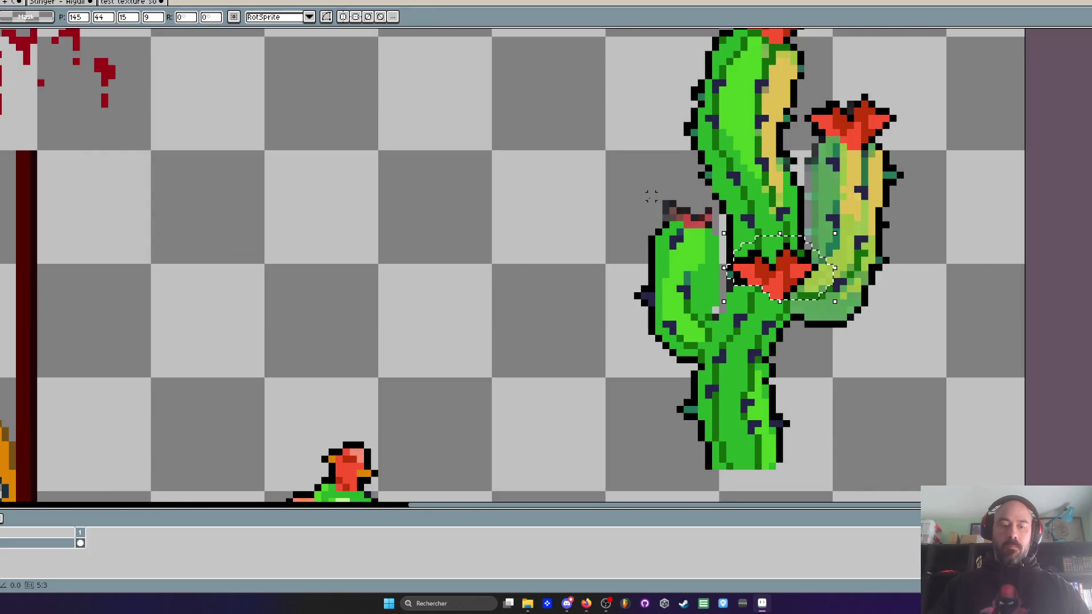
left_click_drag(775, 270, 519, 248)
key("q")
scroll(520, 249, "up", 2)
mouse_move(390, 163)
left_mouse_down()
mouse_move(671, 256)
mouse_move(487, 150)
left_mouse_up()
Step: Shift the flower copy's top half down one pixel and move it onto the left arm's tip
key("m")
mouse_move(349, 98)
left_mouse_down()
mouse_move(694, 200)
mouse_move(708, 273)
left_mouse_up()
left_click_drag(602, 248, 602, 262)
left_click_drag(549, 199, 681, 359)
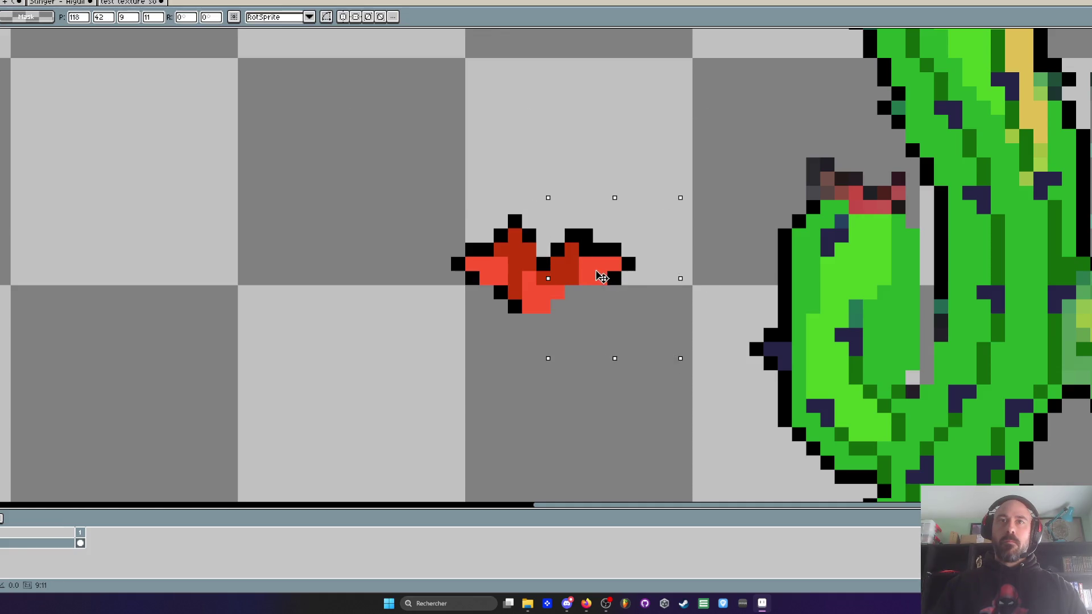
mouse_move(592, 275)
left_mouse_down()
mouse_move(569, 275)
mouse_move(887, 185)
mouse_move(877, 197)
left_mouse_up()
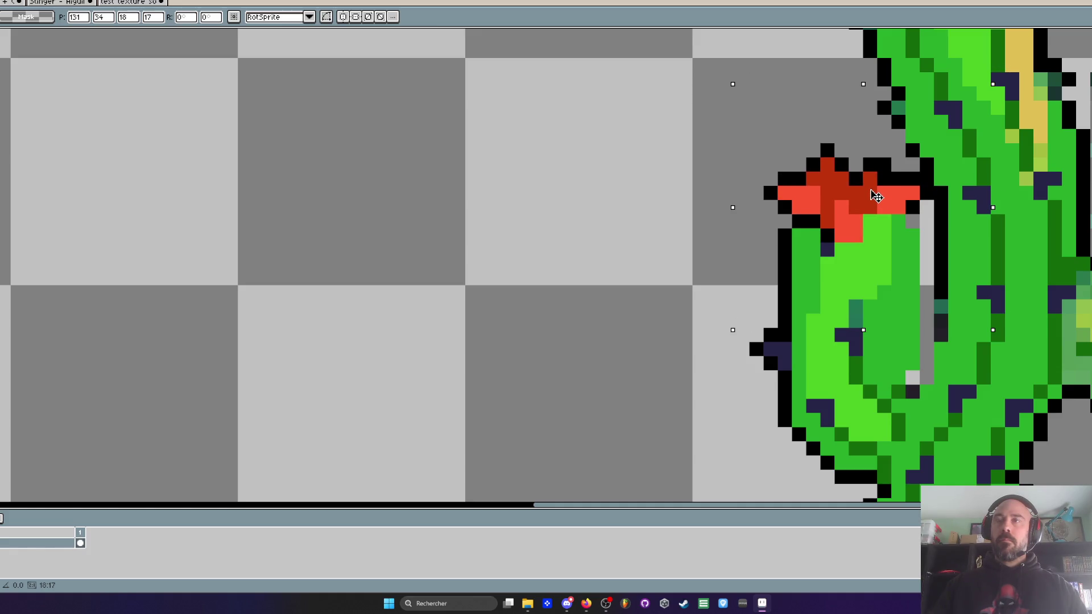
scroll(876, 196, "down", 5)
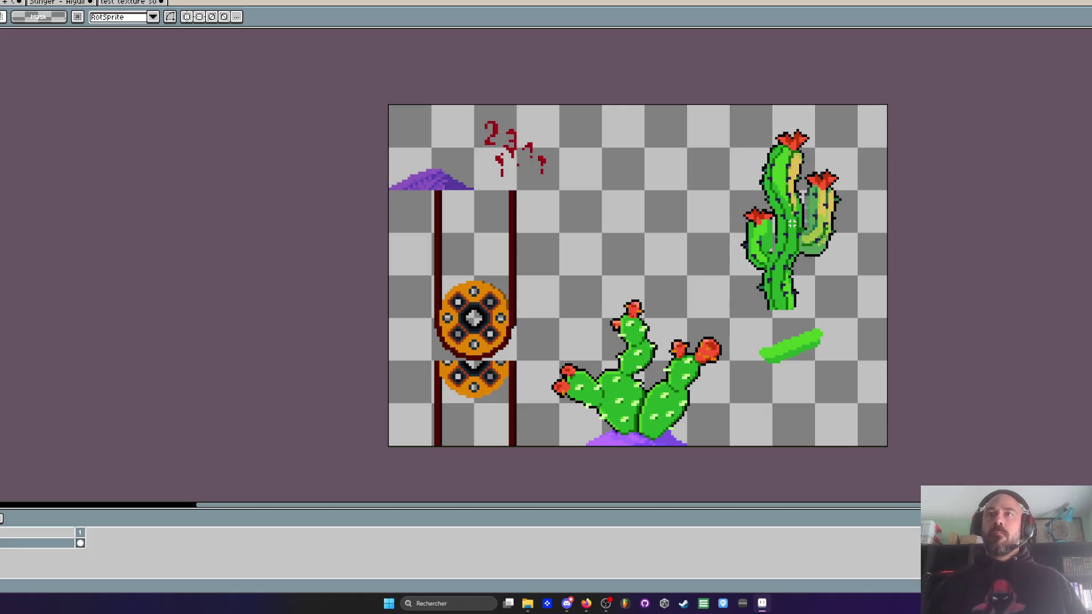
scroll(793, 224, "up", 5)
Step: Extend the black outline around the flower on the saguaro's left arm
key("i")
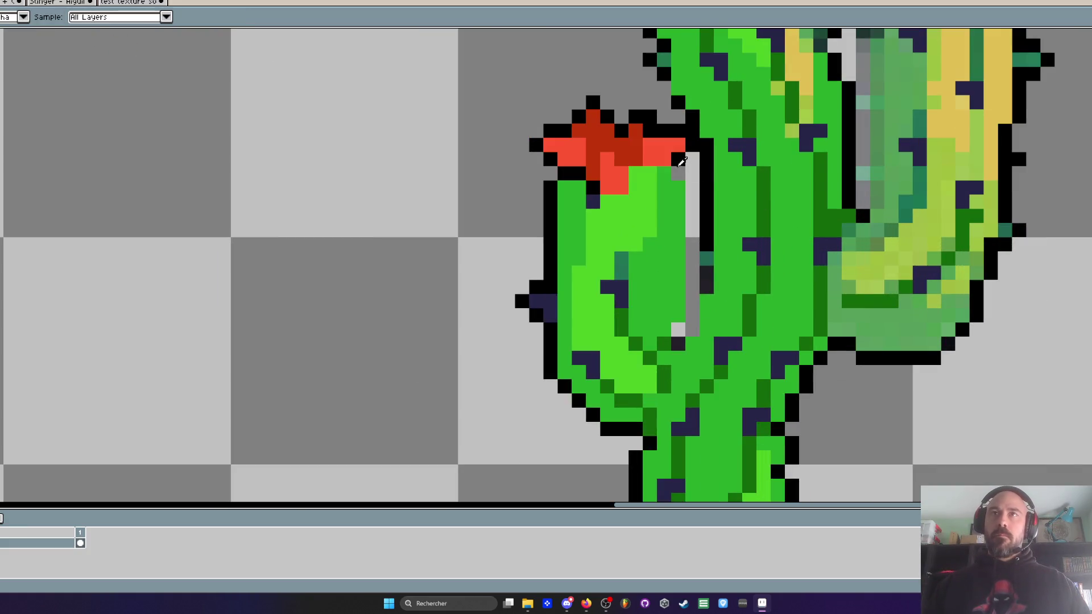
scroll(685, 153, "up", 2)
key("h")
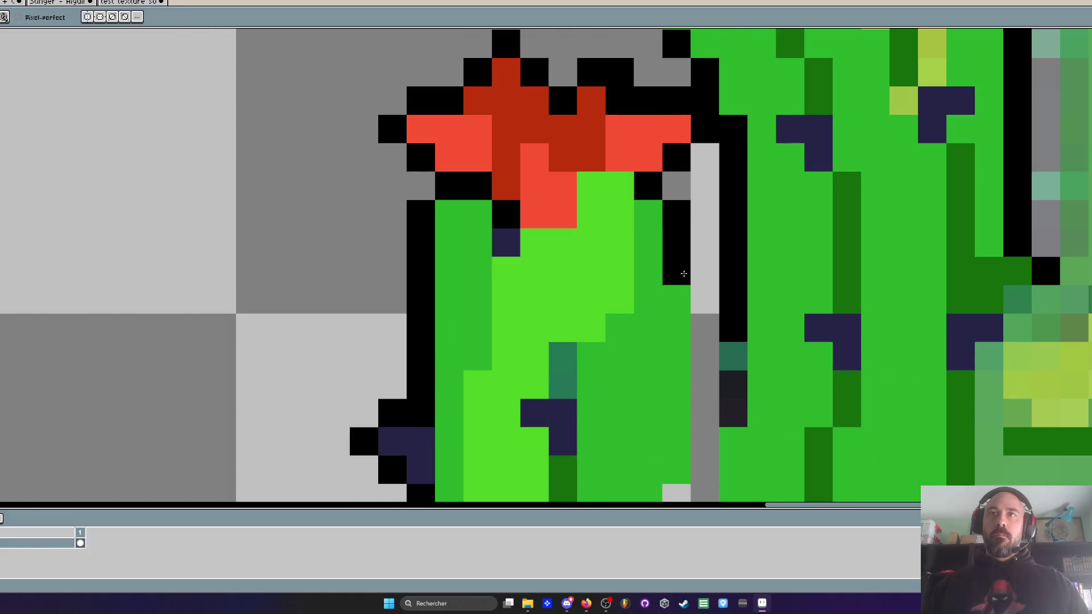
left_click_drag(677, 398, 670, 216)
key("b")
mouse_move(684, 268)
left_mouse_down()
mouse_move(685, 290)
mouse_move(656, 330)
mouse_move(657, 358)
mouse_move(718, 342)
mouse_move(739, 275)
mouse_move(737, 286)
mouse_move(742, 188)
left_mouse_up()
Step: Paint sampled green over the black column beside the left arm and brighten a trunk column
scroll(752, 275, "down", 4)
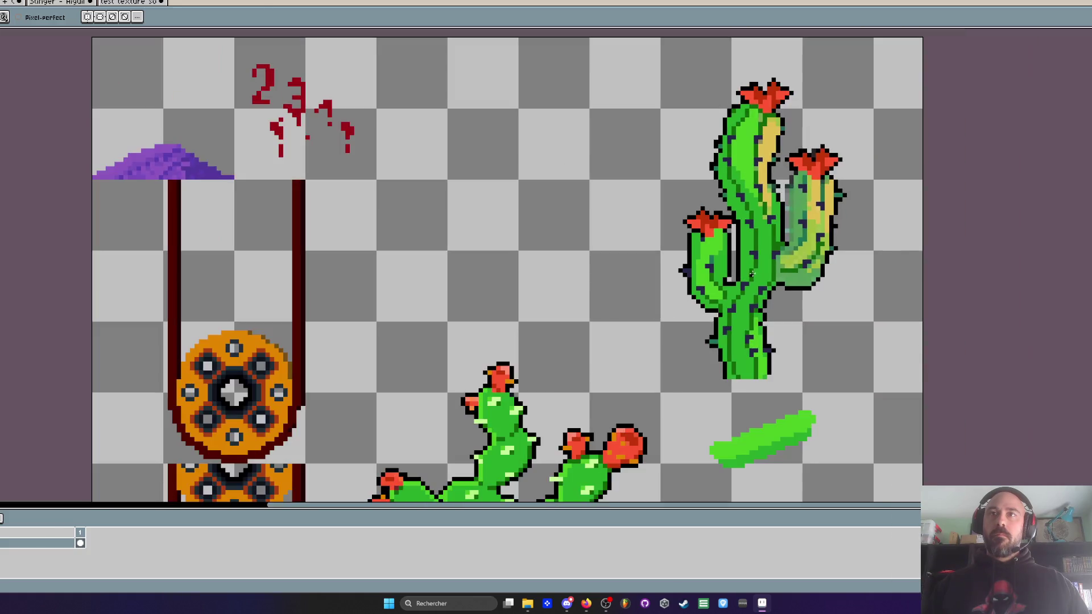
scroll(752, 274, "up", 4)
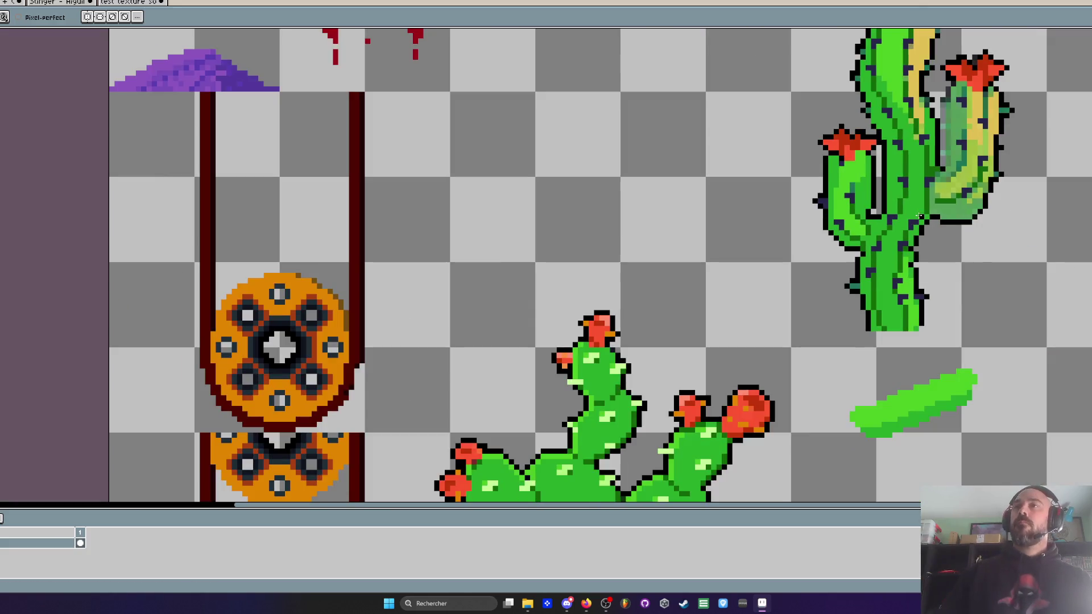
scroll(752, 274, "down", 4)
left_click_drag(910, 243, 805, 244)
scroll(804, 244, "up", 3)
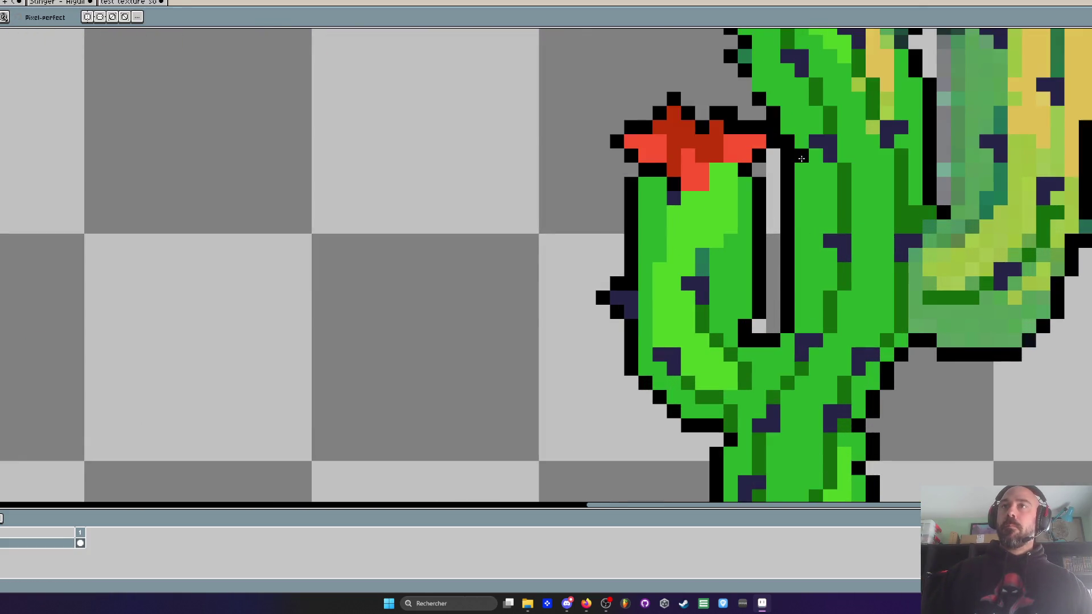
key("i")
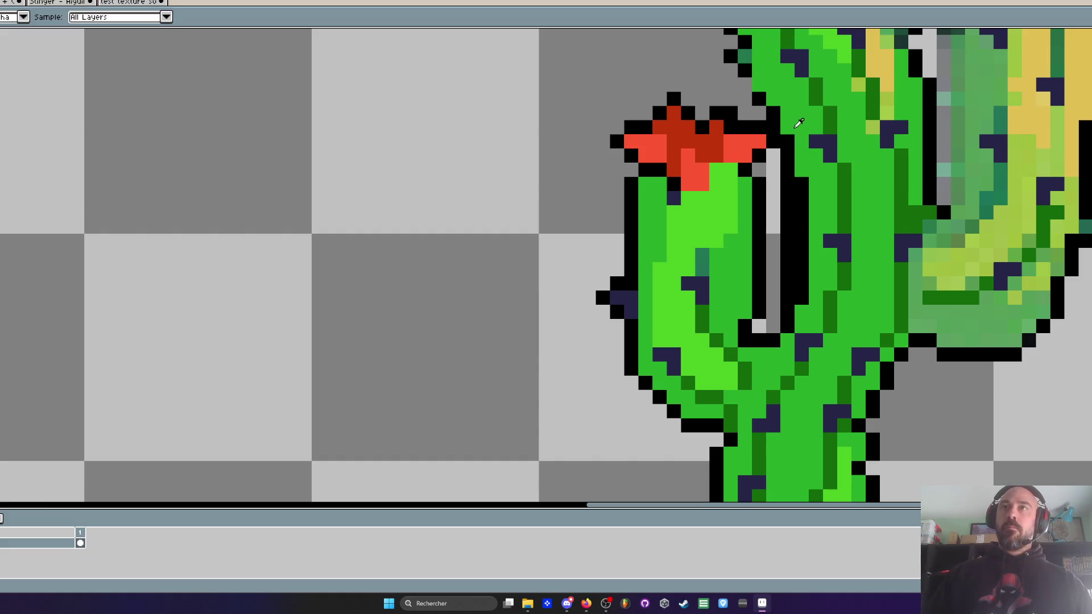
key("b")
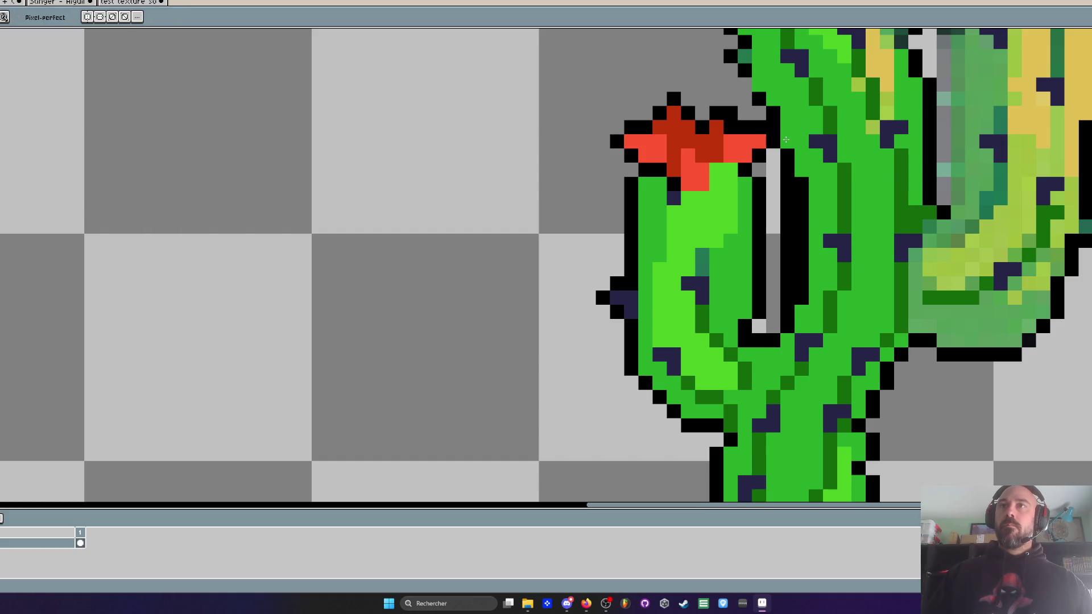
left_click_drag(787, 154, 789, 298)
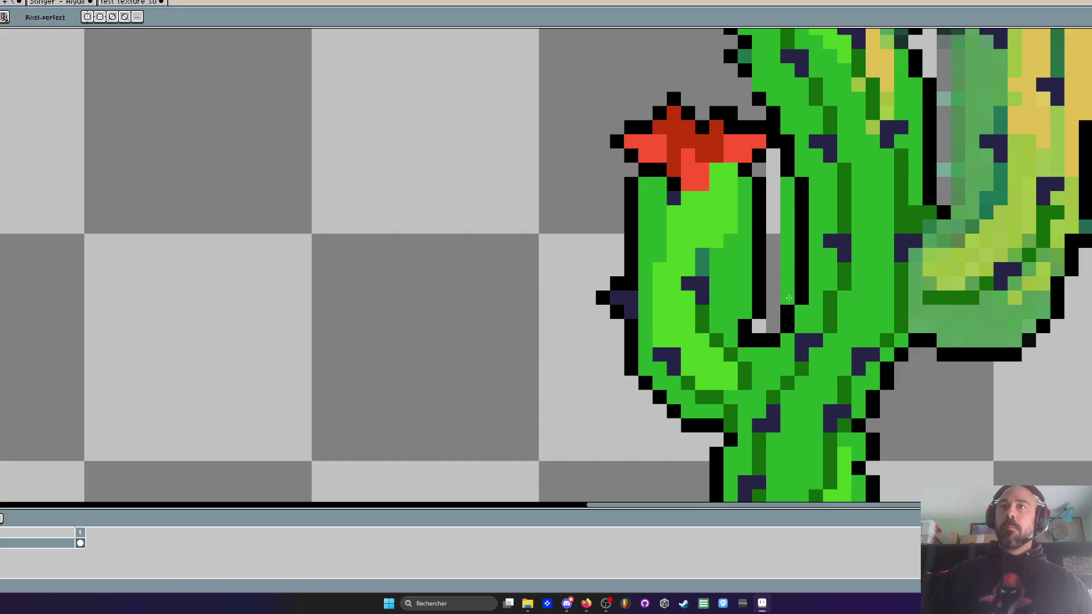
scroll(795, 293, "down", 4)
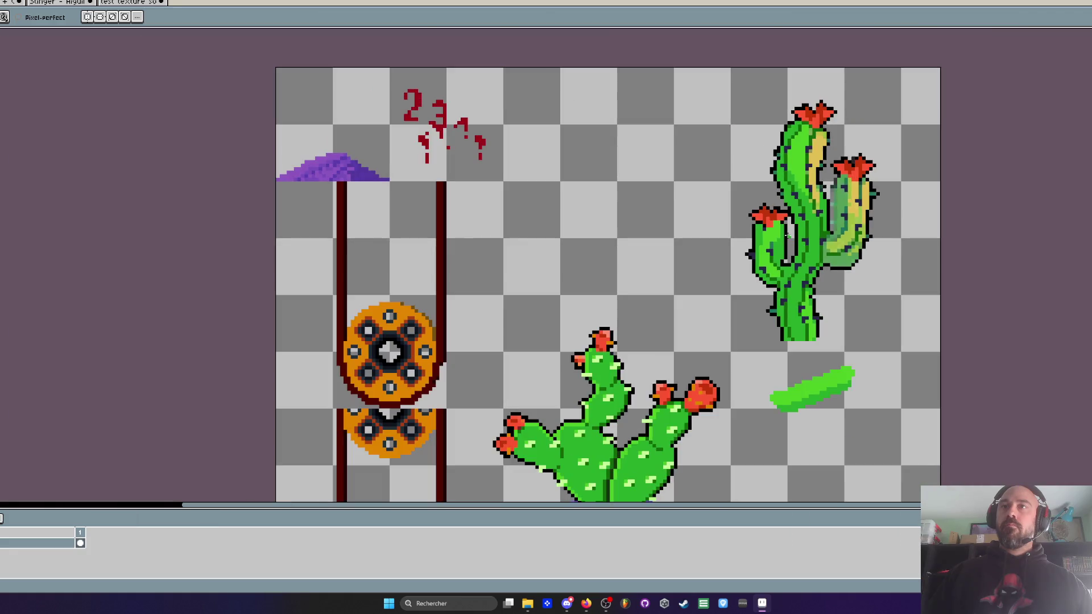
scroll(830, 273, "up", 4)
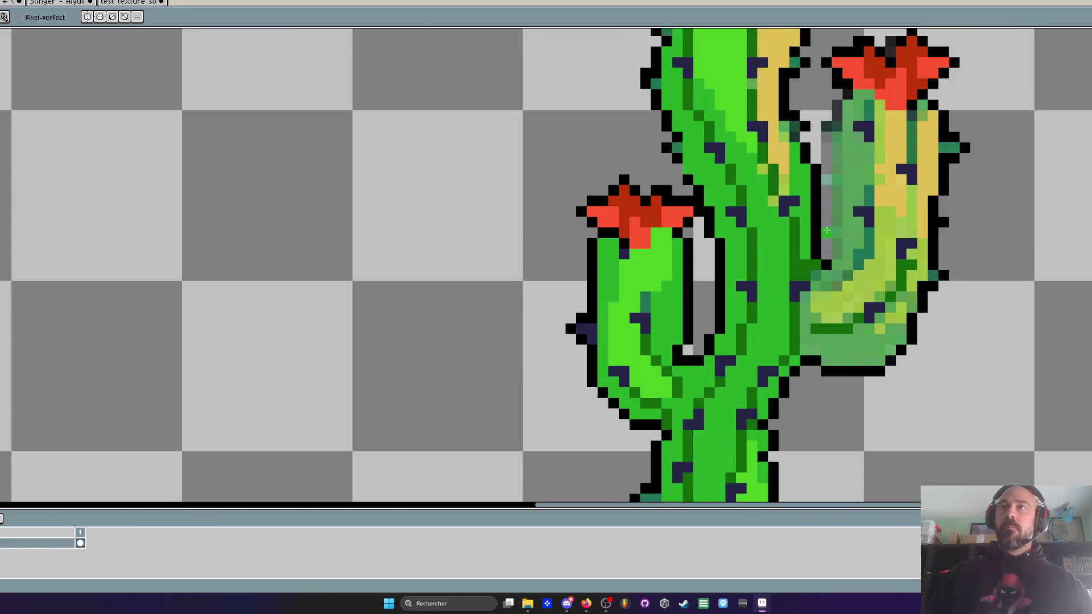
left_click_drag(826, 132, 817, 267)
scroll(835, 205, "down", 4)
scroll(826, 216, "up", 4)
scroll(828, 217, "up", 2)
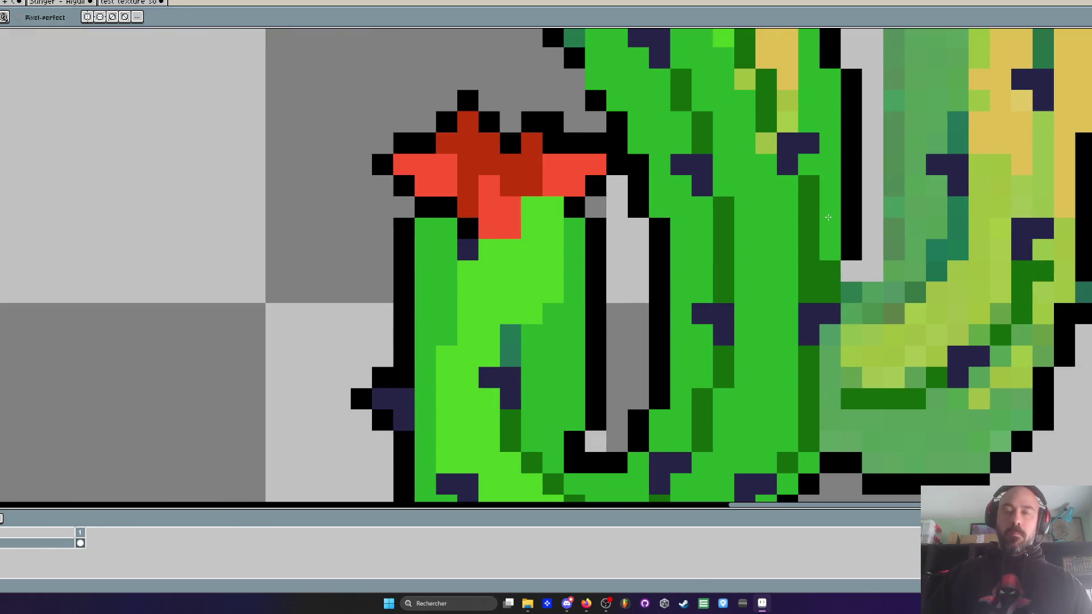
Step: Add a single black pixel to fix the outline near the trunk
key("i")
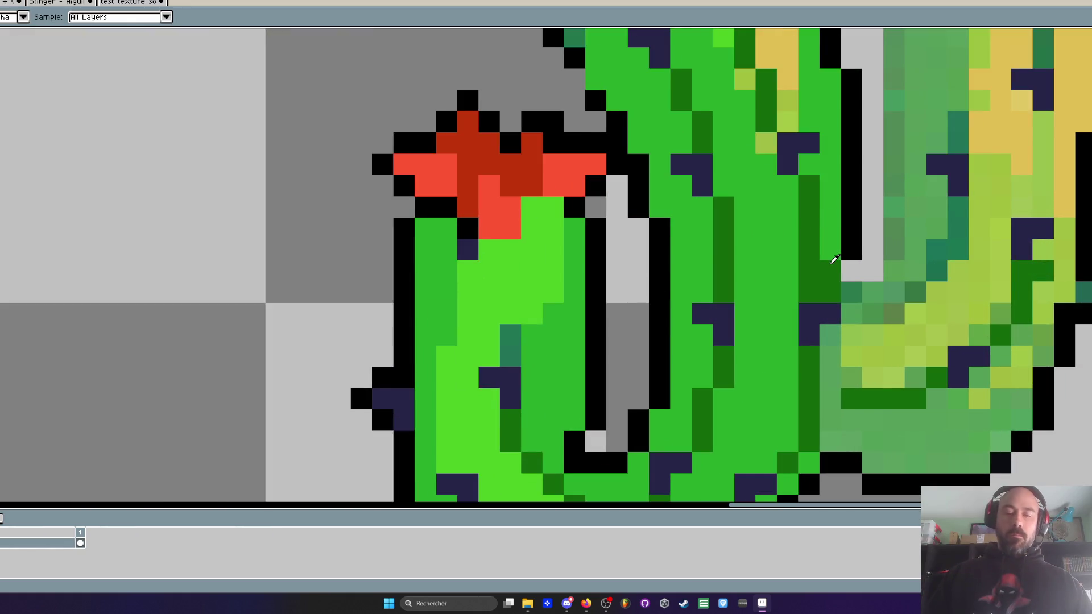
key("b")
left_click(852, 271)
scroll(860, 250, "up", 3)
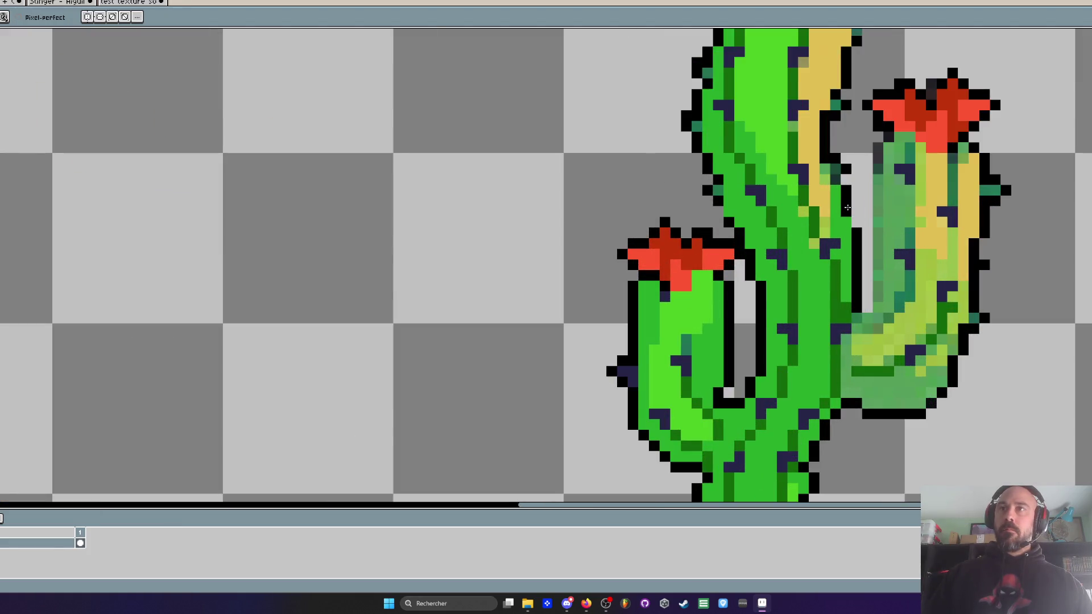
scroll(857, 230, "down", 3)
scroll(877, 220, "up", 1)
scroll(877, 220, "up", 1)
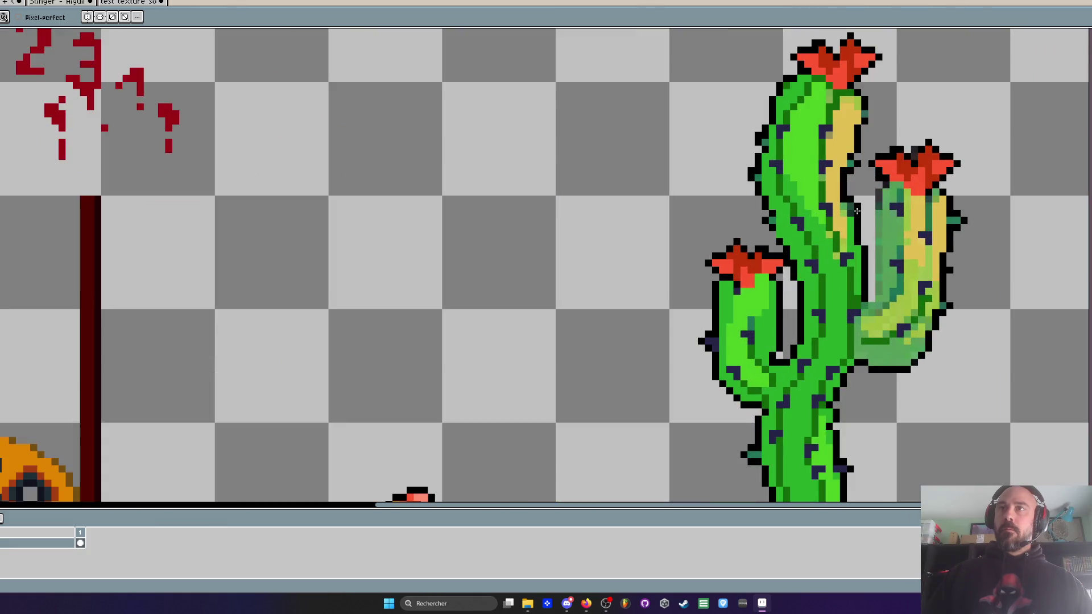
scroll(882, 210, "down", 2)
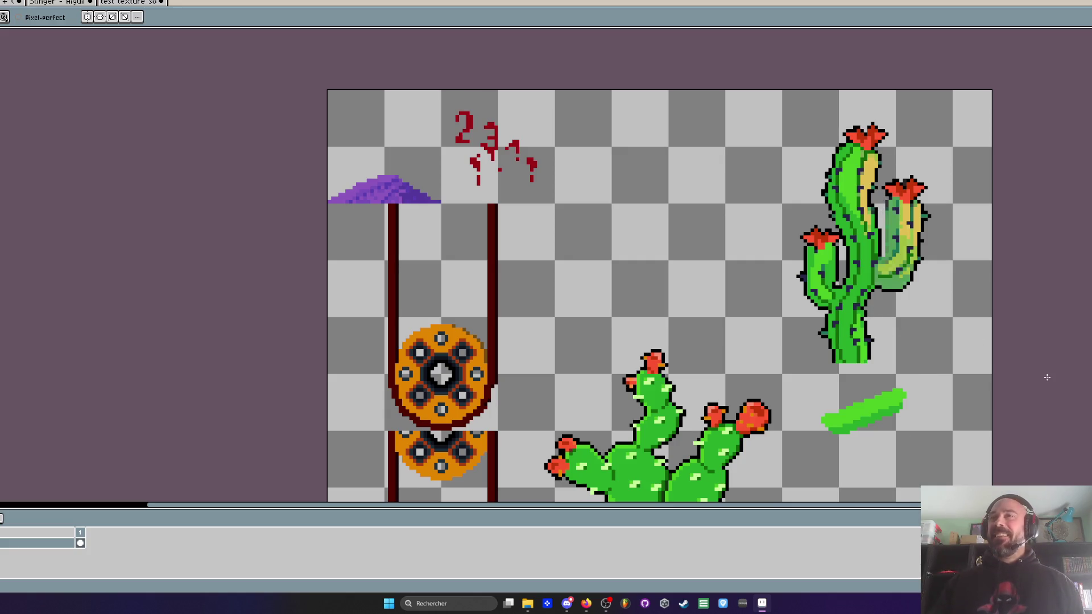
key("alt+Tab")
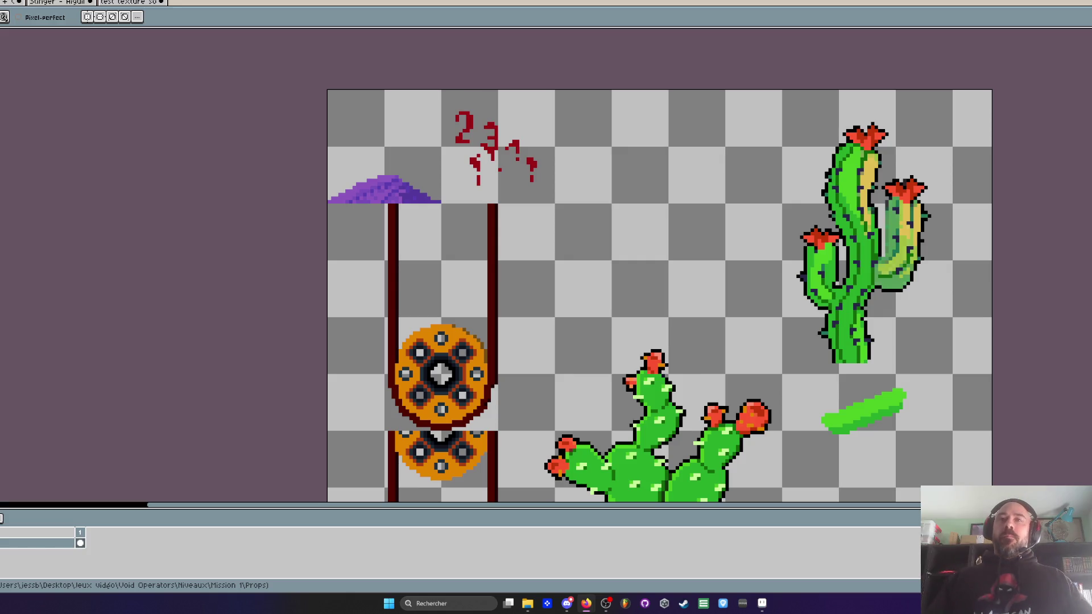
scroll(789, 178, "down", 3)
Step: Try a bright green stroke over the right arm's bend, then undo it
scroll(789, 178, "up", 3)
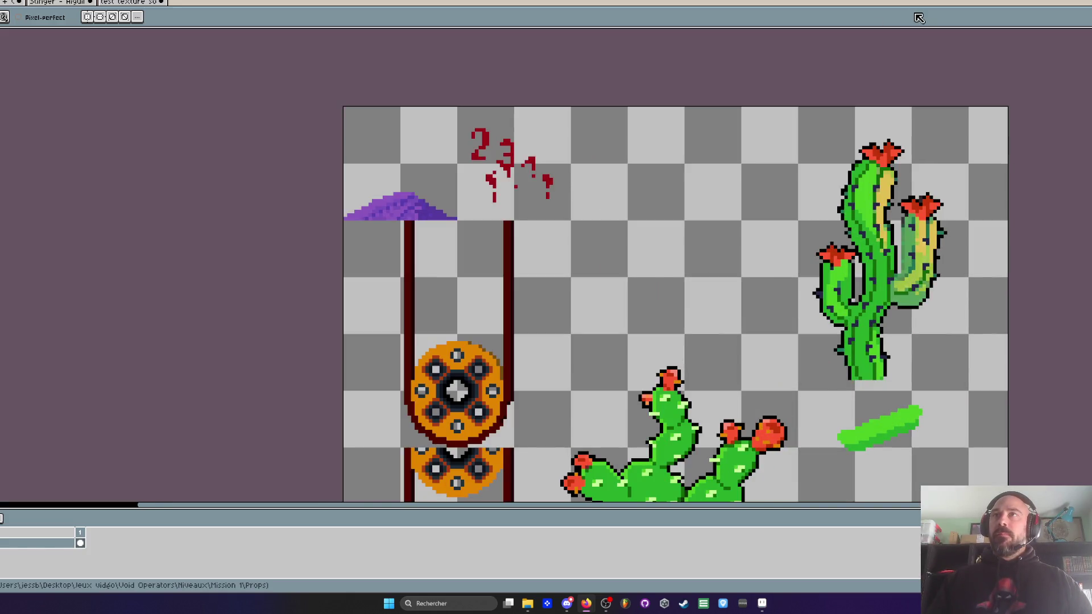
left_click_drag(841, 218, 721, 219)
scroll(720, 220, "up", 4)
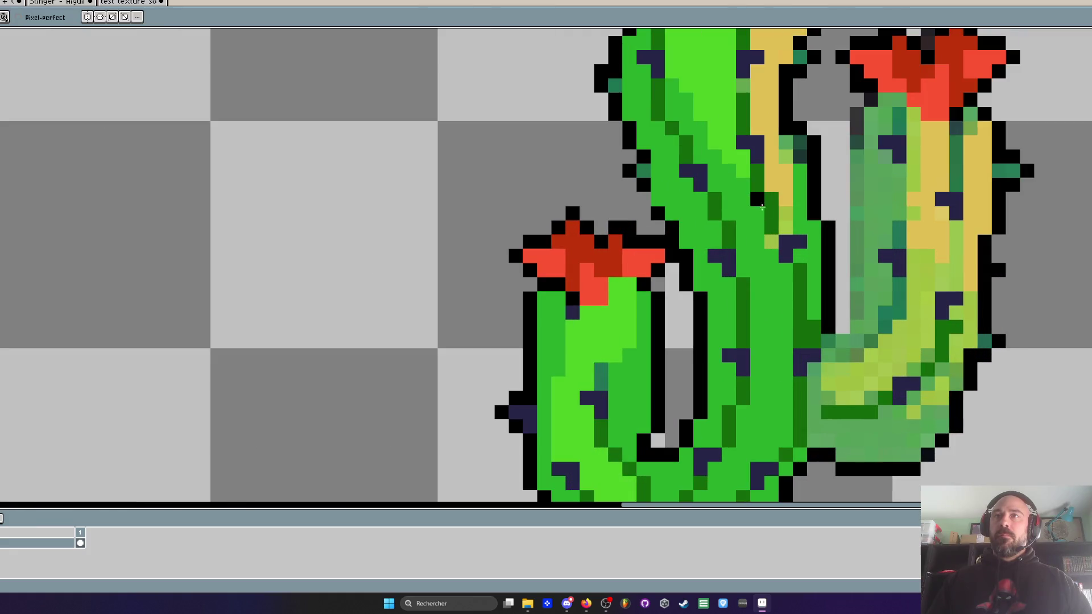
key("i")
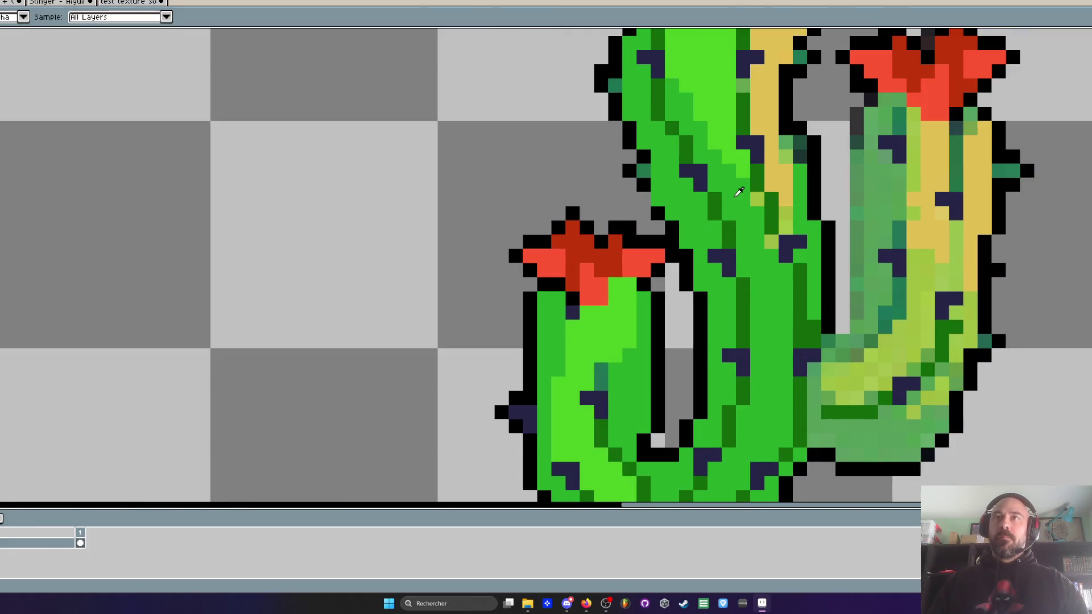
key("b")
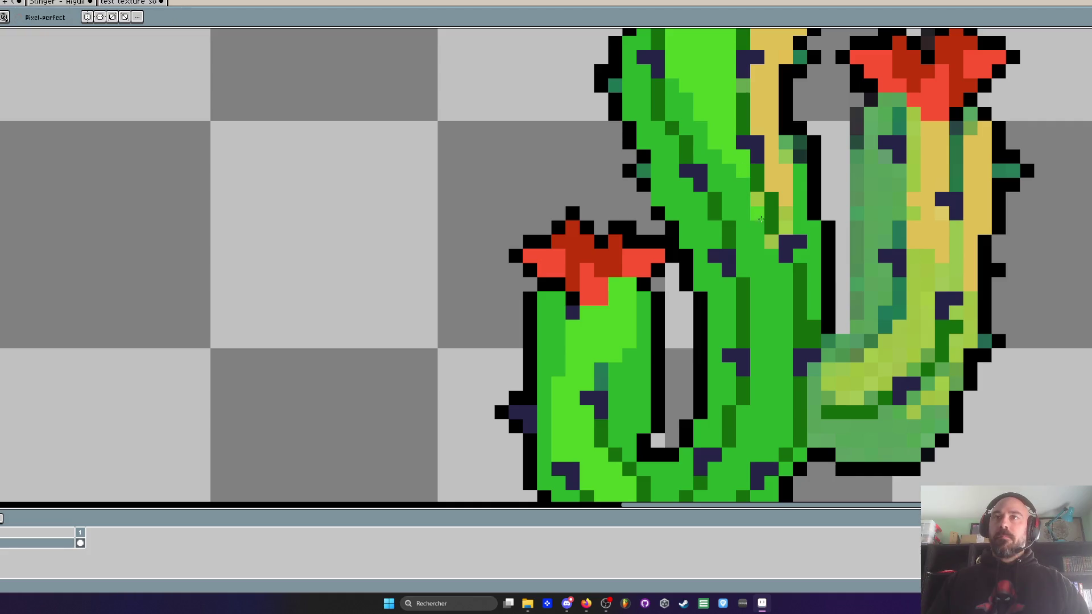
scroll(791, 290, "down", 3)
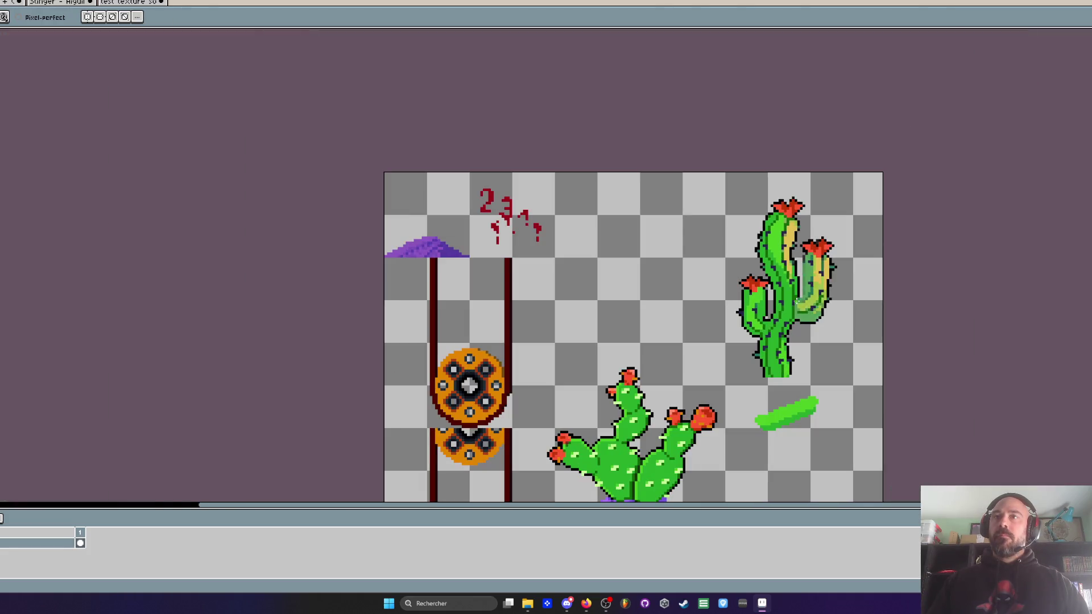
scroll(771, 233, "up", 3)
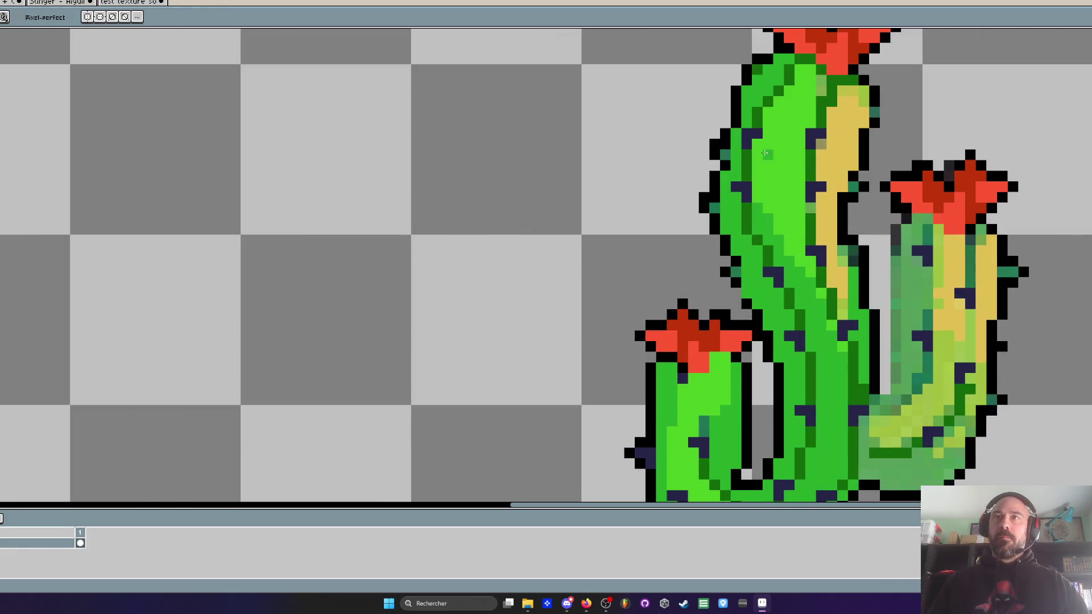
scroll(809, 291, "down", 2)
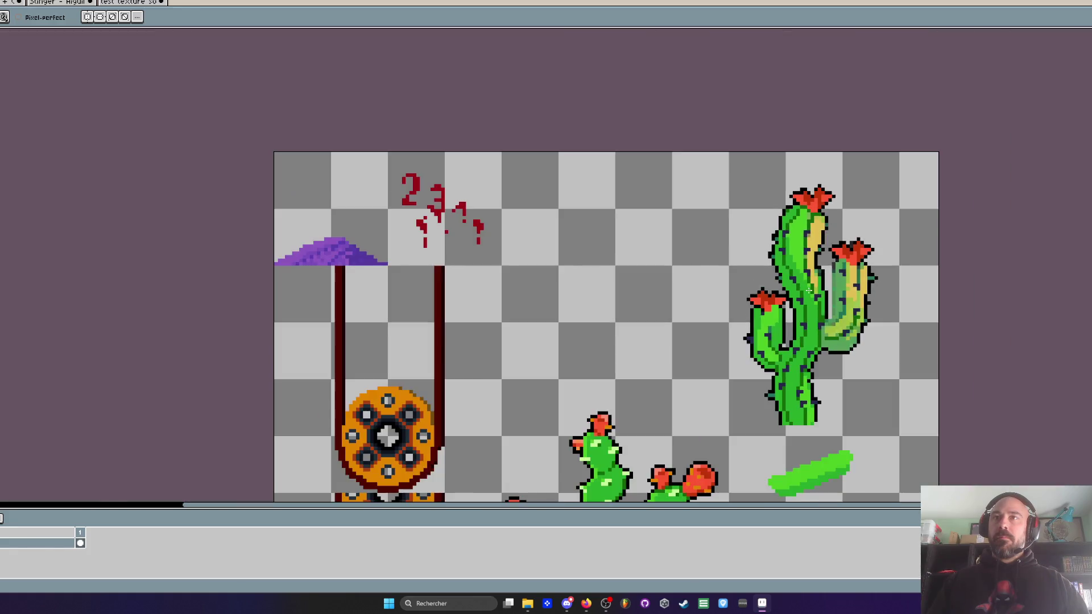
scroll(809, 291, "up", 2)
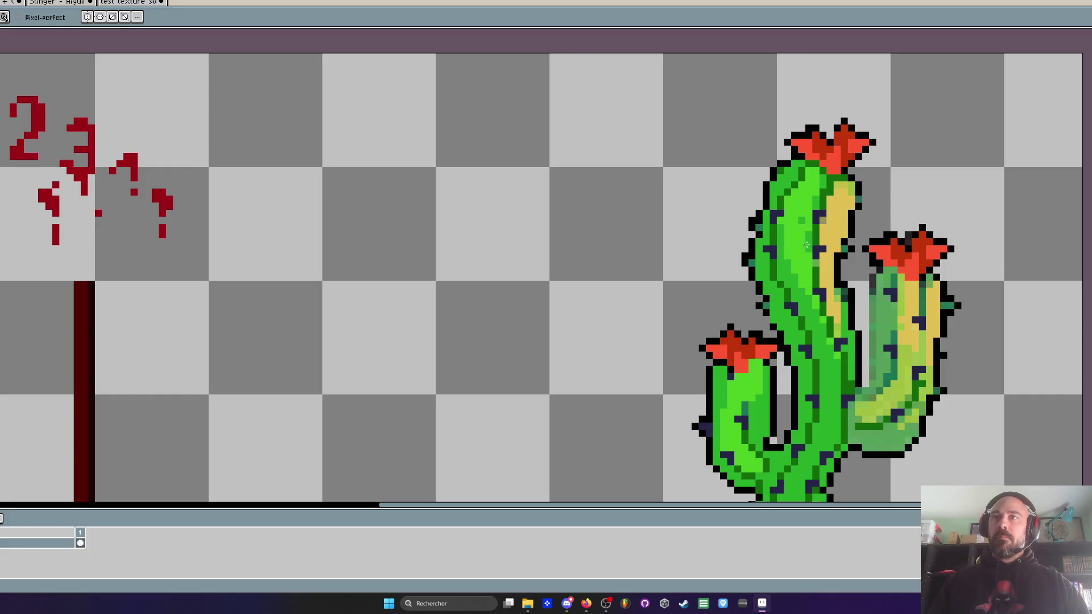
scroll(806, 242, "down", 3)
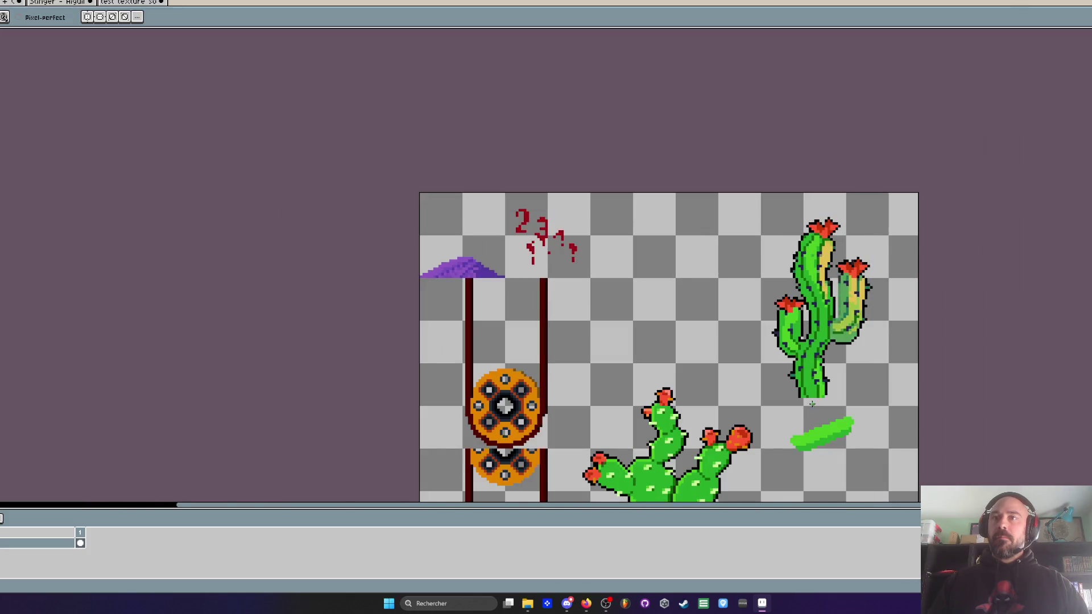
scroll(812, 405, "up", 2)
scroll(842, 401, "down", 1)
left_click_drag(837, 293, 803, 329)
scroll(830, 270, "up", 1)
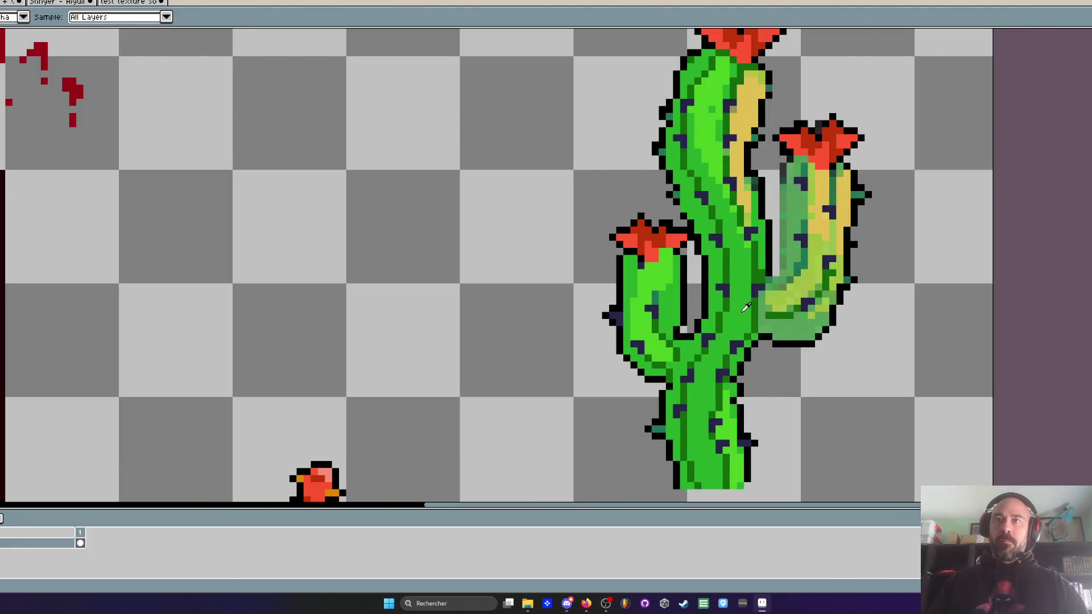
scroll(746, 307, "up", 1)
mouse_move(776, 280)
left_mouse_down()
mouse_move(819, 284)
mouse_move(847, 222)
mouse_move(828, 284)
mouse_move(802, 280)
mouse_move(773, 296)
mouse_move(799, 302)
left_mouse_up()
key("ctrl+z")
Step: Repaint the right arm's lower bend in bright green
mouse_move(768, 335)
left_mouse_down()
mouse_move(842, 307)
mouse_move(867, 265)
mouse_move(844, 322)
left_mouse_up()
scroll(841, 333, "down", 4)
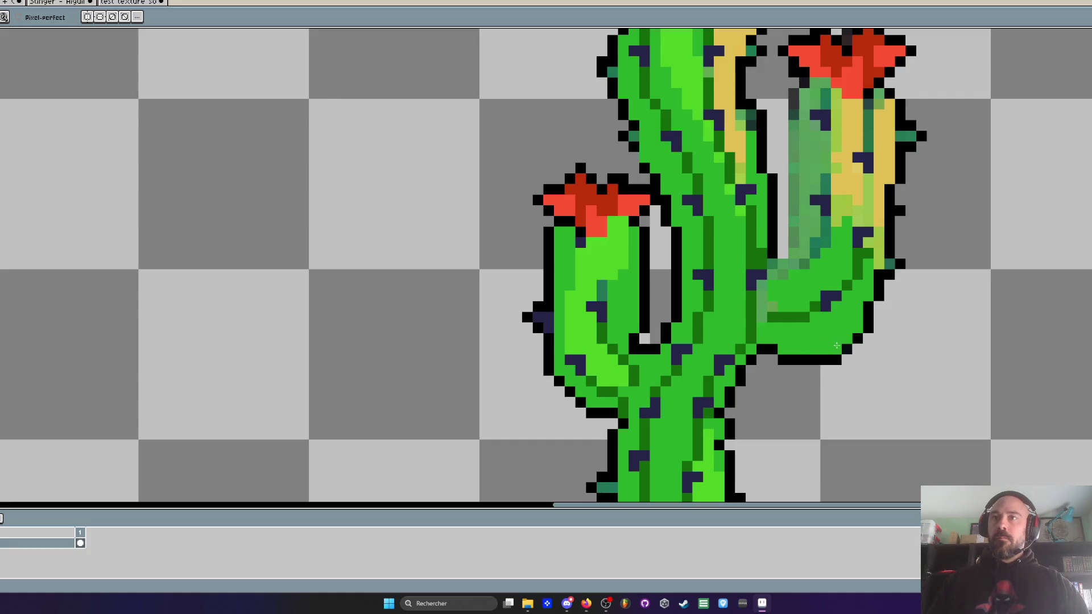
scroll(821, 266, "up", 2)
scroll(820, 266, "up", 1)
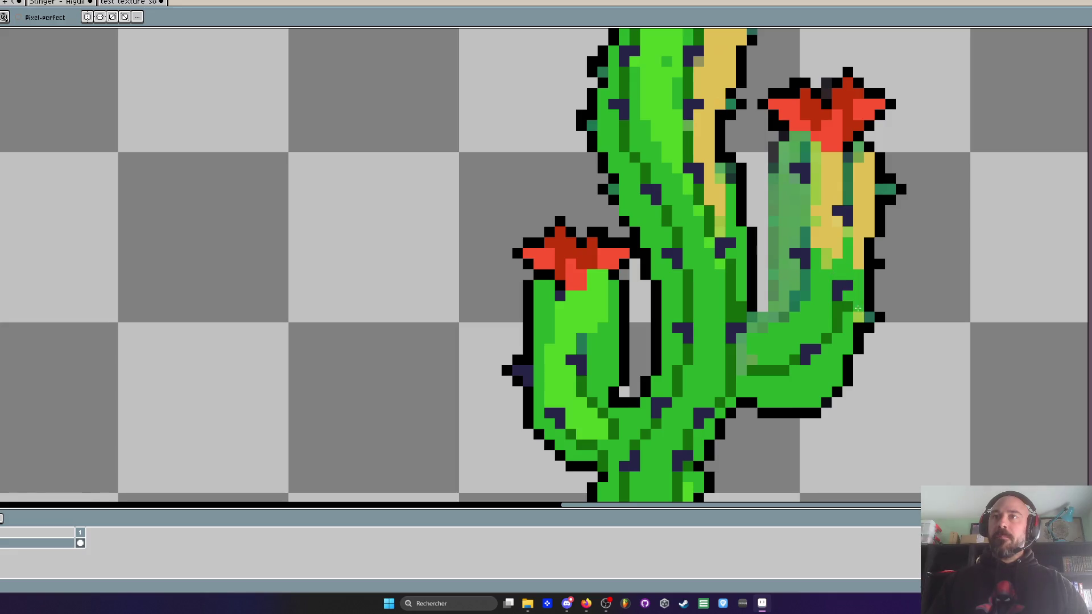
scroll(847, 319, "down", 2)
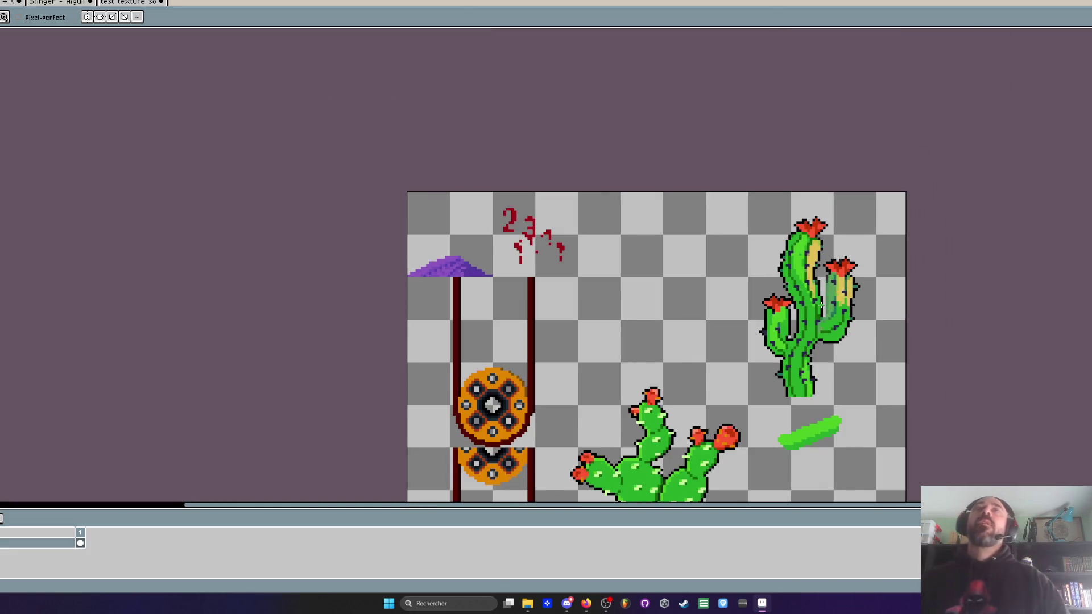
scroll(830, 307, "up", 2)
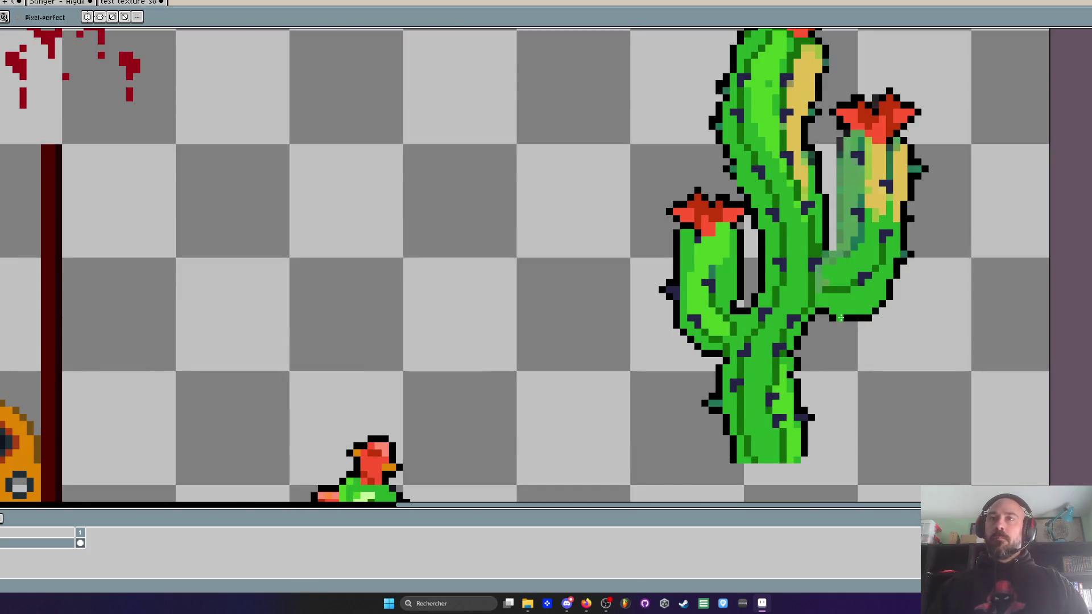
scroll(839, 318, "down", 1)
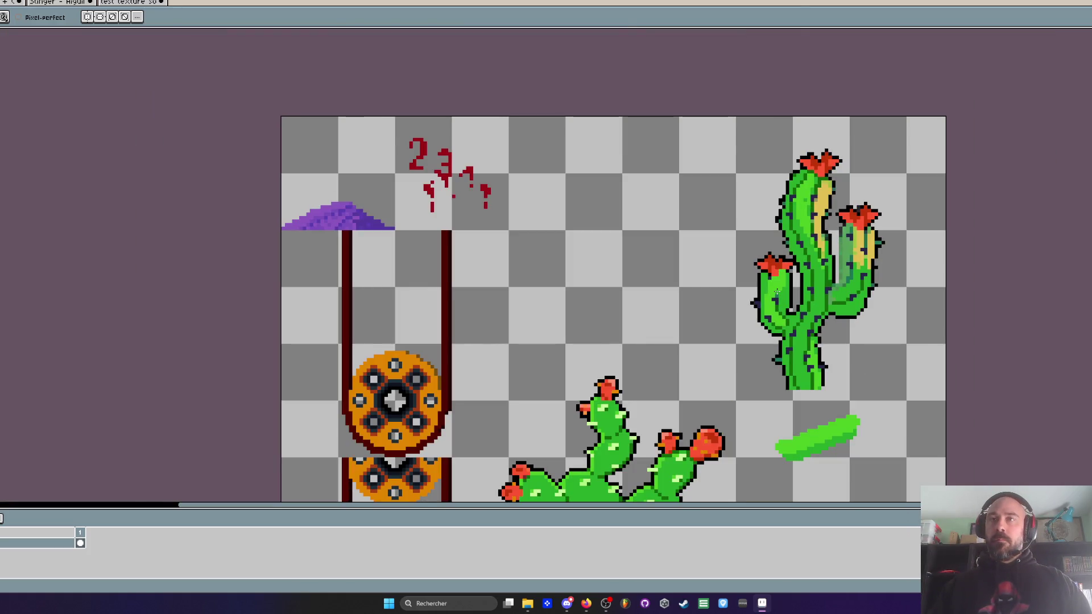
scroll(777, 292, "up", 2)
scroll(780, 287, "up", 1)
Step: Sample a darker green and paint a dark green column up the right arm
key("i")
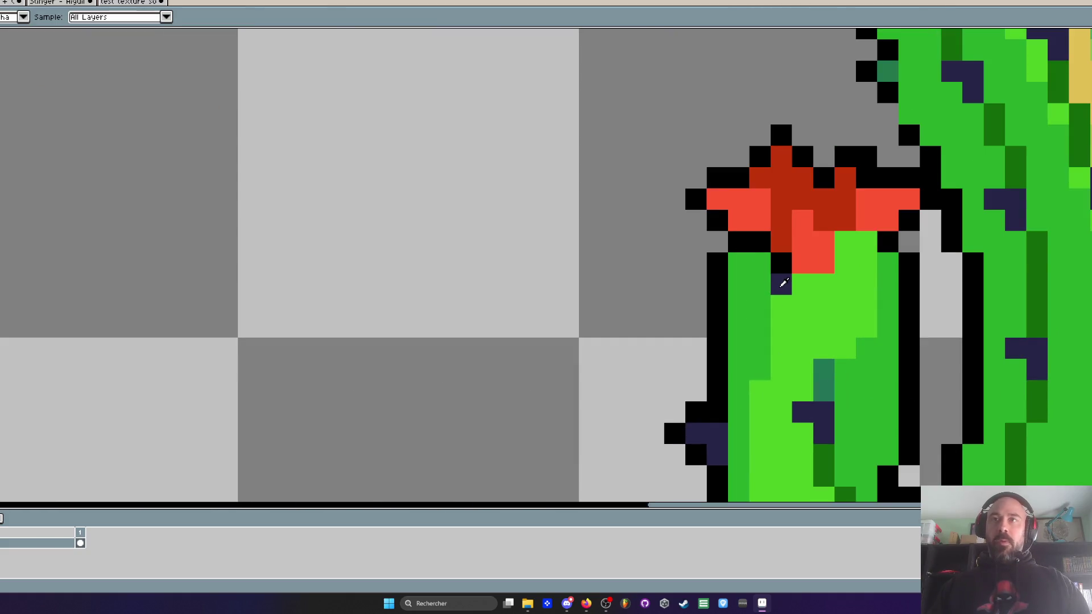
key("b")
scroll(762, 310, "down", 3)
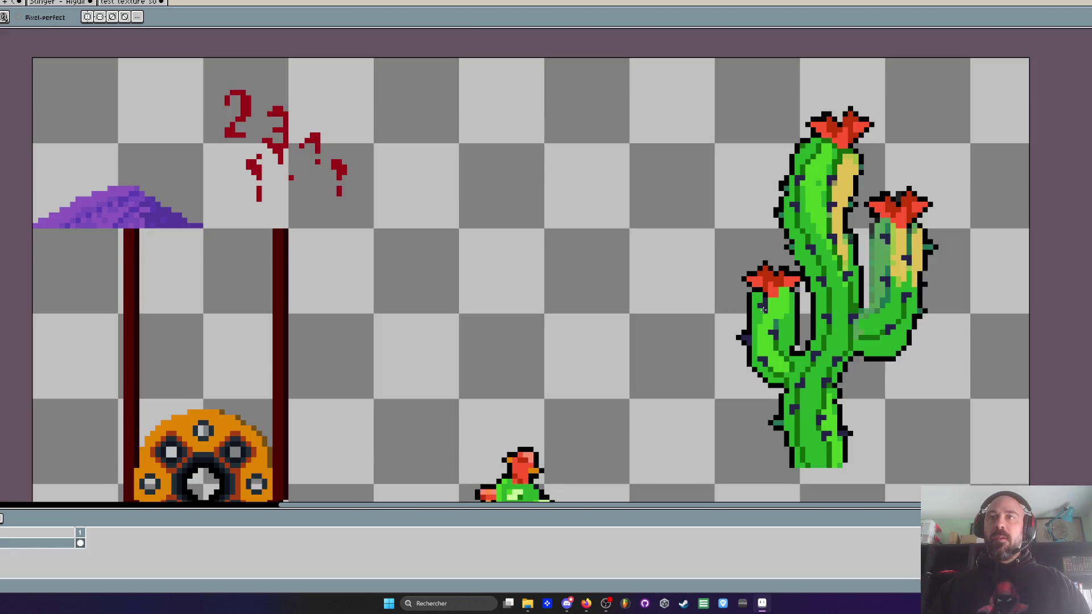
scroll(765, 312, "down", 1)
scroll(773, 347, "up", 3)
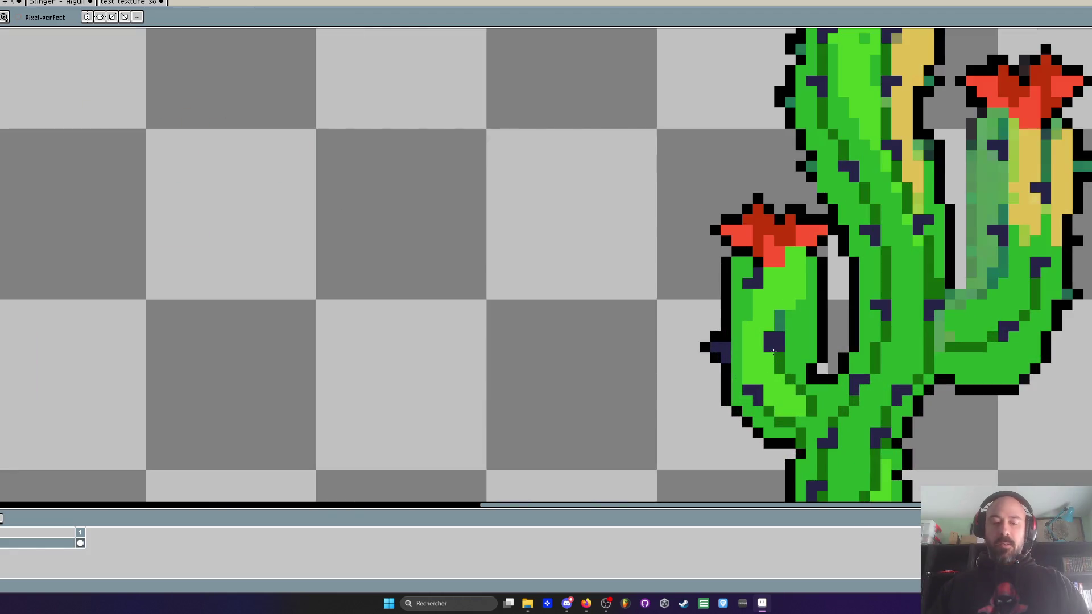
key("i")
key("b")
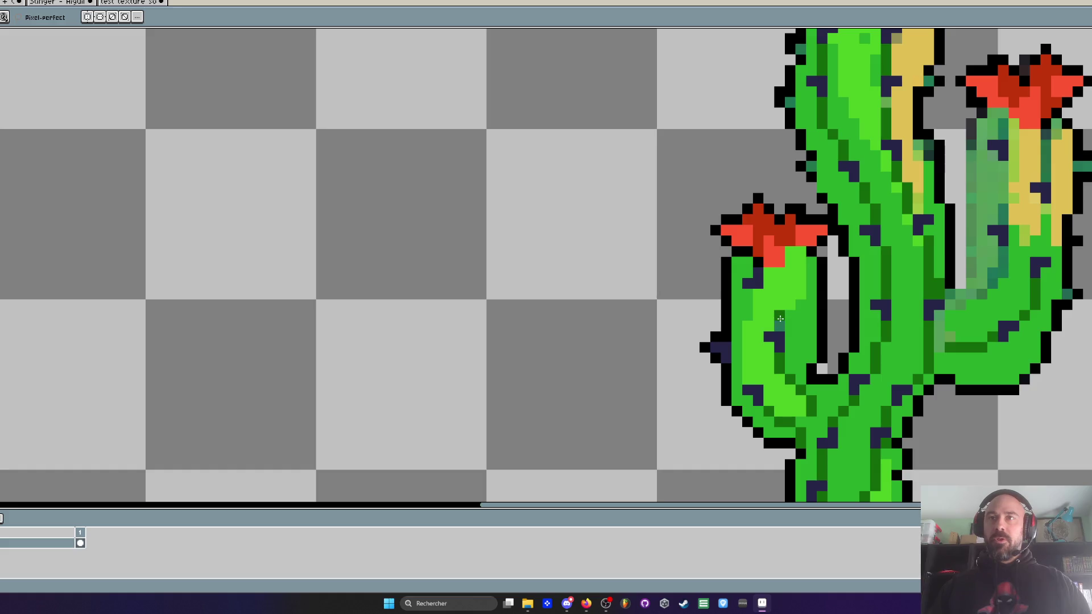
scroll(802, 262, "down", 3)
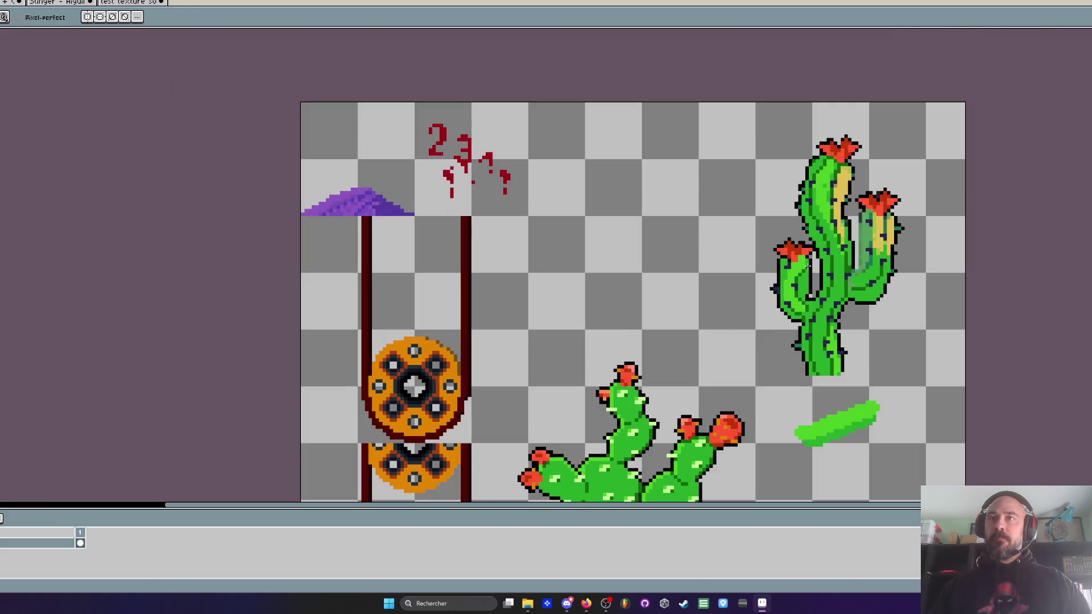
scroll(886, 245, "up", 3)
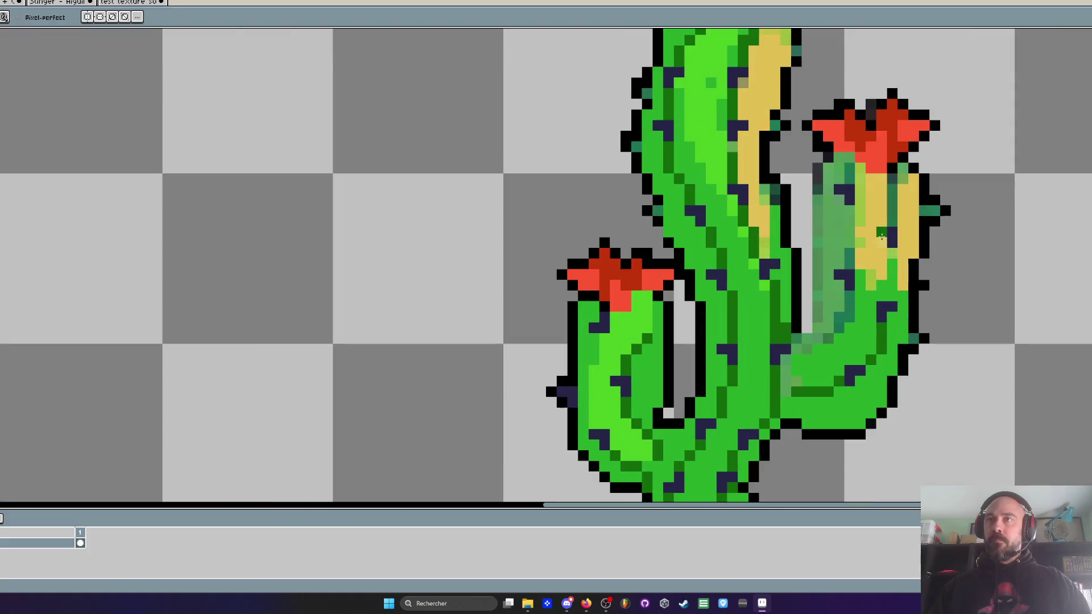
mouse_move(888, 281)
left_mouse_down()
mouse_move(883, 290)
mouse_move(893, 178)
left_mouse_up()
scroll(893, 178, "down", 3)
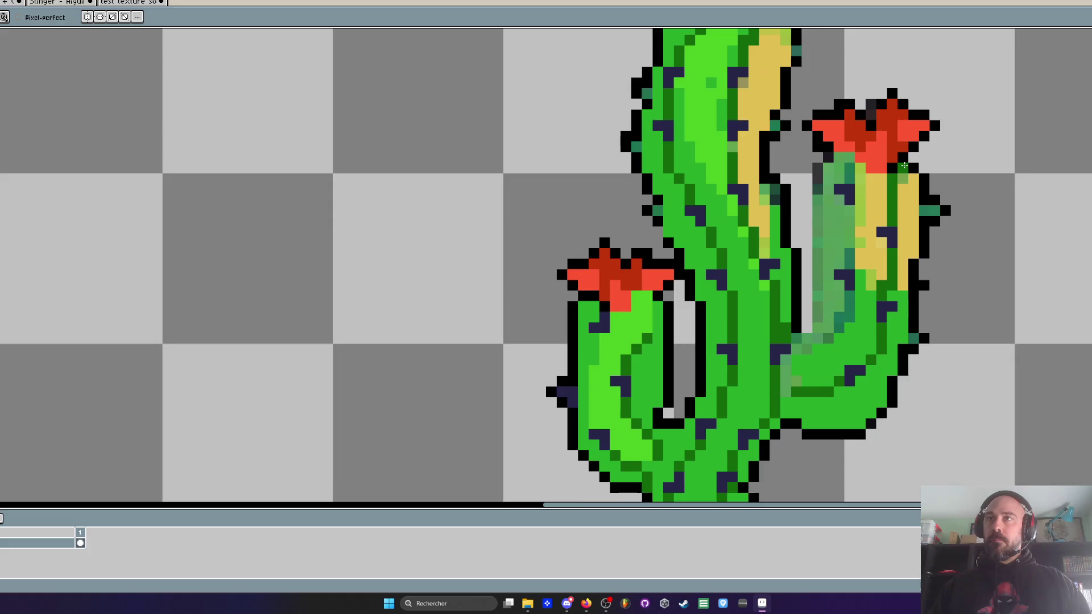
scroll(862, 177, "up", 3)
Step: Add dark green pixels beneath the right arm's flower
left_click_drag(861, 155, 879, 151)
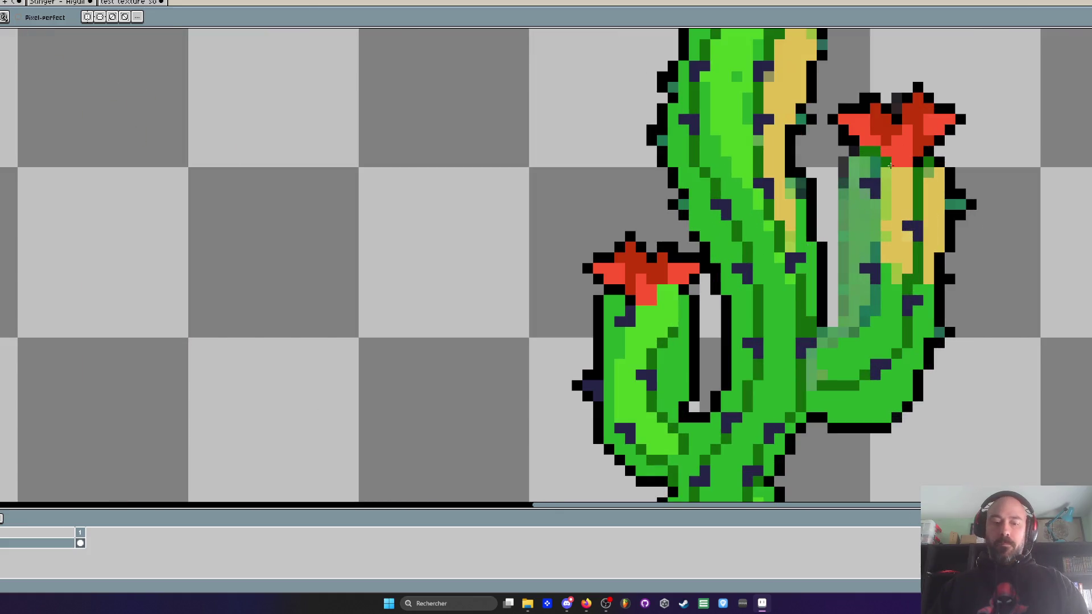
key("alt")
scroll(789, 94, "up", 2)
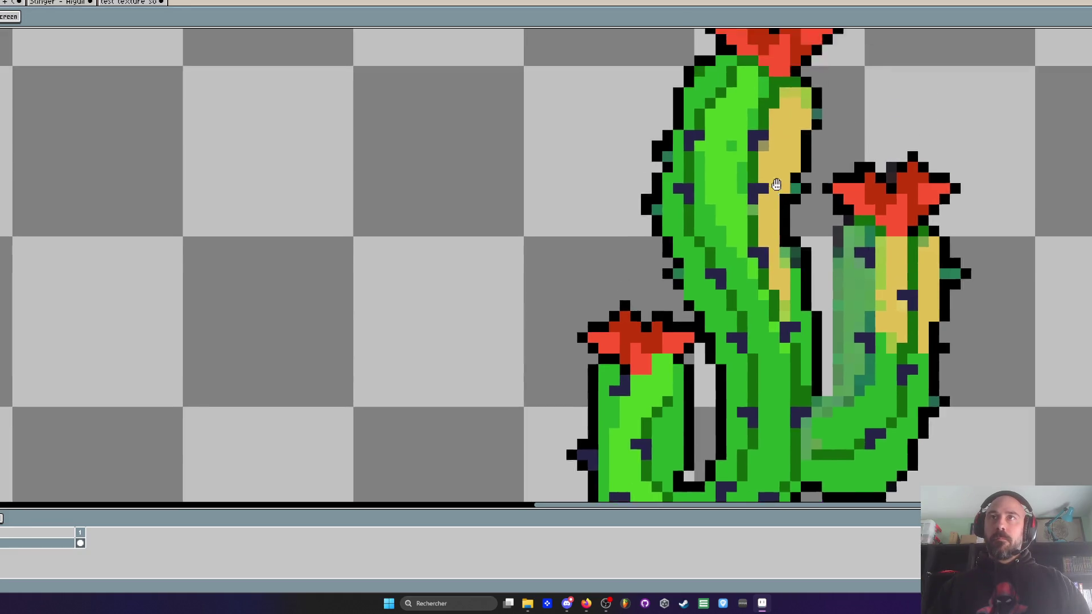
scroll(752, 167, "down", 2)
scroll(752, 167, "up", 3)
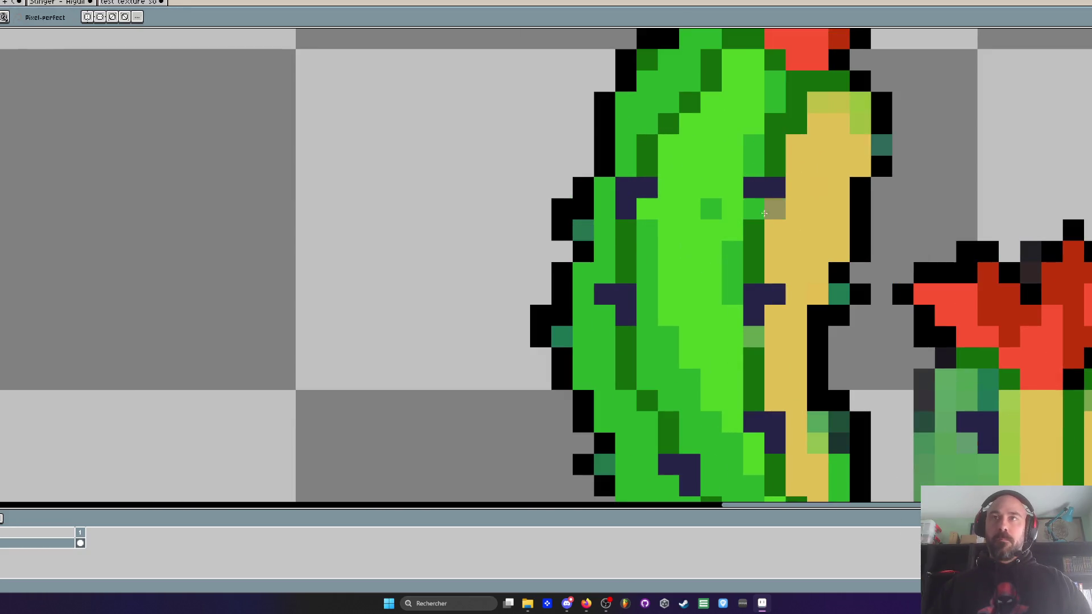
scroll(804, 209, "down", 4)
scroll(804, 210, "up", 3)
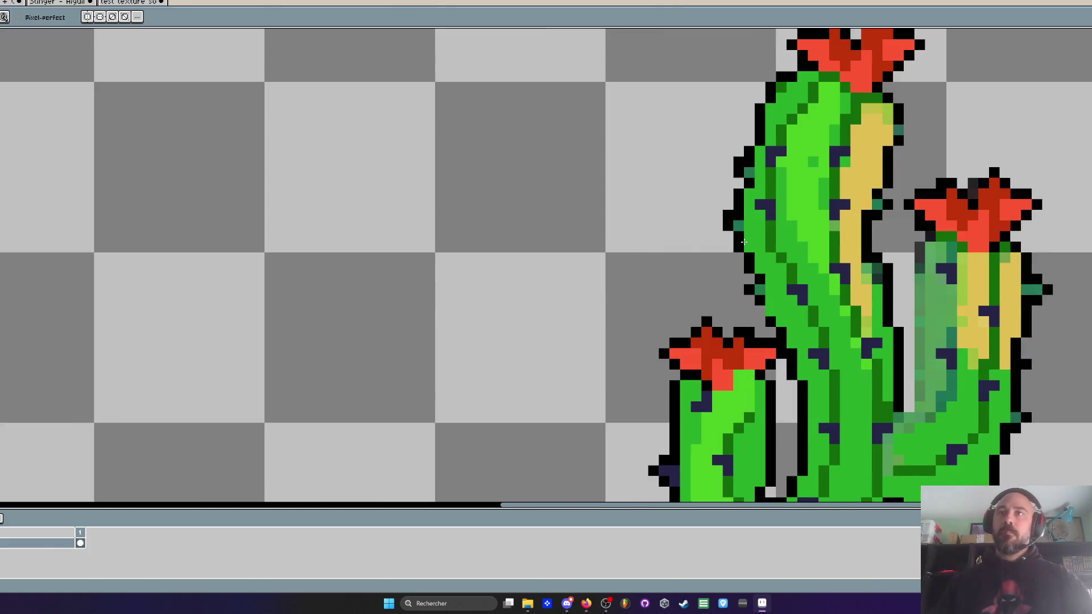
scroll(744, 242, "down", 3)
scroll(762, 193, "up", 3)
key("alt")
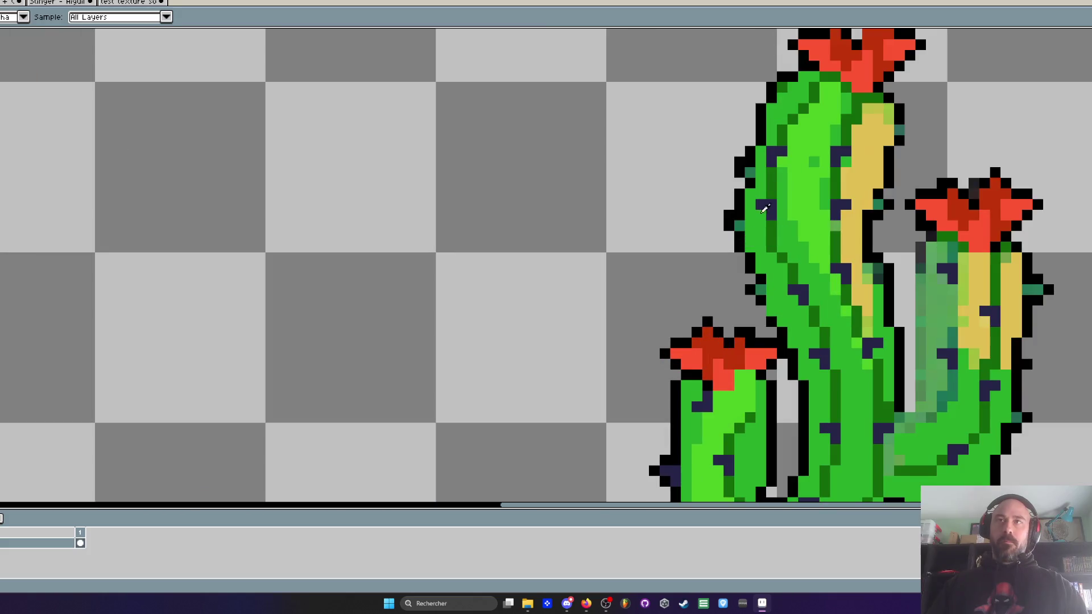
Step: Sample dark navy and repaint the teal outline pixels on the cactus's left edge navy
scroll(780, 148, "up", 2)
left_click(780, 148, "alt")
left_click(723, 192)
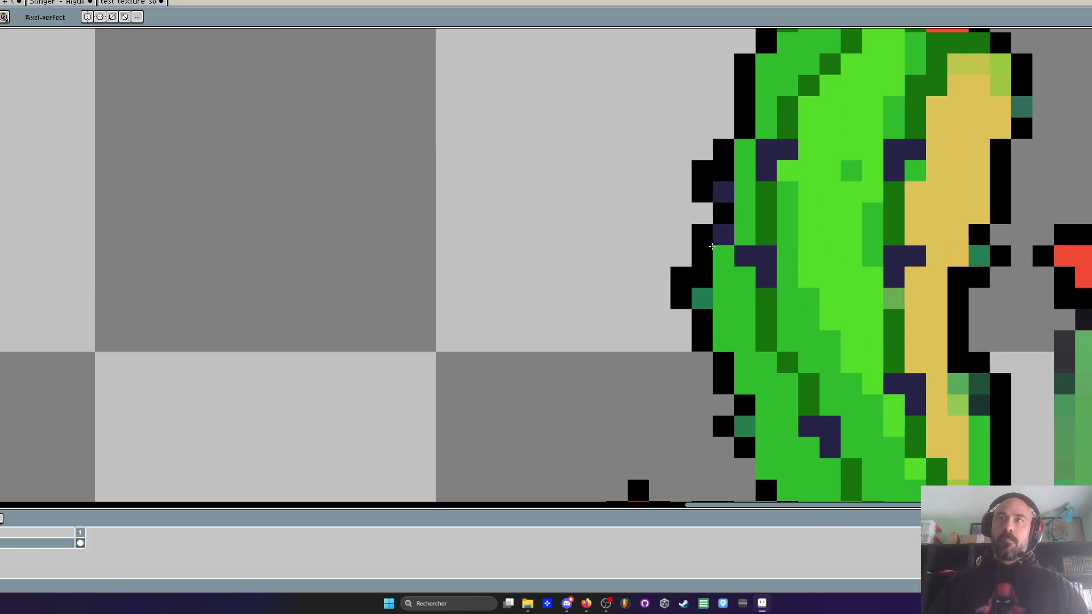
left_click(702, 298)
left_click(744, 426)
left_click_drag(739, 421, 727, 166)
scroll(729, 168, "down", 2)
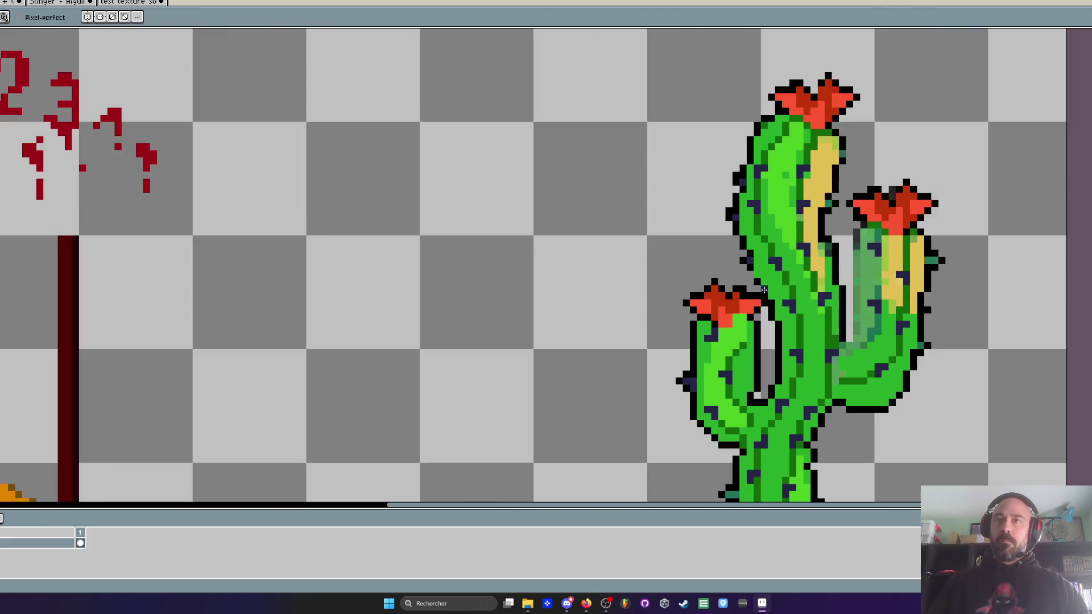
scroll(744, 194, "up", 2)
left_click(731, 165)
Step: Erase a stray pixel and add black outline pixels along the cactus's left edge
right_click(717, 222)
left_click(731, 202, "alt")
left_click(716, 222)
left_click(703, 236)
left_click(717, 250)
left_click(717, 165)
left_click(731, 178)
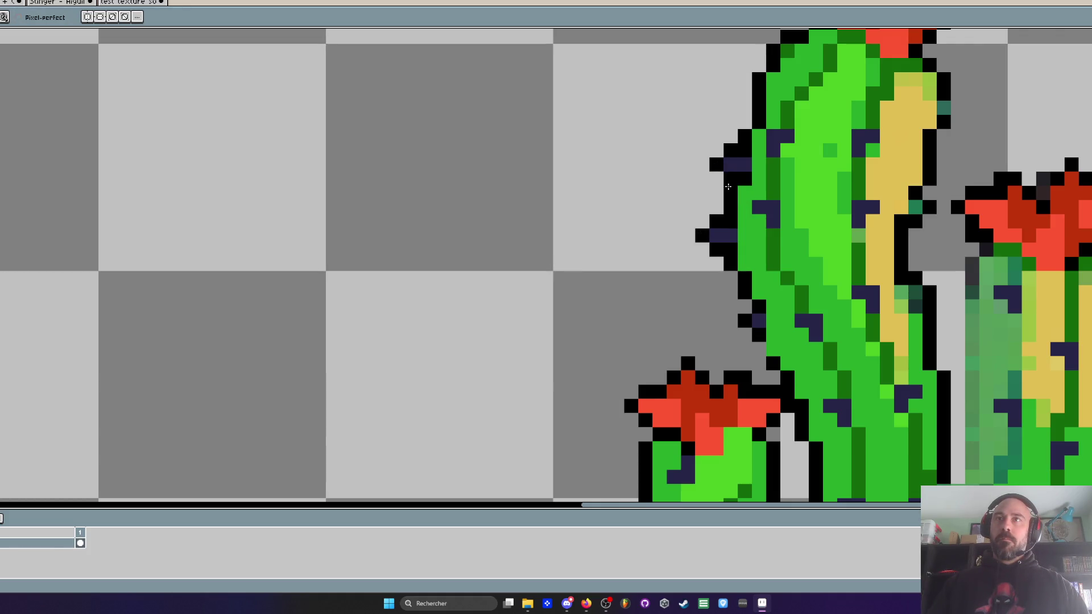
Step: Try black strokes down the second cactus's left edge, then undo them
scroll(741, 202, "down", 3)
scroll(791, 221, "up", 3)
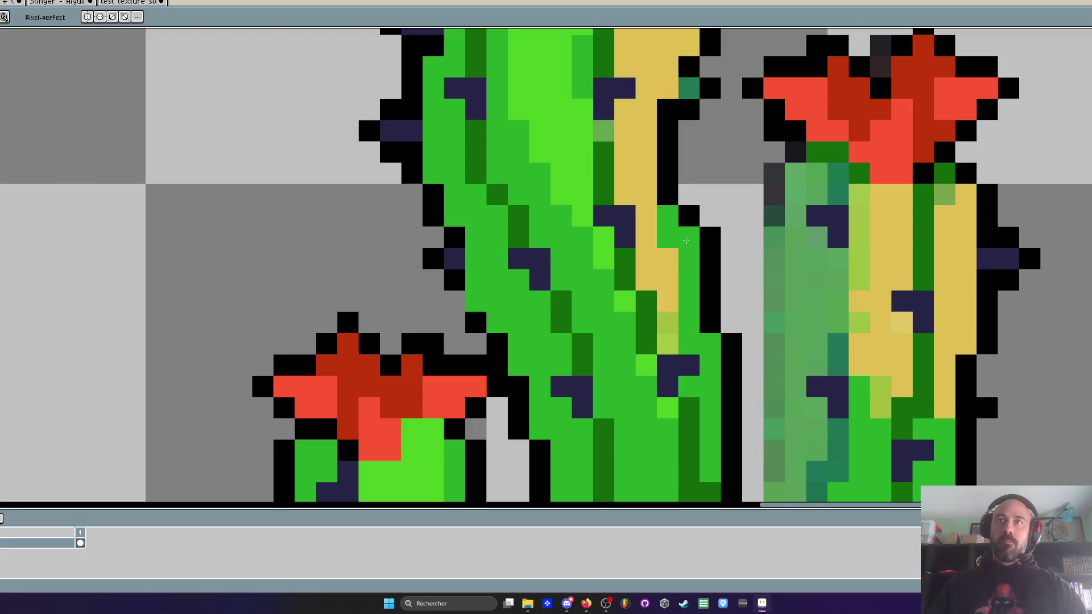
scroll(686, 240, "down", 2)
scroll(676, 289, "down", 2)
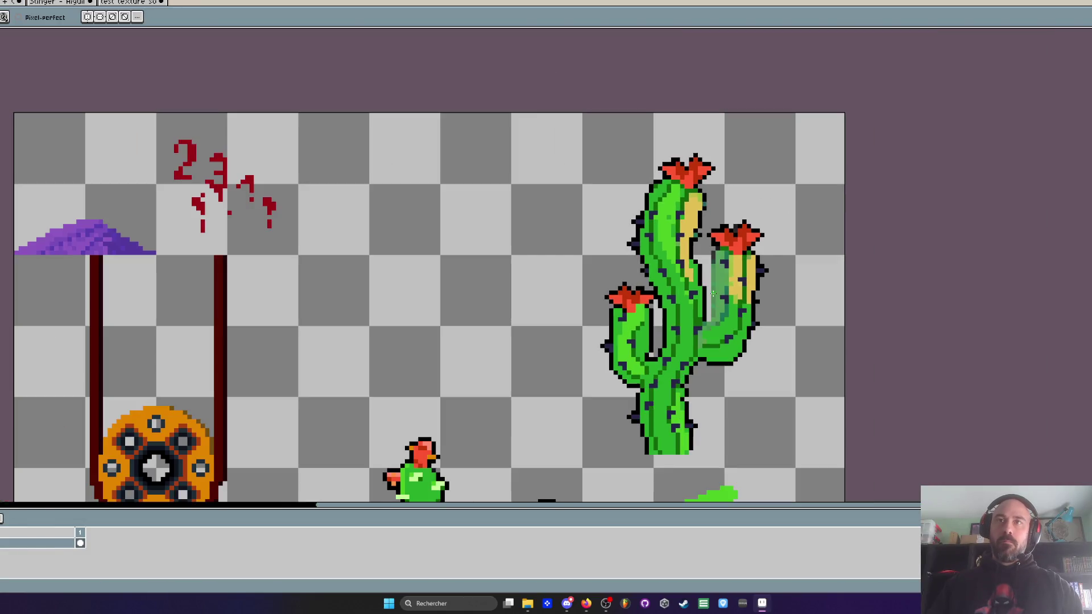
scroll(712, 291, "up", 1)
key("i")
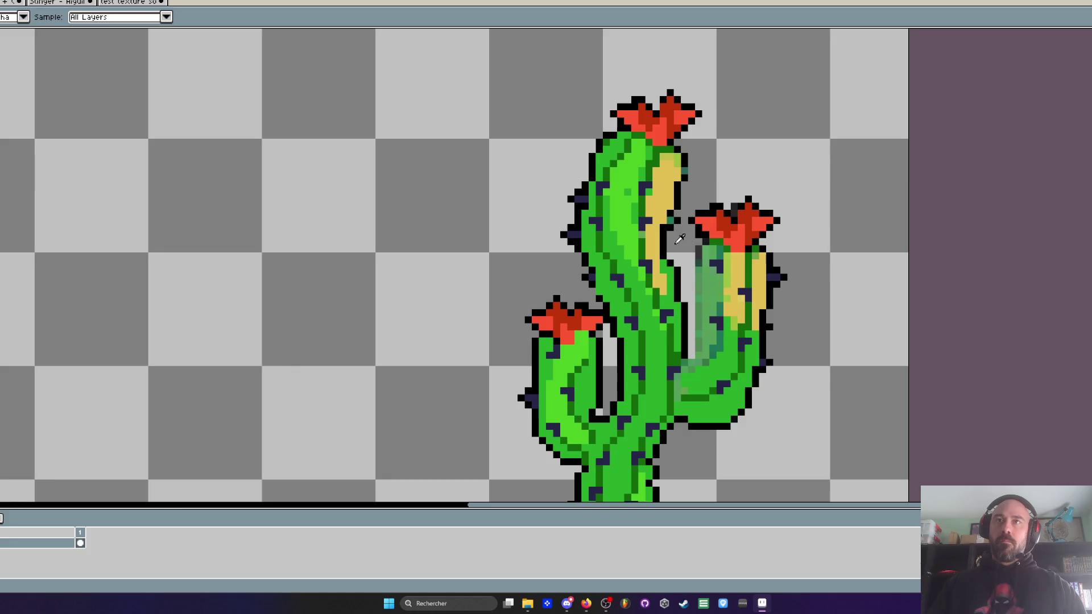
scroll(665, 228, "up", 1)
key("b")
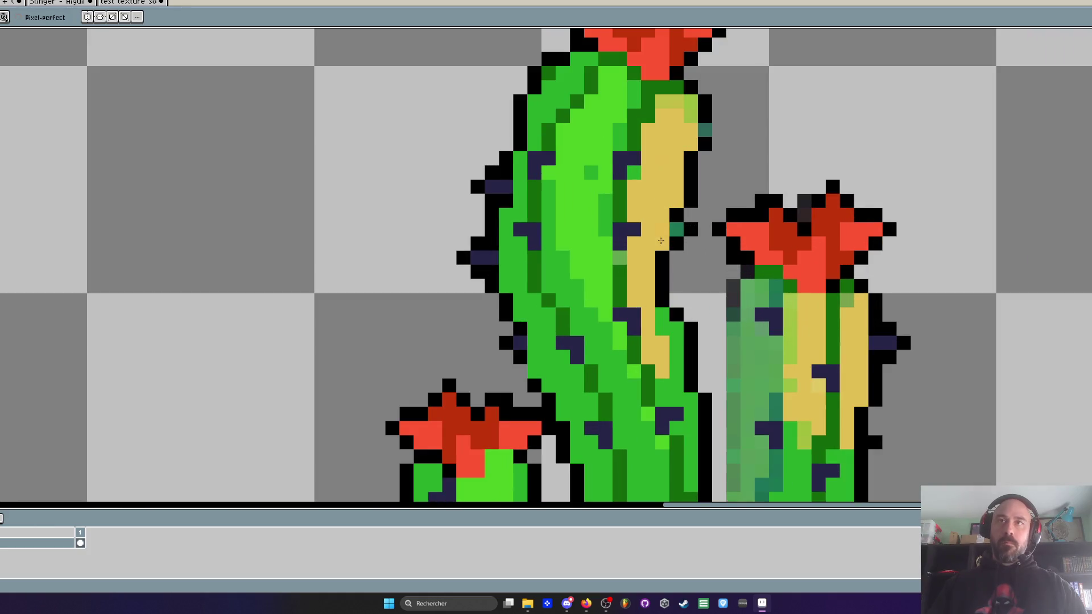
key("i")
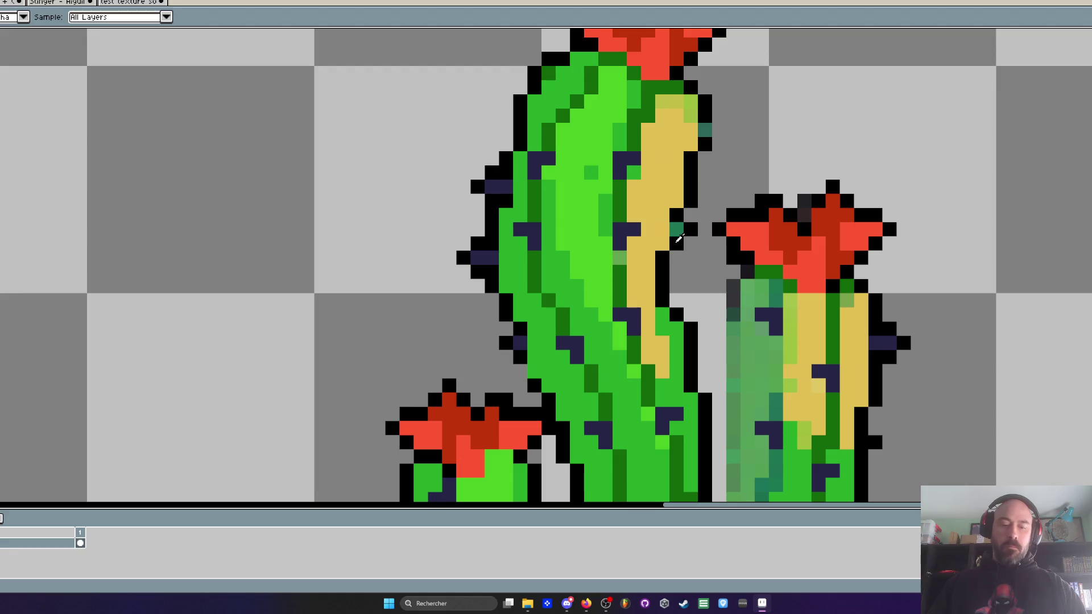
key("b")
mouse_move(734, 286)
left_mouse_down()
mouse_move(719, 302)
mouse_move(721, 338)
left_mouse_up()
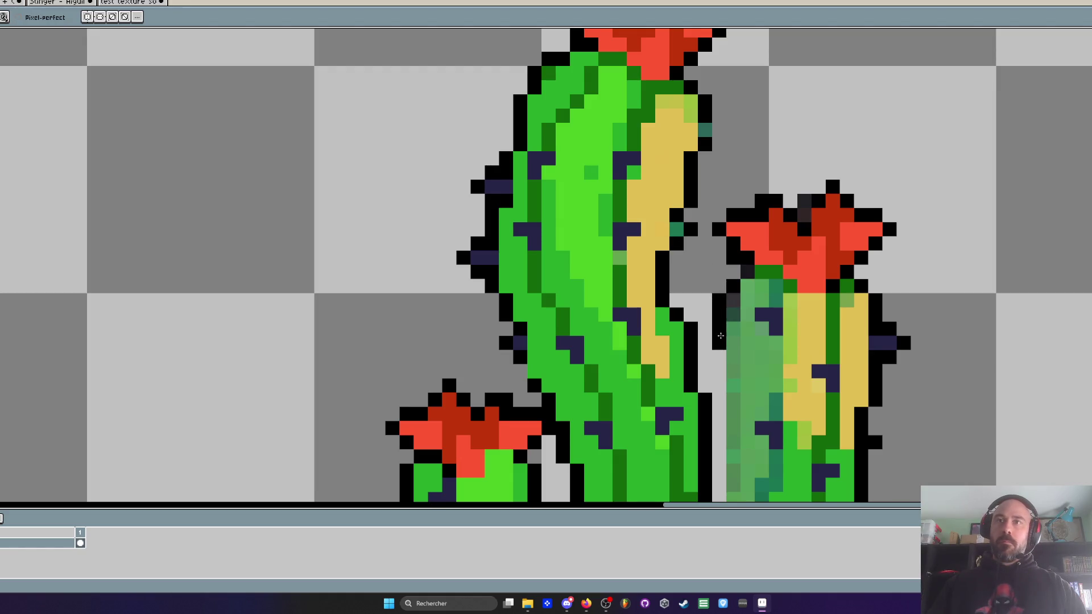
scroll(721, 337, "down", 1)
key("ctrl+z")
left_click_drag(733, 271, 722, 459)
key("ctrl+z")
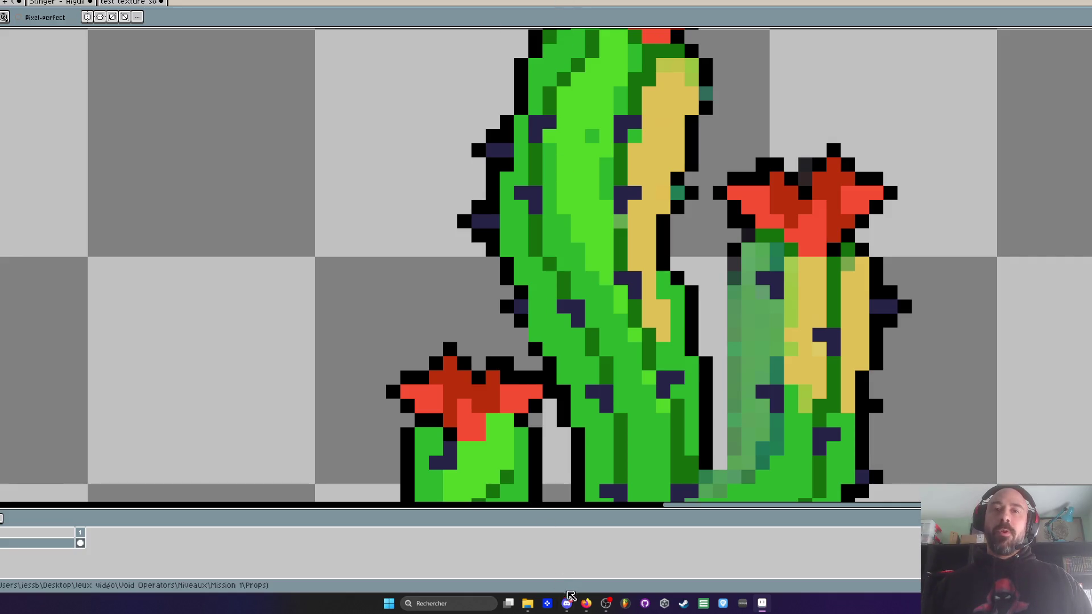
Step: Switch over to the purple void floor texture document
left_click(757, 600)
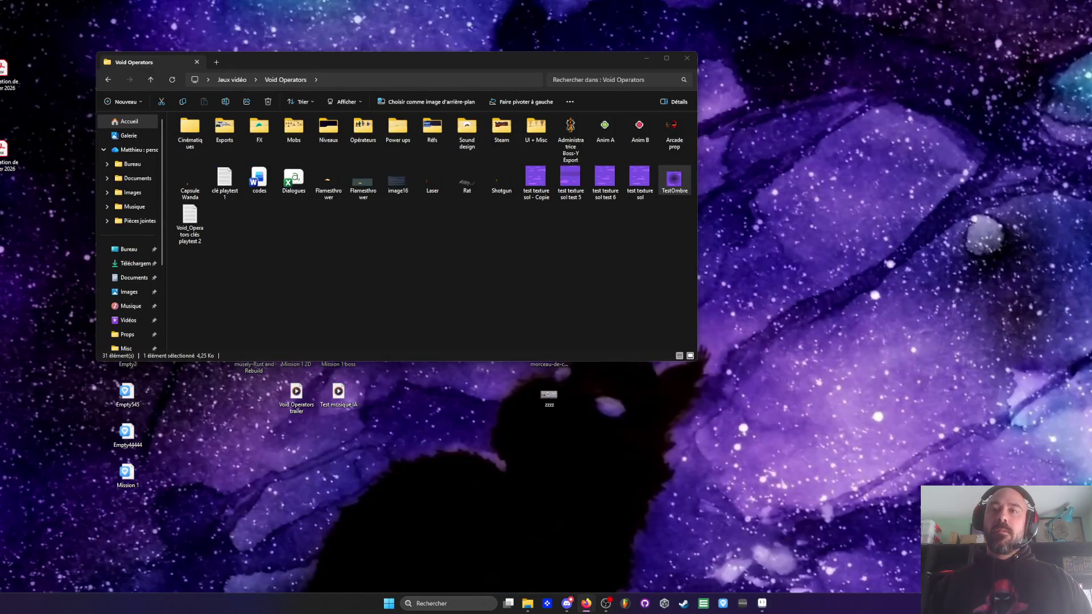
left_click(762, 603)
left_click(127, 3)
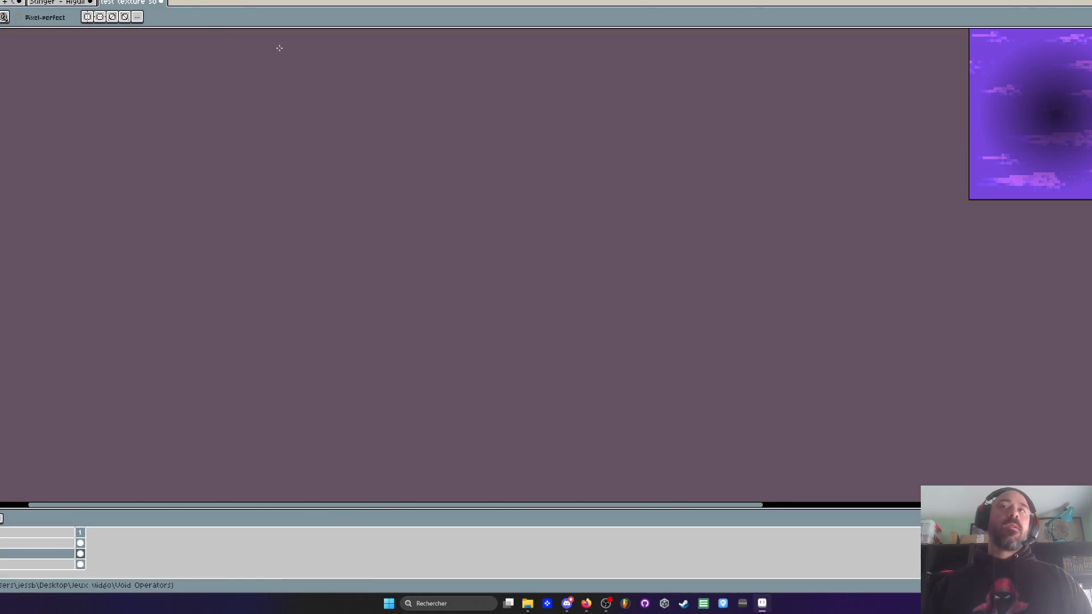
Step: Centre the violet void texture in view, then select the whole sprite with the Rectangular Marquee
scroll(886, 119, "down", 3)
left_click_drag(886, 119, 675, 159)
scroll(676, 157, "up", 3)
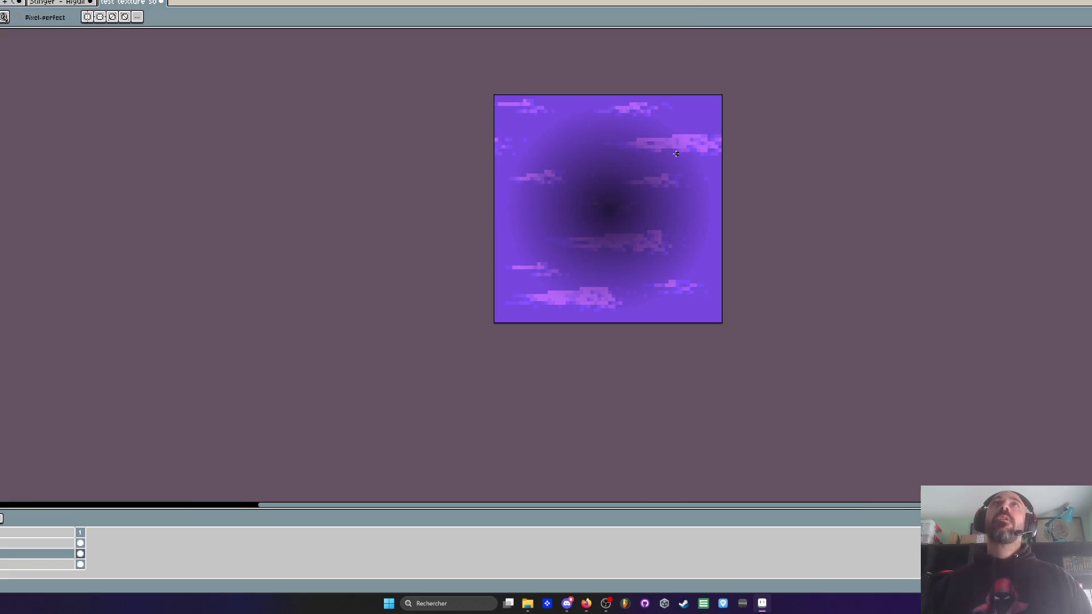
scroll(659, 129, "up", 1)
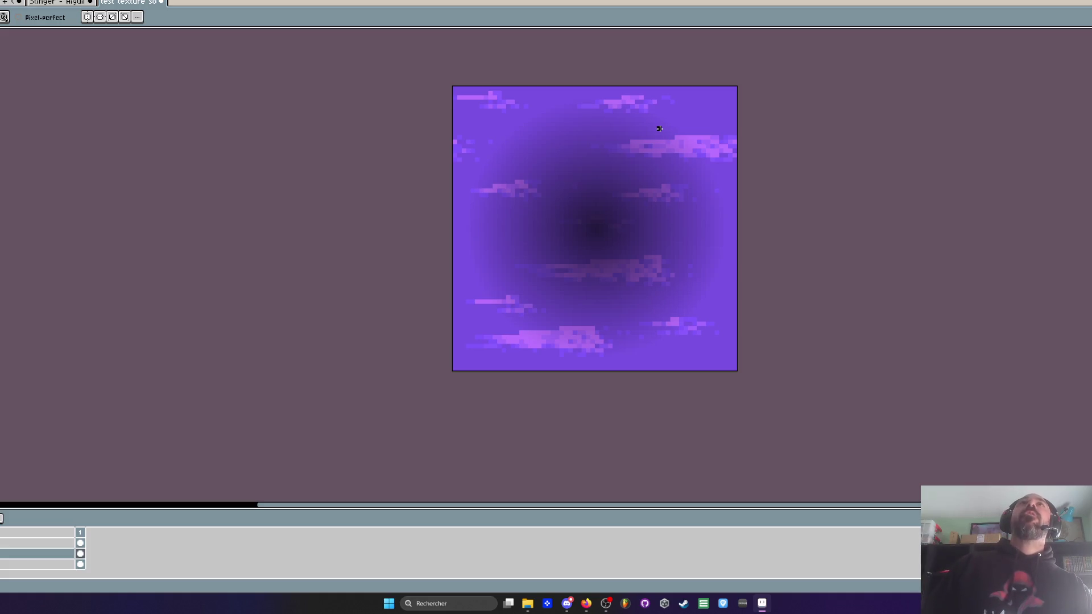
scroll(660, 129, "down", 1)
scroll(652, 143, "up", 1)
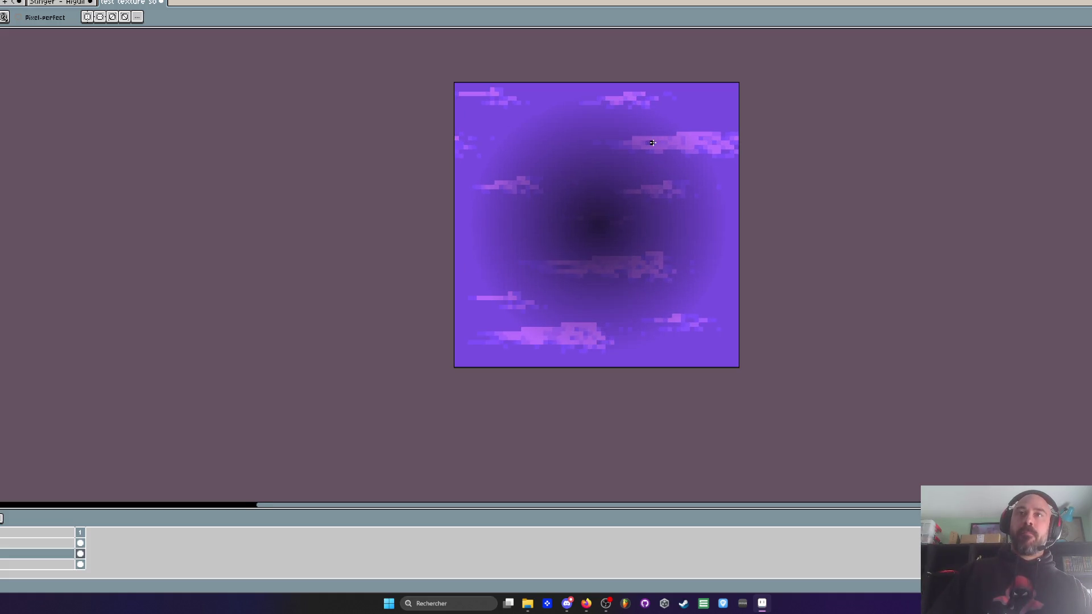
key("m")
key("ctrl+a")
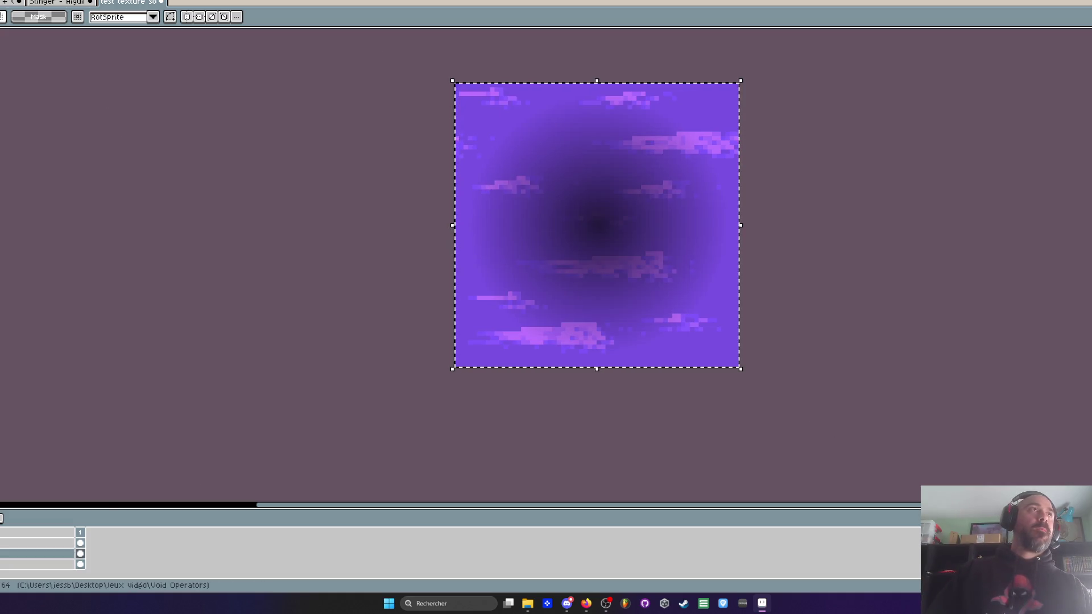
Step: Apply a colour adjustment with its first value at 100 to the texture, then deselect
key("ctrl+Tab")
left_click(128, 2)
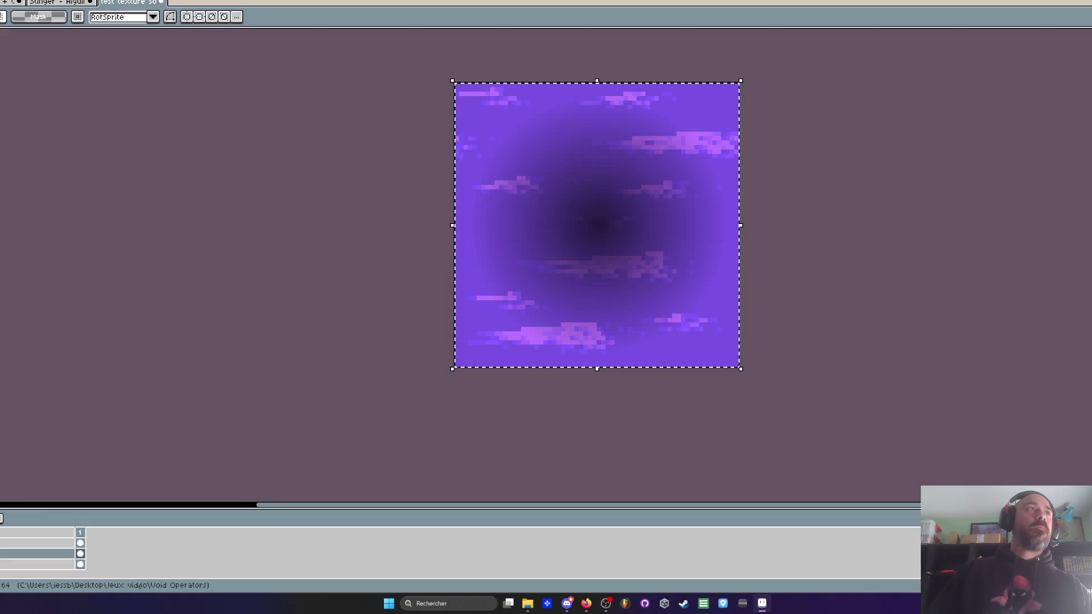
key("ctrl+u")
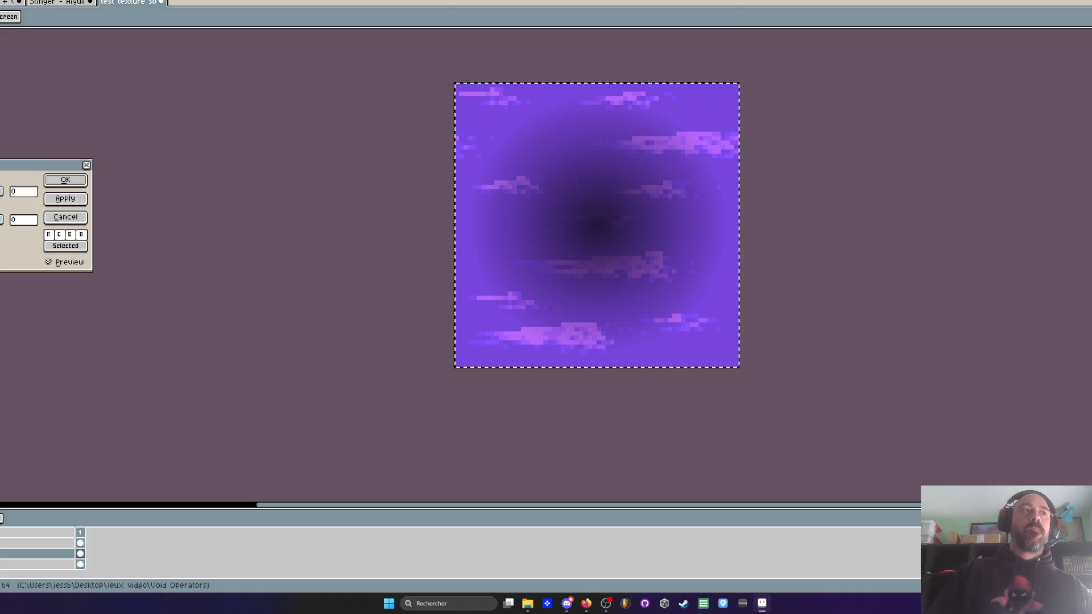
type("49")
left_click_drag(0, 192, 5, 192)
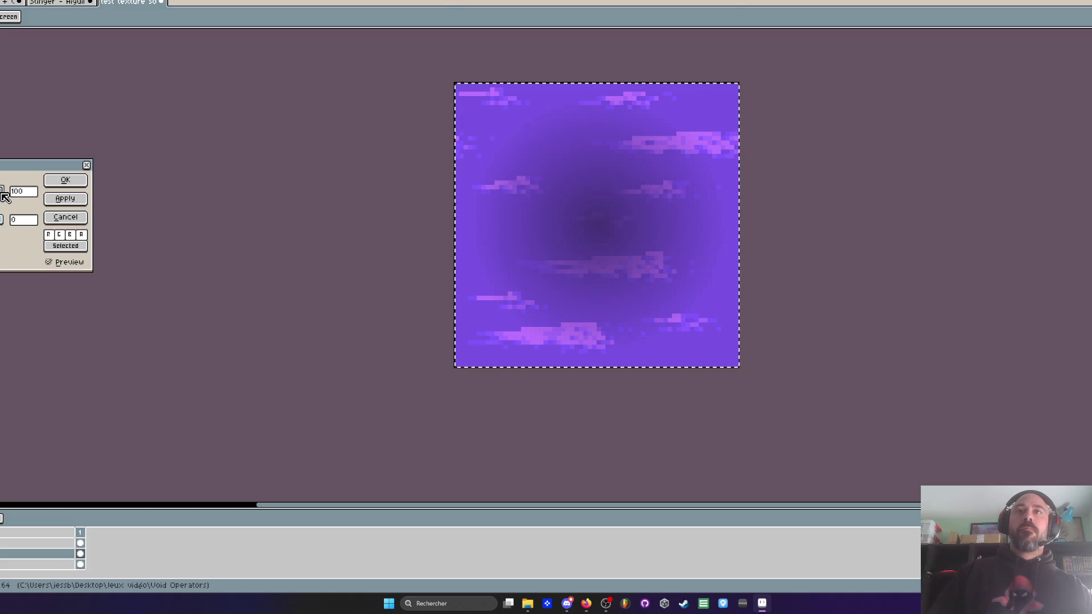
left_click(88, 179)
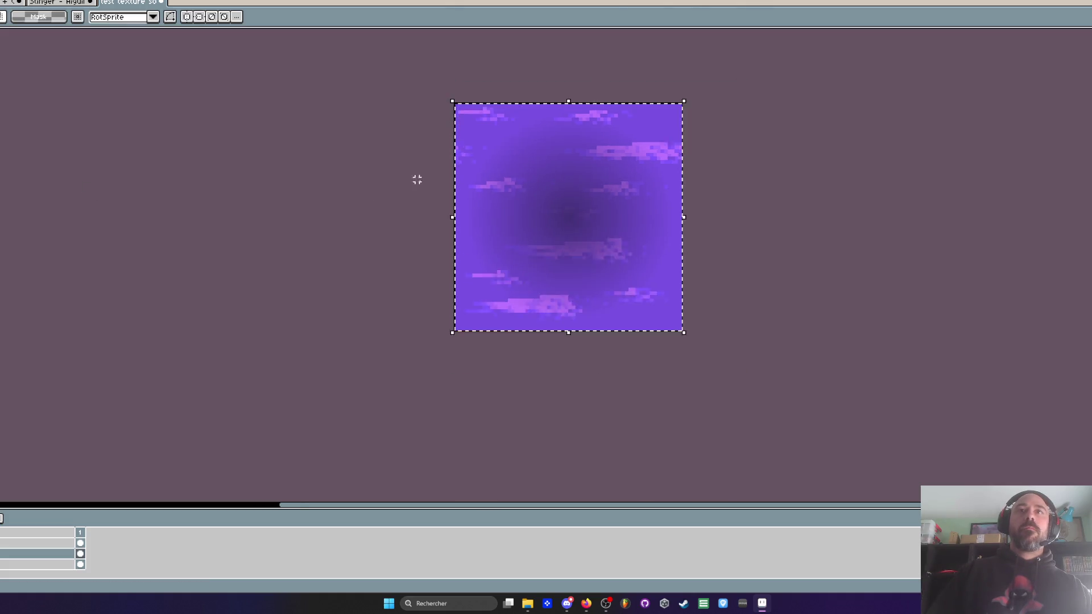
left_click(408, 176)
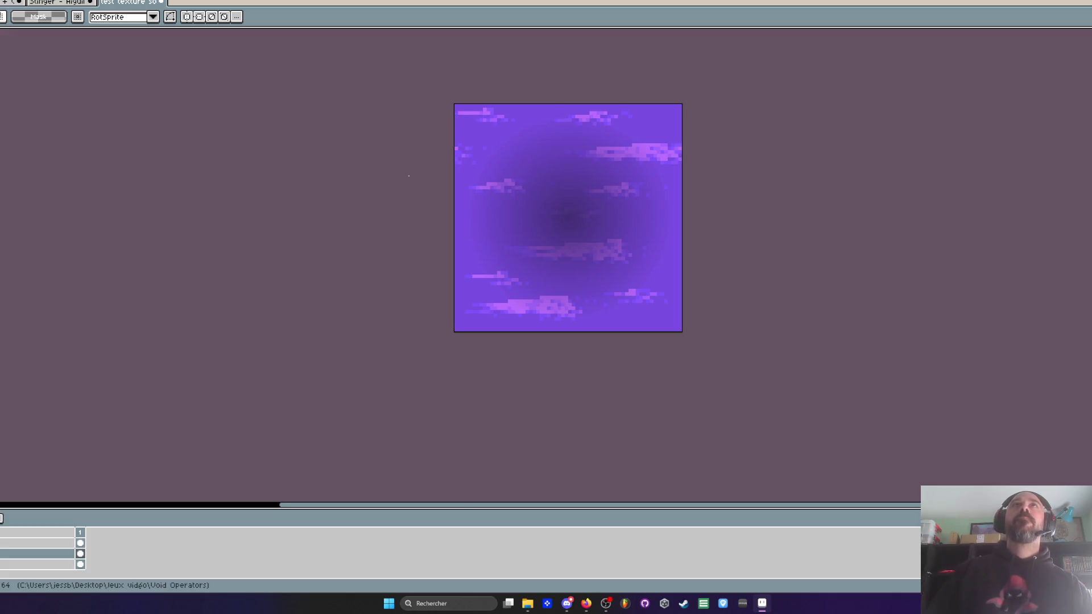
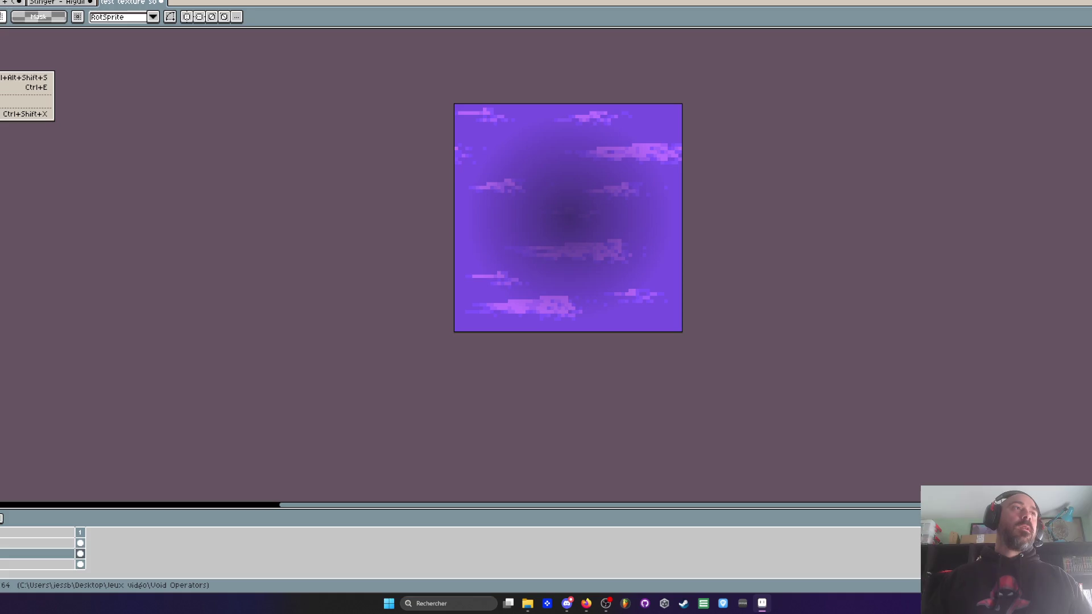
Step: Export the purple texture, overwriting TestOmbre.png, then minimize Aseprite to show the Void Operators folder
left_click(29, 88)
left_click(17, 128)
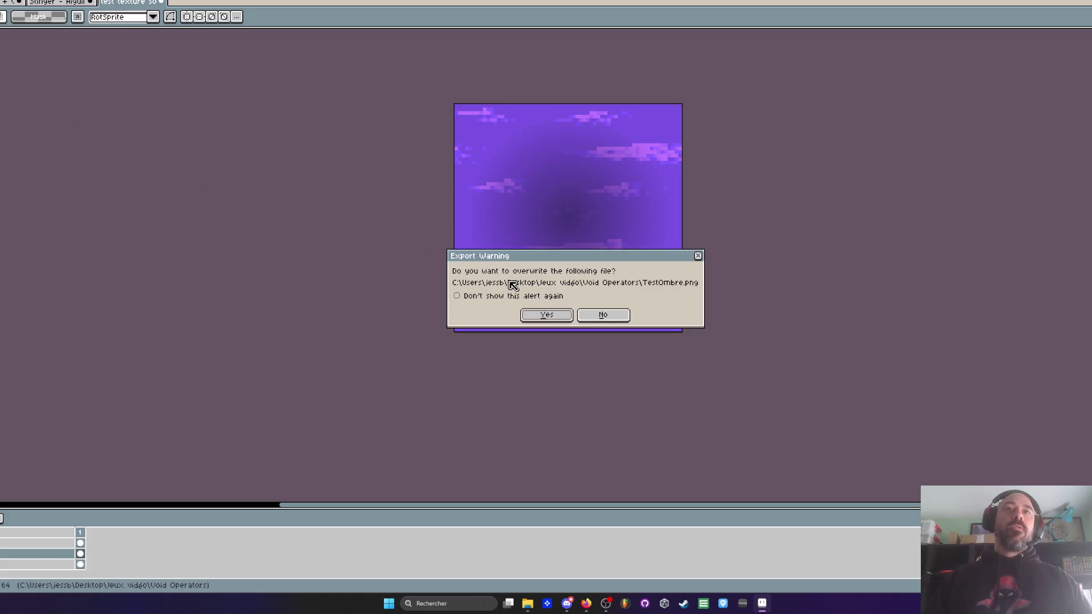
left_click(543, 316)
key("super+Down")
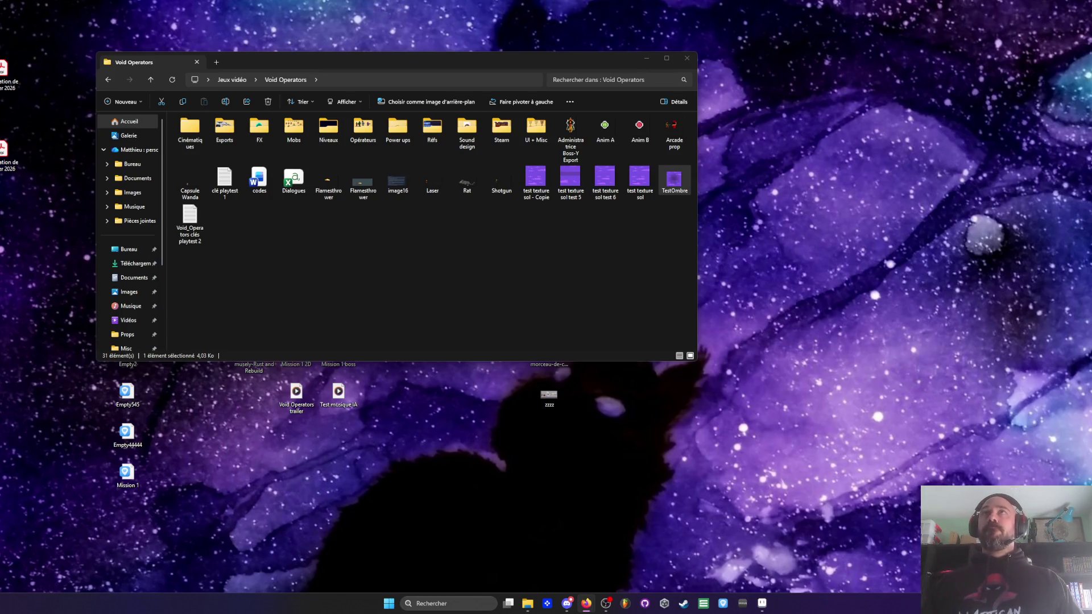
Step: Focus the Void Operators Explorer window, then restore Aseprite from the taskbar
left_click(488, 57)
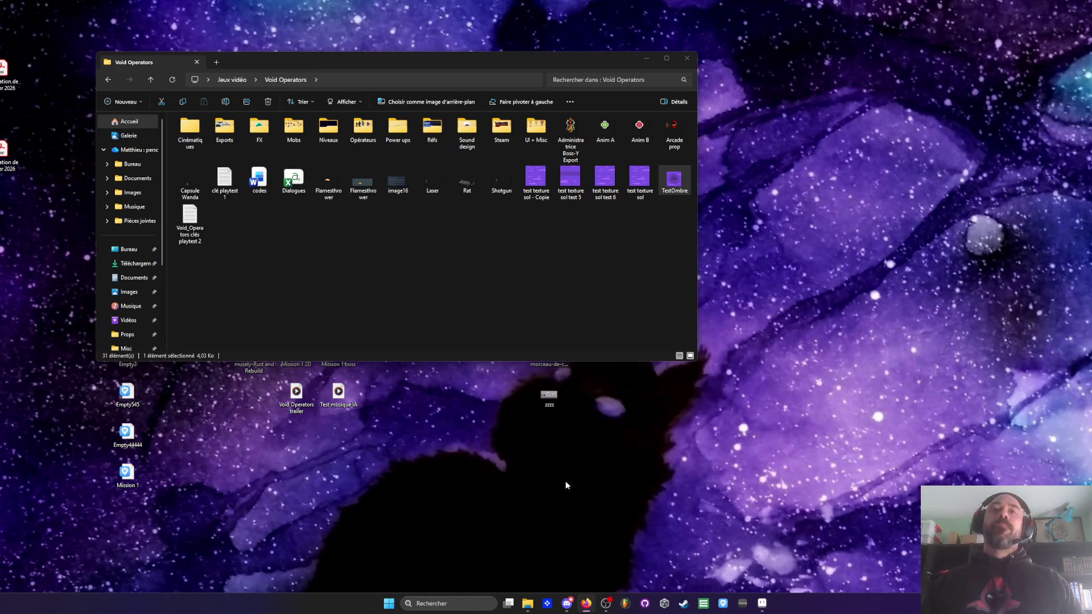
left_click(757, 606)
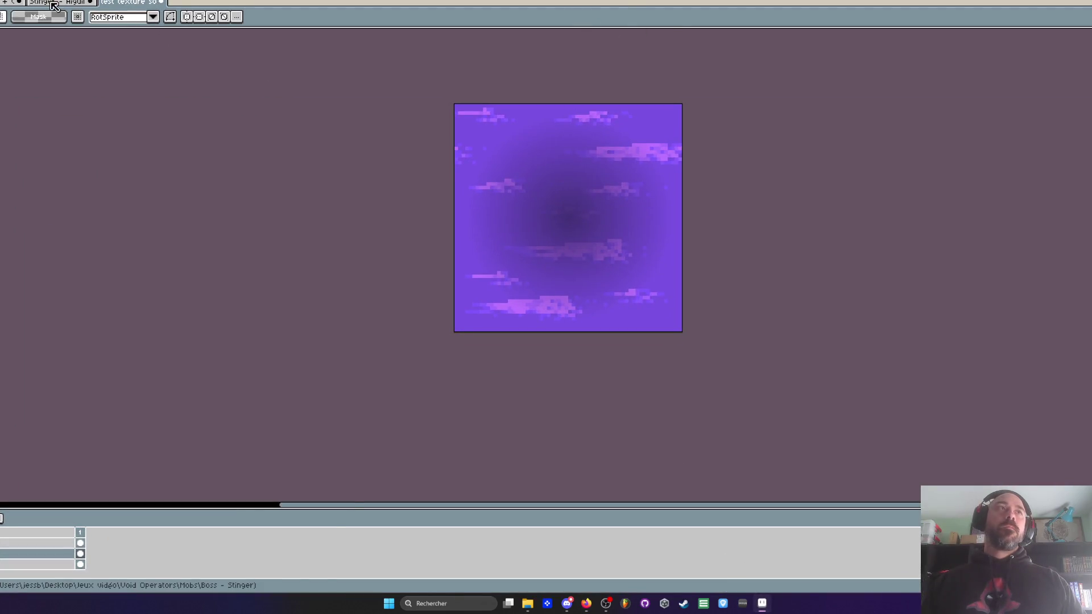
Step: Switch documents with Ctrl+Shift+Tab to the cactus sprite sheet
key("ctrl+shift+Tab")
key("ctrl+shift+Tab")
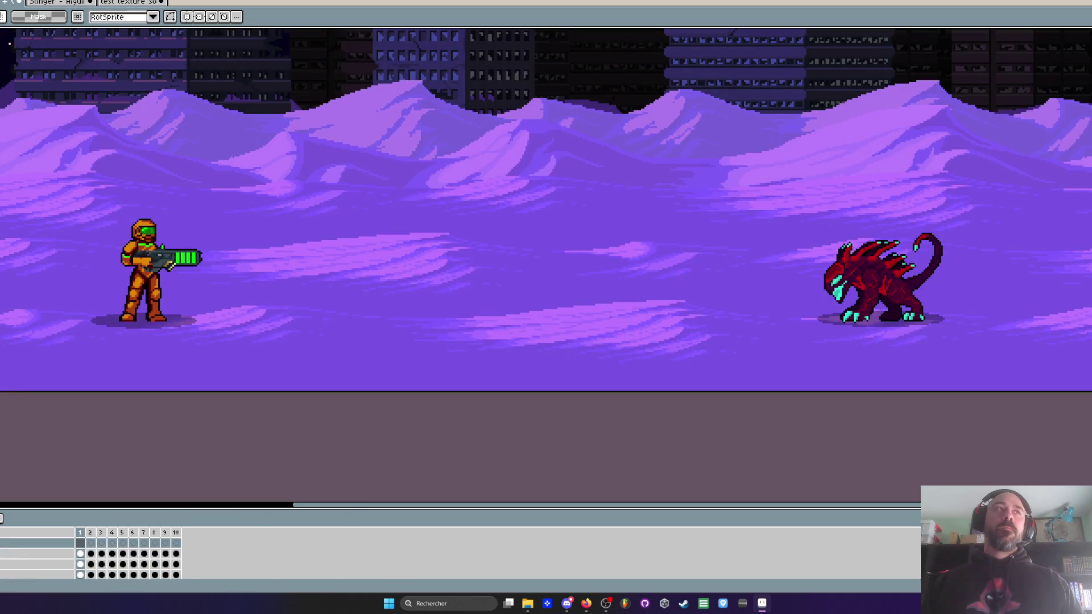
key("ctrl+shift+Tab")
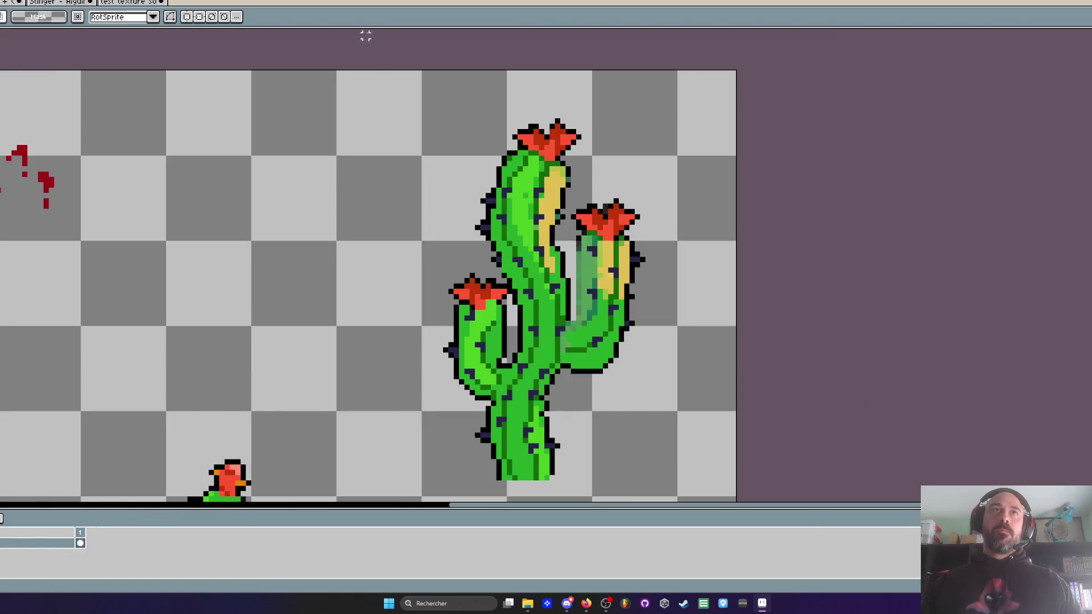
scroll(590, 263, "up", 2)
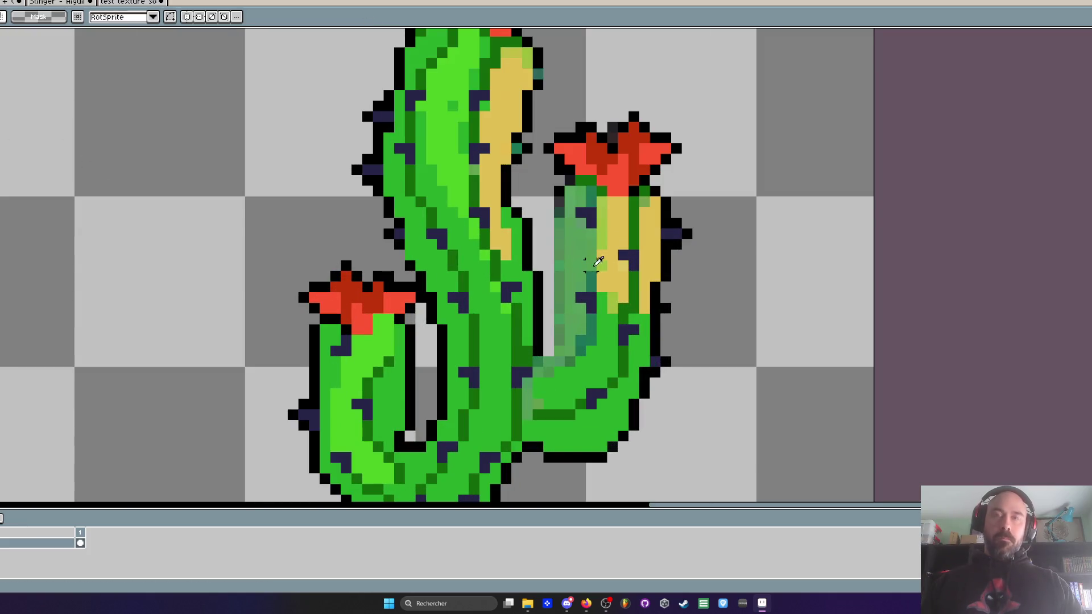
Step: Pick black and draw an outline down the right arm's left edge, fixing its top pixels
key("i")
scroll(564, 215, "up", 1)
key("b")
mouse_move(559, 195)
left_mouse_down()
mouse_move(562, 360)
mouse_move(545, 409)
left_mouse_up()
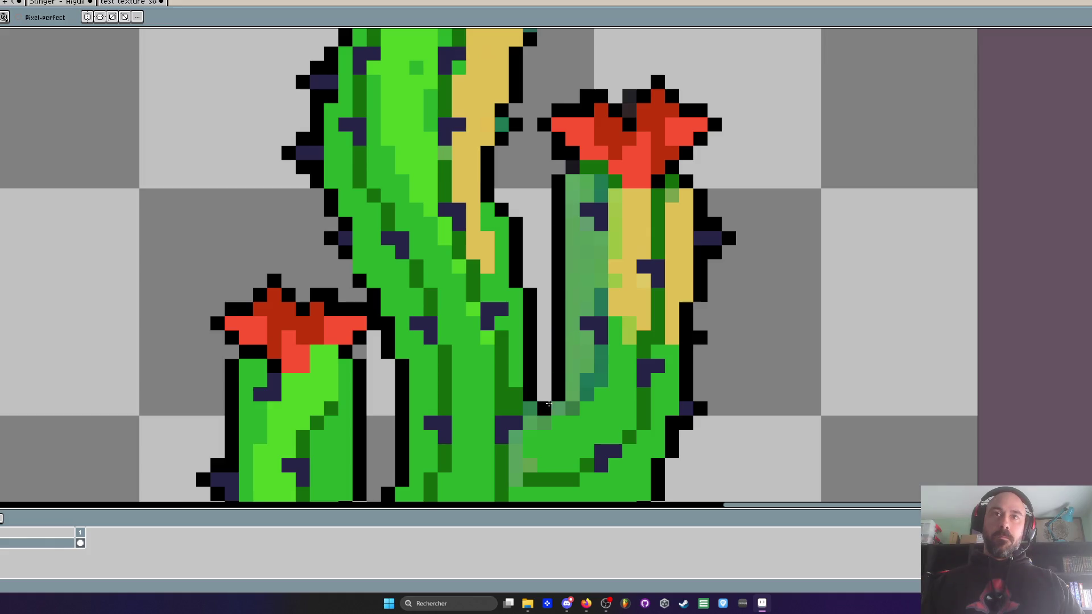
scroll(545, 398, "down", 4)
scroll(563, 365, "up", 3)
left_click(544, 246)
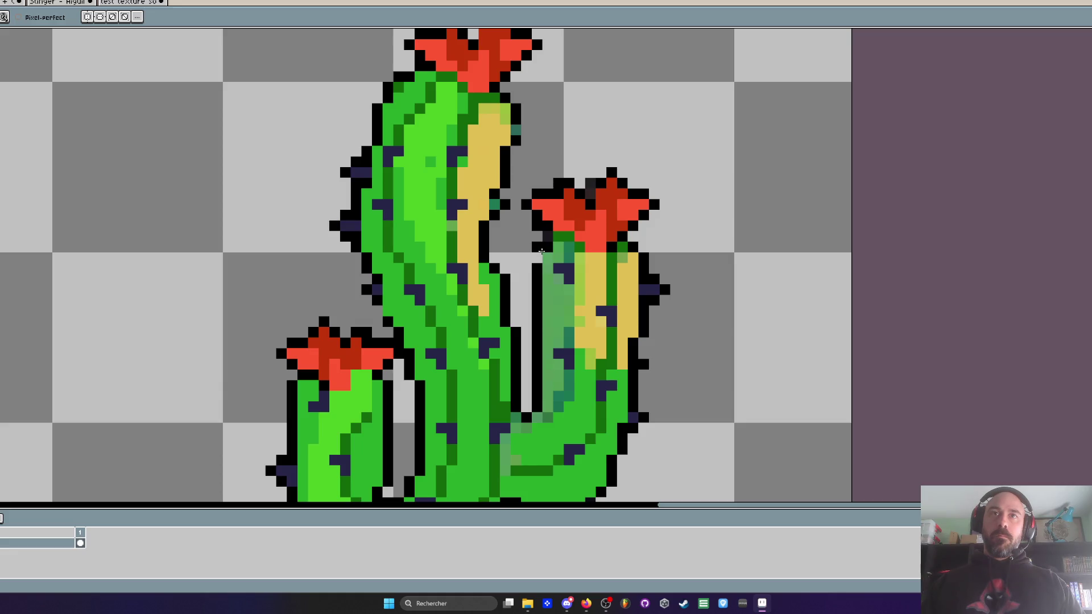
scroll(618, 260, "down", 2)
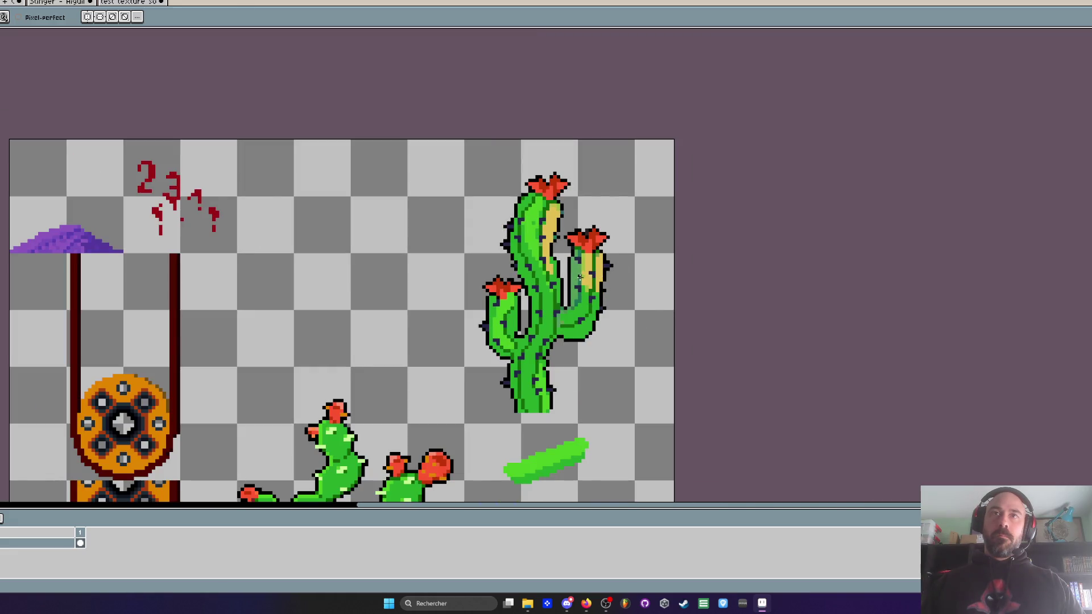
scroll(581, 277, "up", 2)
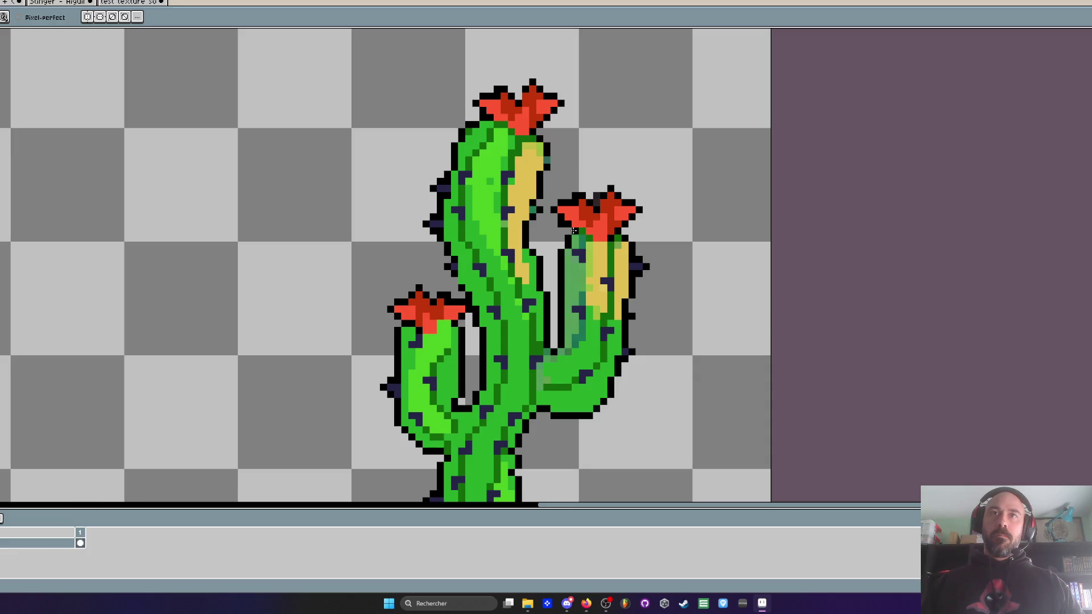
scroll(575, 215, "up", 2)
Step: Marquee-select the flower's left petal, then clear the selection
key("m")
mouse_move(528, 172)
left_mouse_down()
mouse_move(586, 216)
mouse_move(587, 230)
left_mouse_up()
left_click(586, 225)
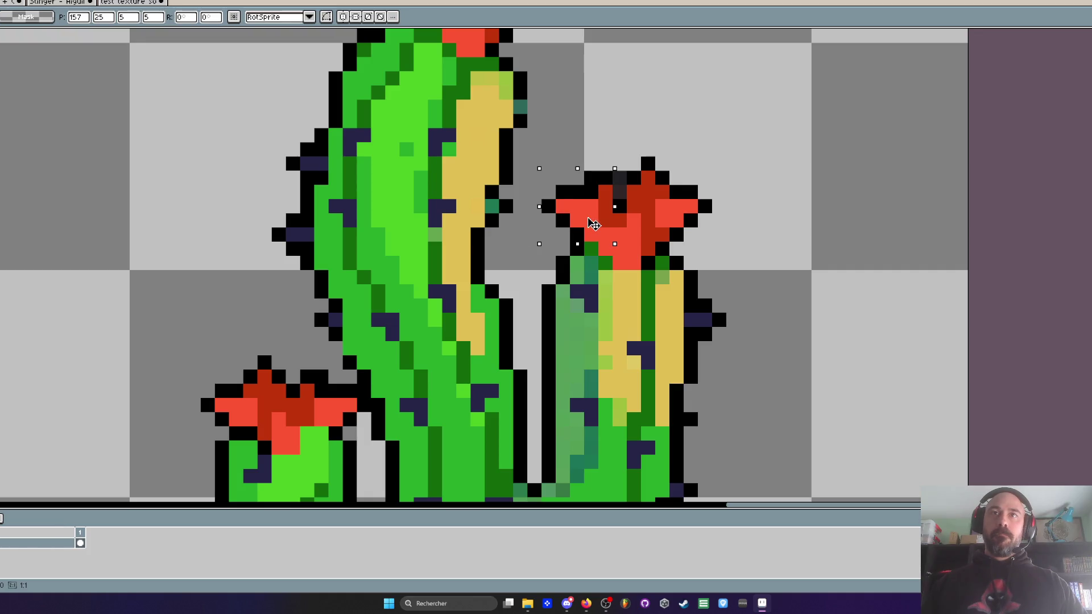
scroll(705, 218, "down", 2)
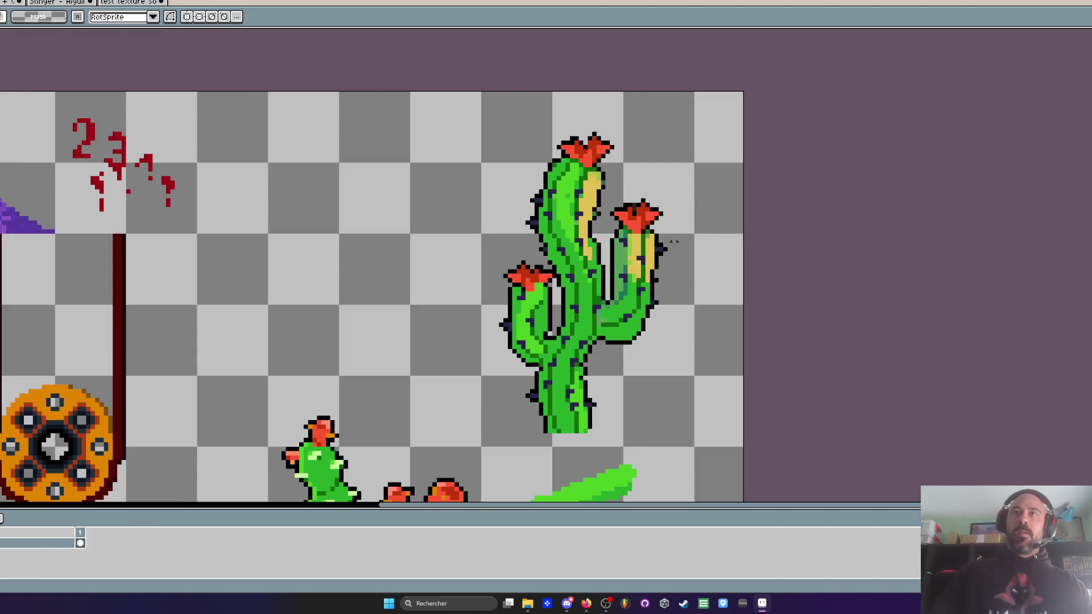
scroll(663, 228, "up", 3)
scroll(662, 227, "down", 2)
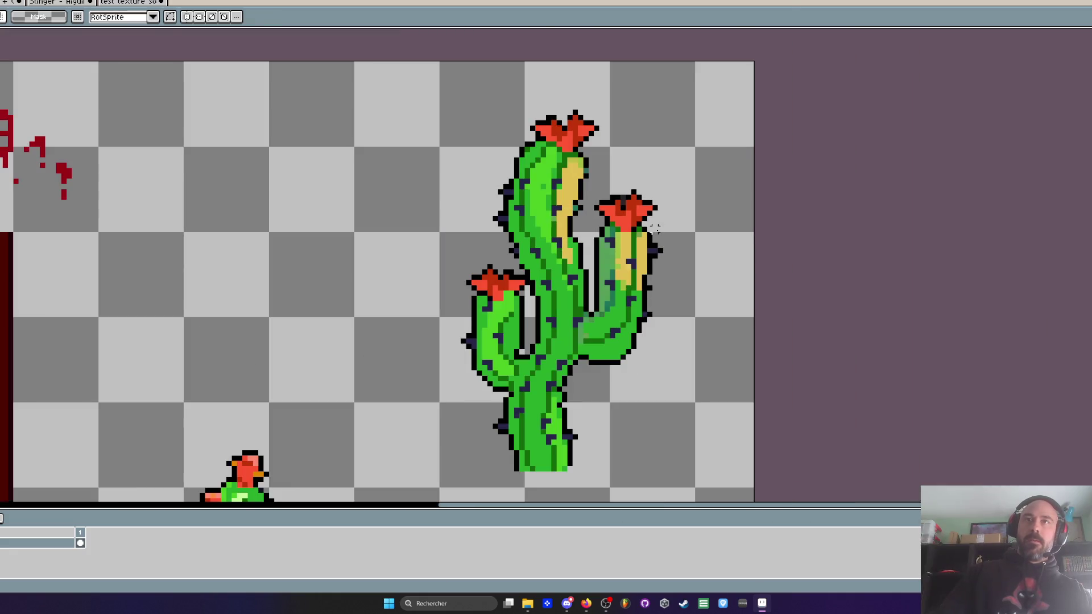
scroll(655, 228, "down", 1)
scroll(610, 309, "up", 5)
Step: Paint the teal patch on the cactus's right arm bright green
key("i")
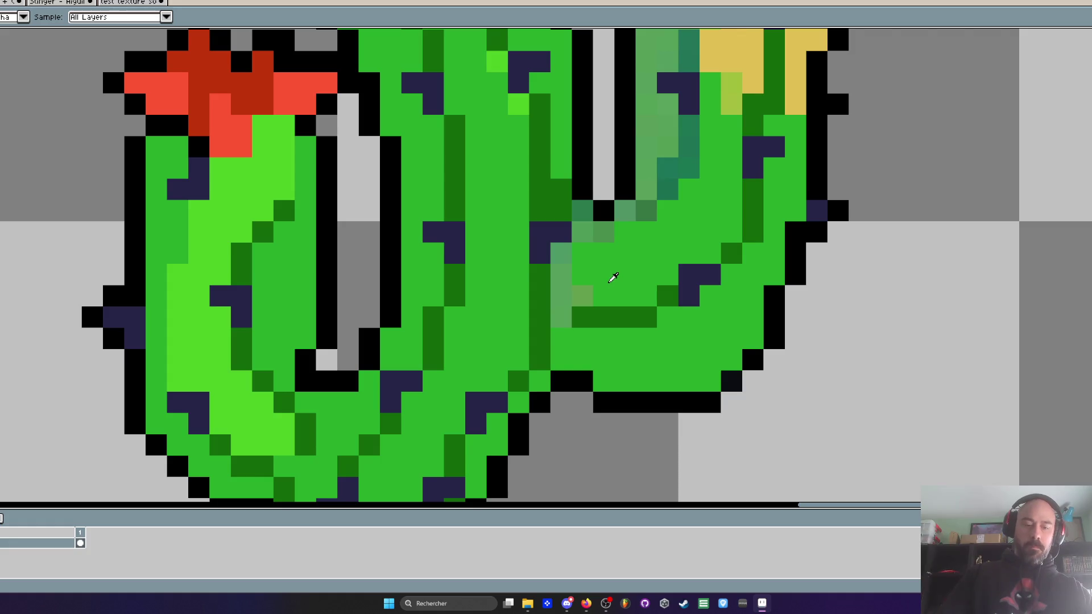
key("b")
left_click_drag(587, 284, 638, 211)
left_click(577, 216)
scroll(574, 223, "down", 2)
scroll(625, 223, "up", 1)
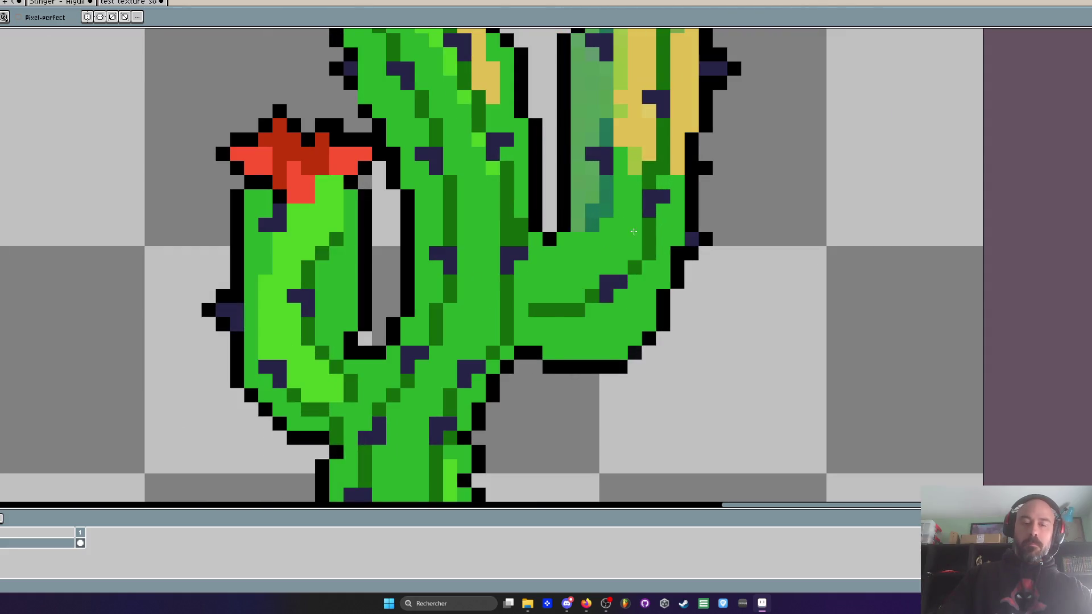
Step: Sample the dark green and add shading pixels down the arm and at its bend
key("i")
left_click(650, 233)
key("b")
left_click(521, 323)
left_click_drag(606, 182, 603, 203)
left_click(592, 224)
left_click(592, 239)
left_click(533, 282)
left_click(564, 253)
left_click(550, 282)
Step: Bring the arm's upper part into view and repaint its pale green pixels bright green
scroll(572, 260, "down", 3)
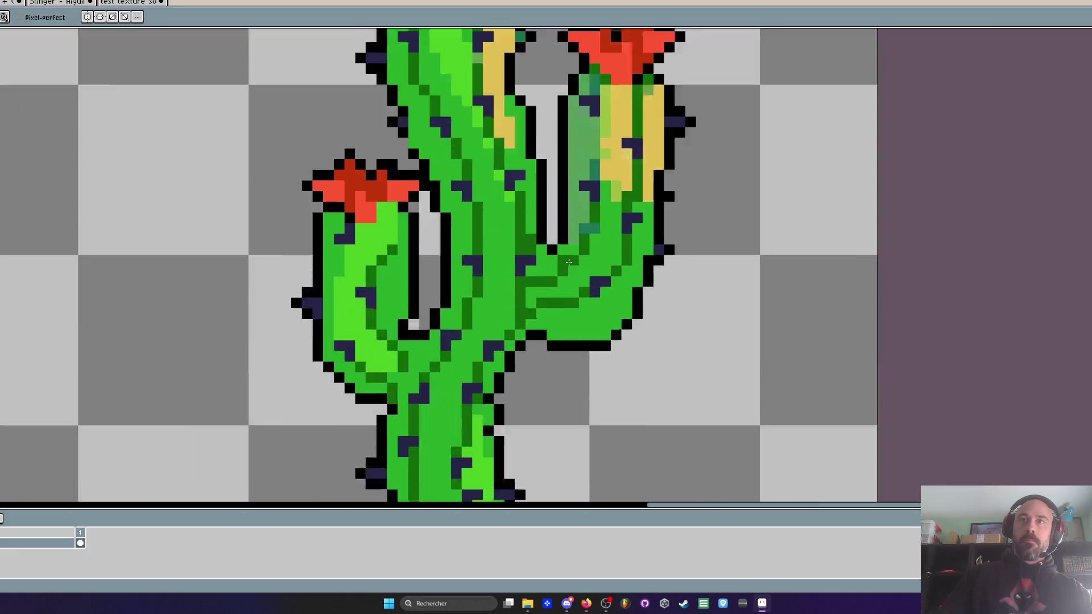
scroll(568, 271, "up", 3)
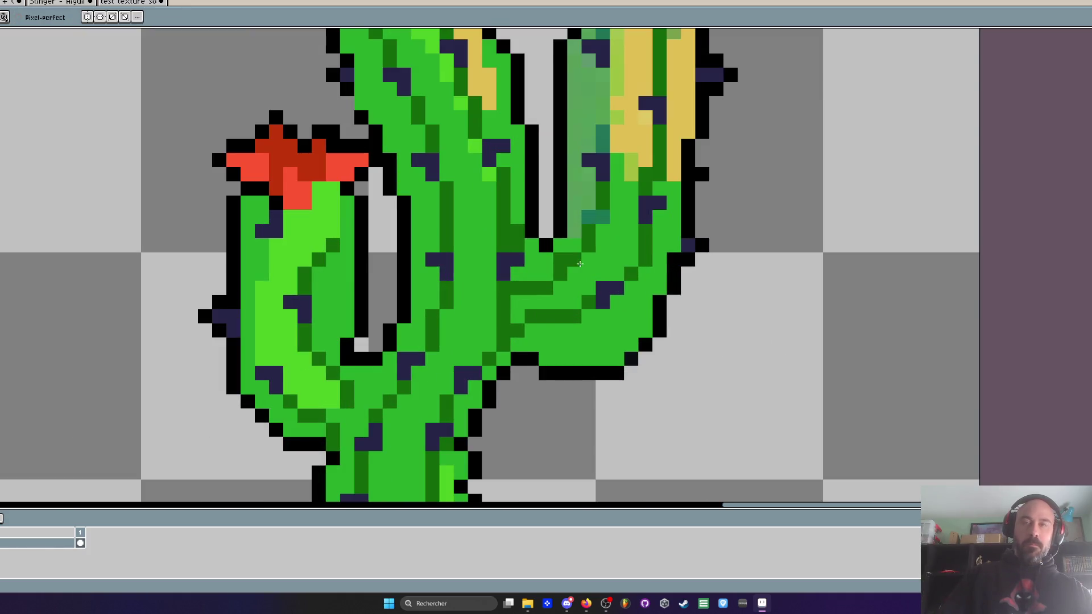
scroll(597, 256, "down", 3)
scroll(597, 256, "up", 3)
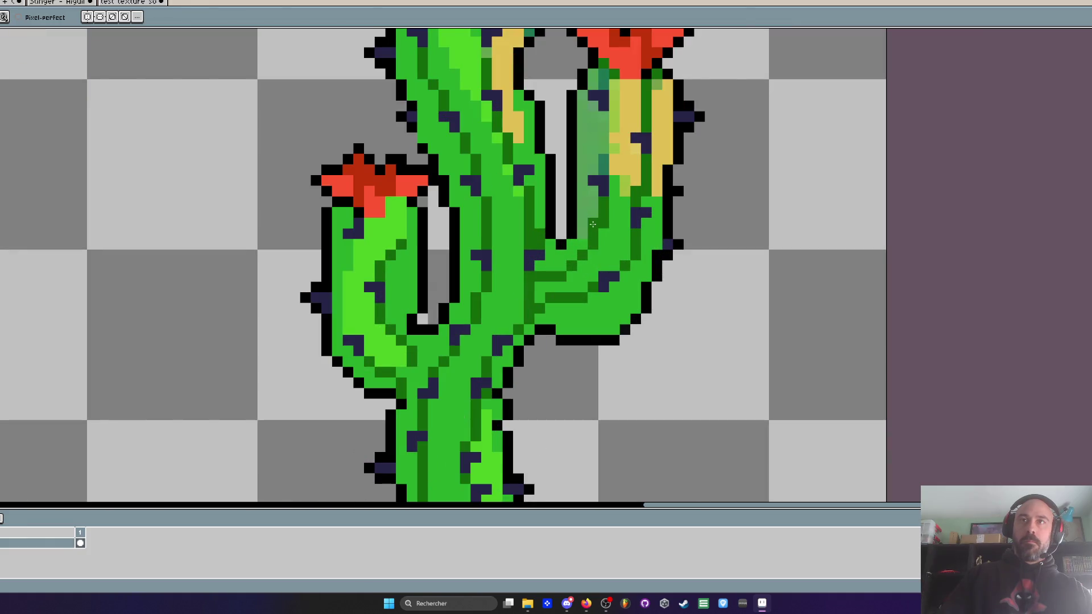
left_click_drag(592, 146, 578, 208)
scroll(577, 194, "down", 2)
scroll(574, 260, "up", 3)
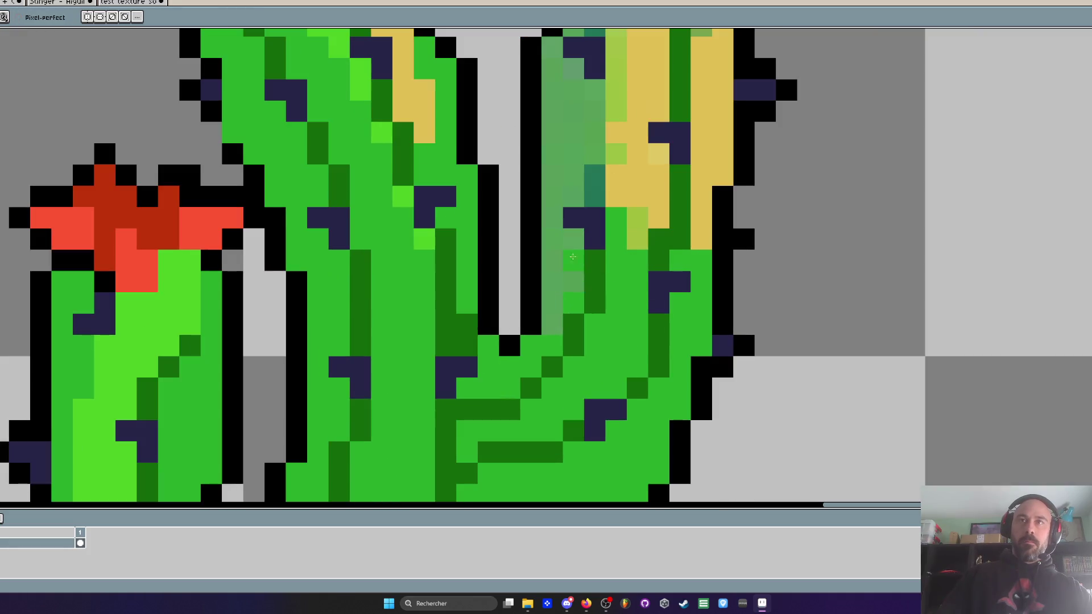
left_click_drag(556, 166, 588, 177)
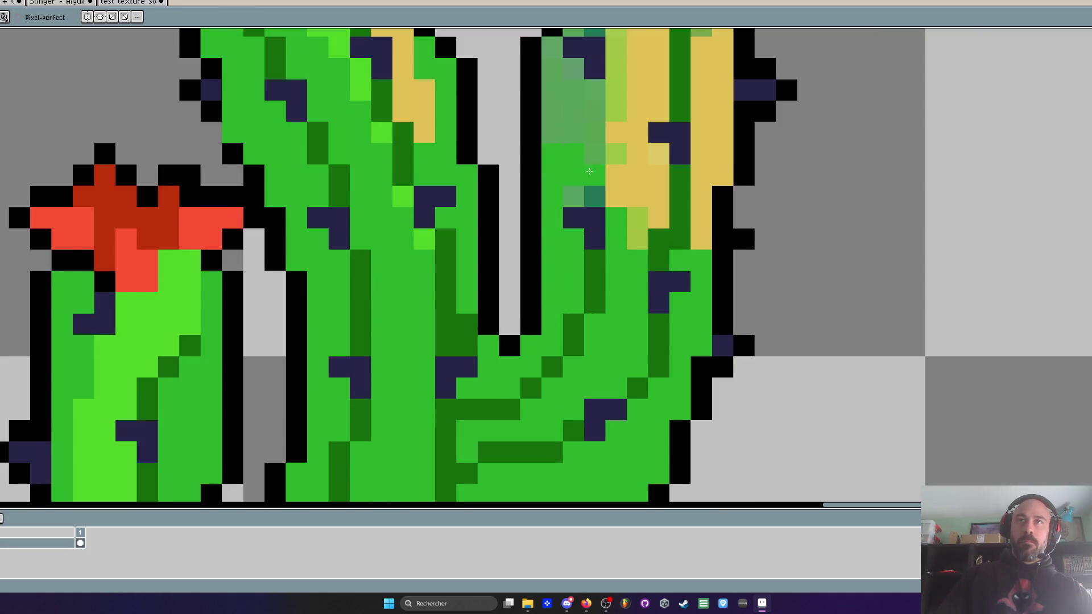
scroll(574, 199, "down", 1)
scroll(547, 169, "up", 1)
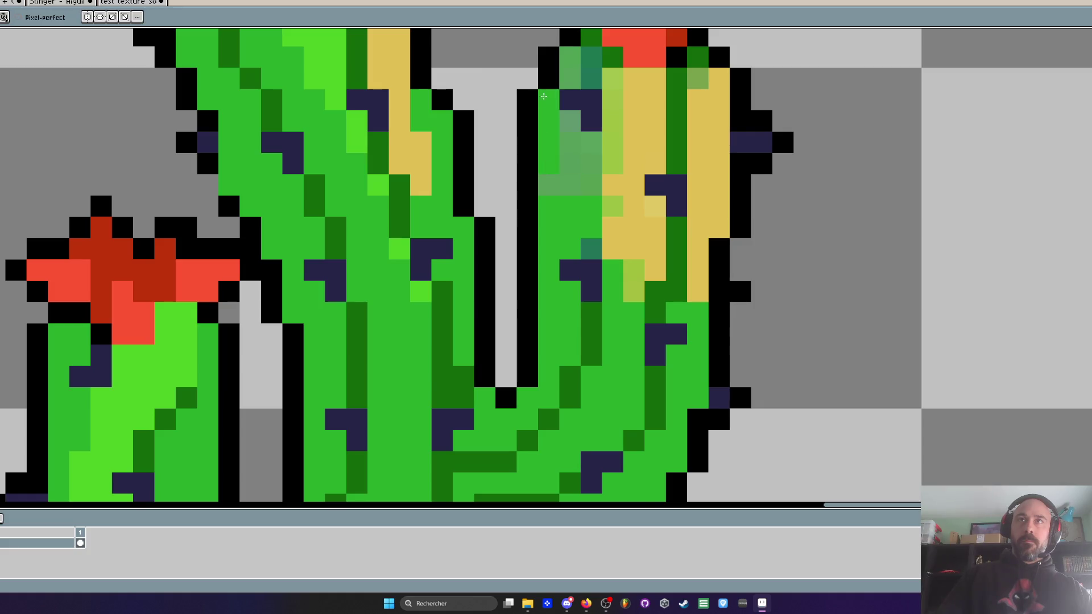
scroll(569, 165, "down", 1)
scroll(584, 145, "up", 1)
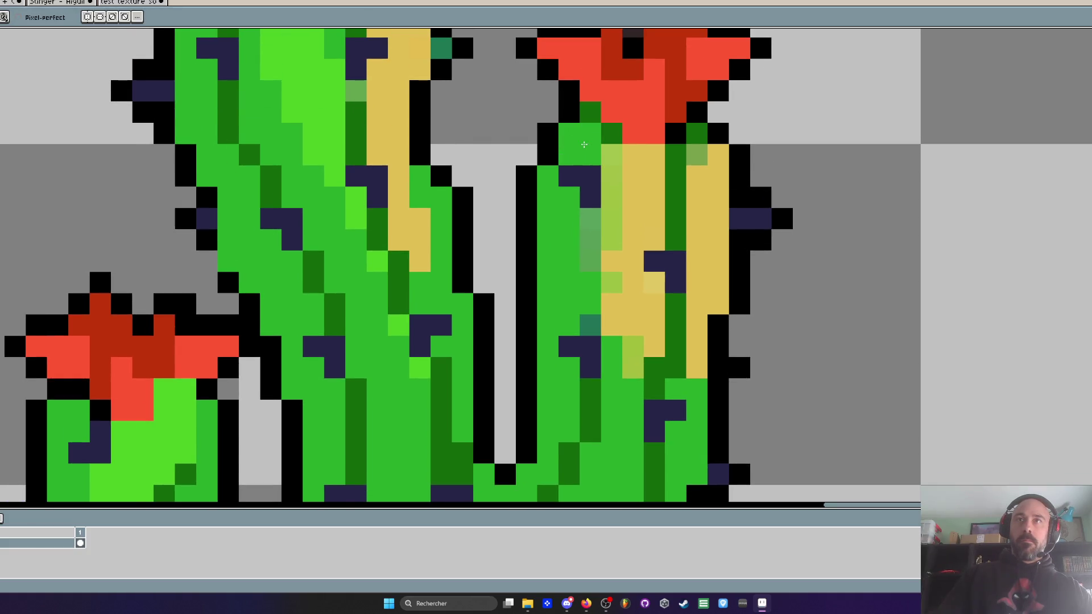
Step: Add more dark-green shading strokes and pixels along the right arm
key("i")
scroll(593, 386, "down", 1)
key("b")
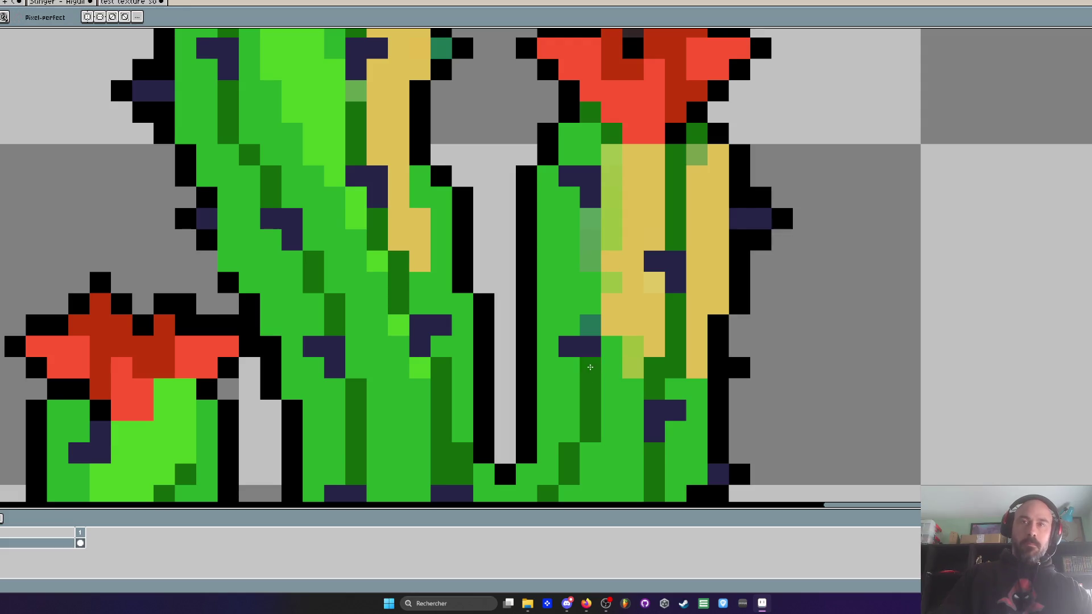
scroll(610, 226, "down", 2)
scroll(611, 225, "down", 1)
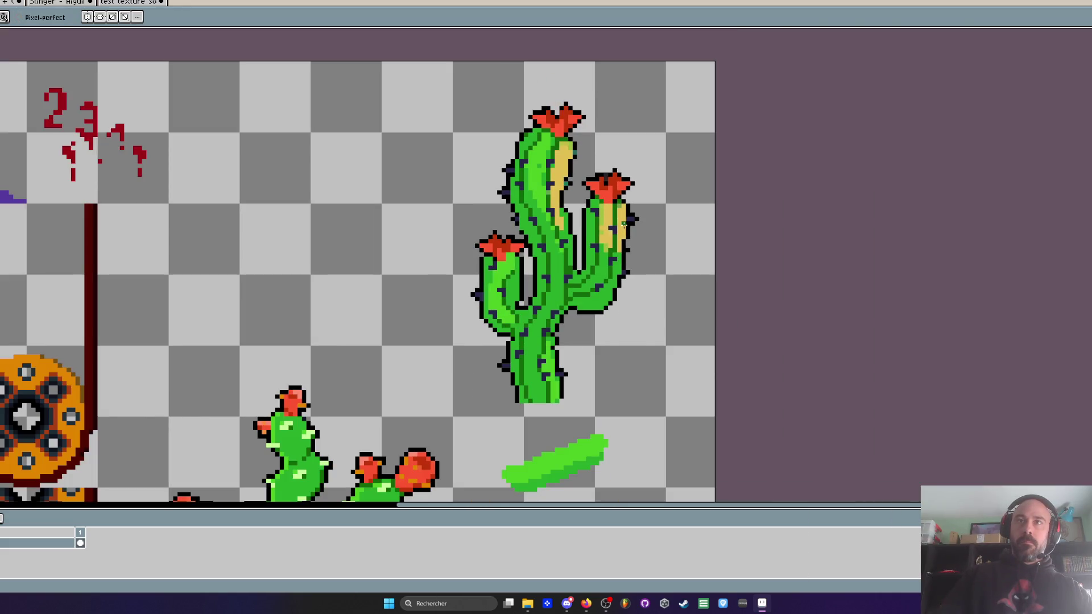
scroll(622, 257, "up", 5)
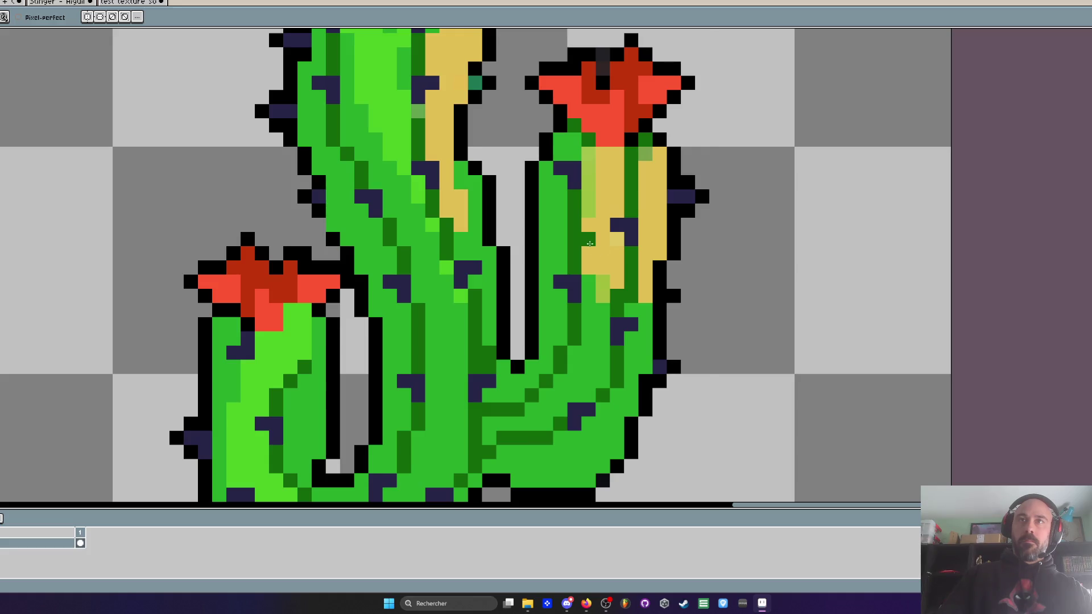
left_click(575, 267)
left_click_drag(574, 228, 577, 200)
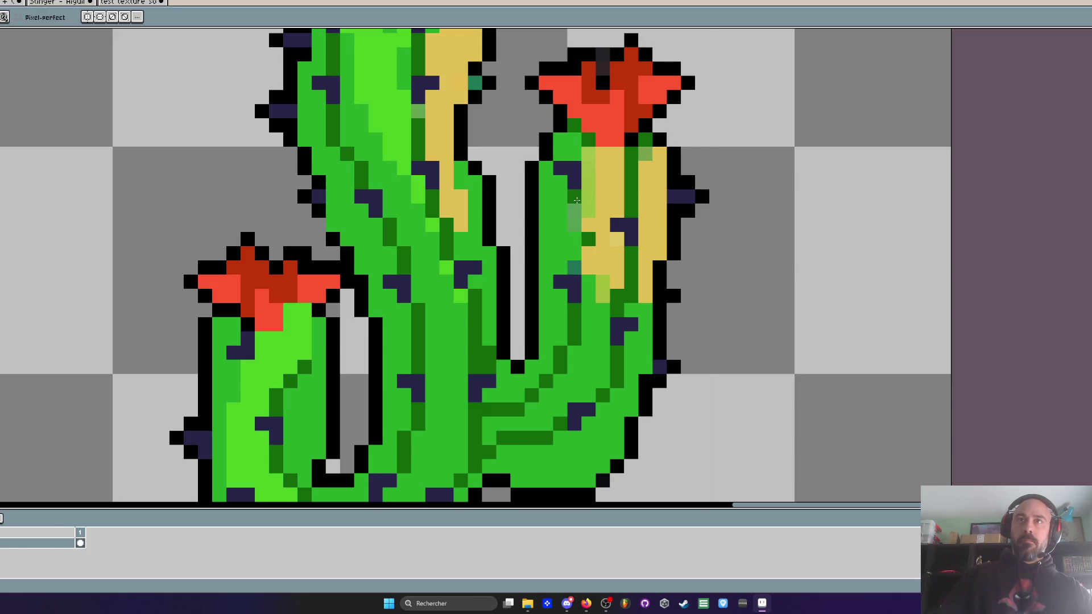
left_click(588, 210)
left_click(589, 225)
scroll(584, 196, "down", 2)
scroll(584, 193, "up", 2)
left_click(588, 183)
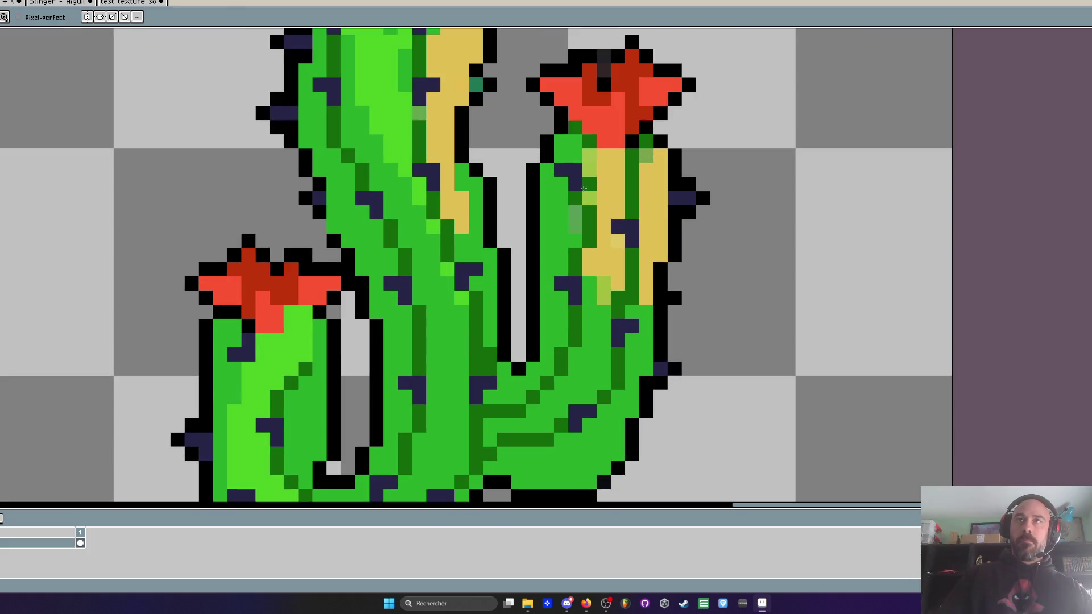
Step: Resample colours and paint a pale-green column beside the arm's yellow stripe
key("i")
key("b")
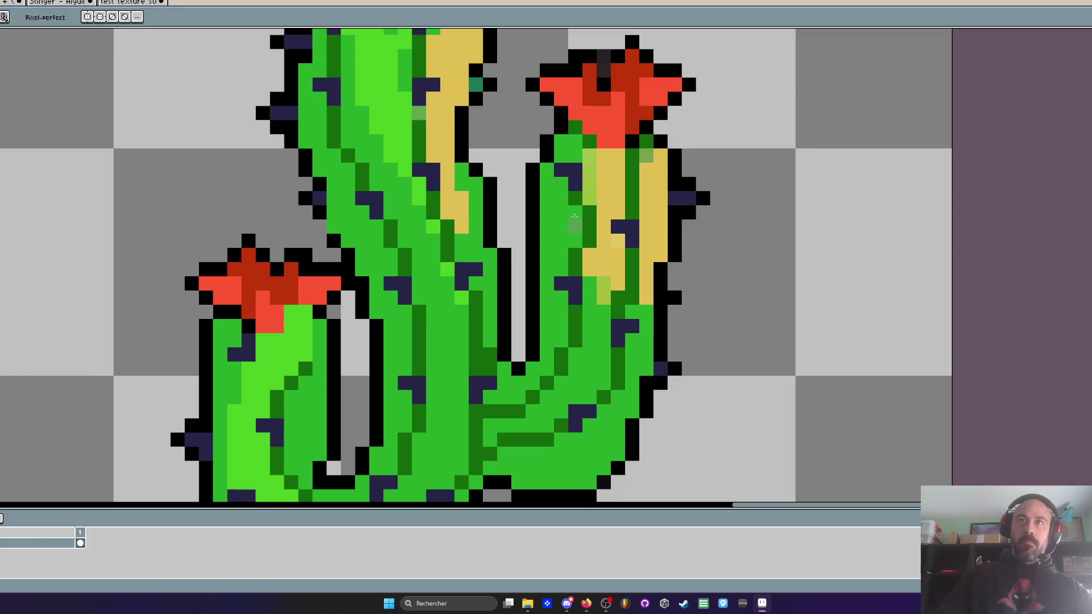
scroll(580, 225, "down", 2)
key("i")
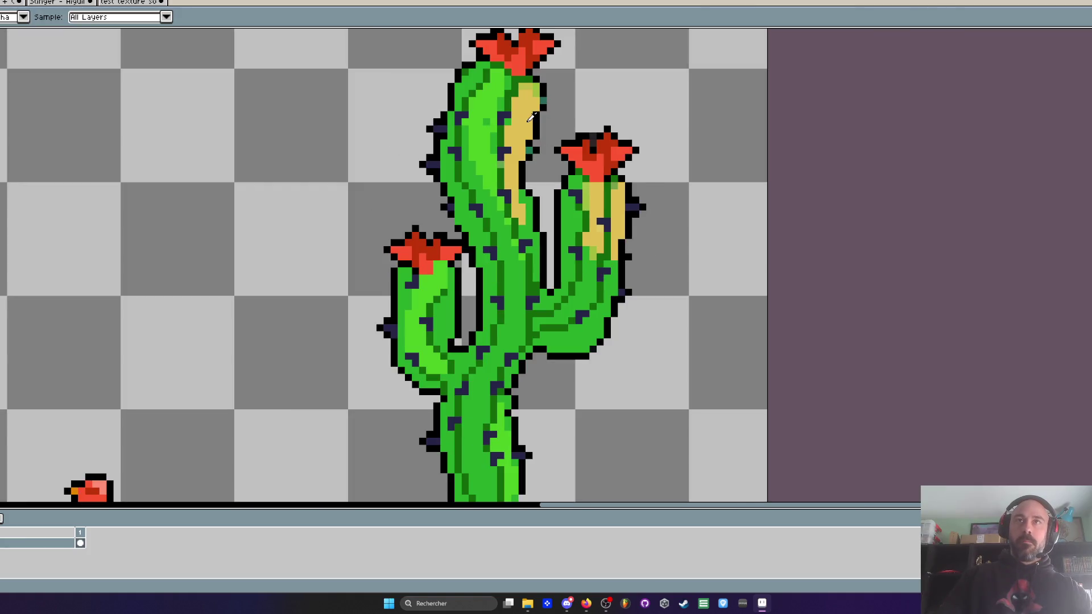
key("b")
scroll(595, 216, "up", 2)
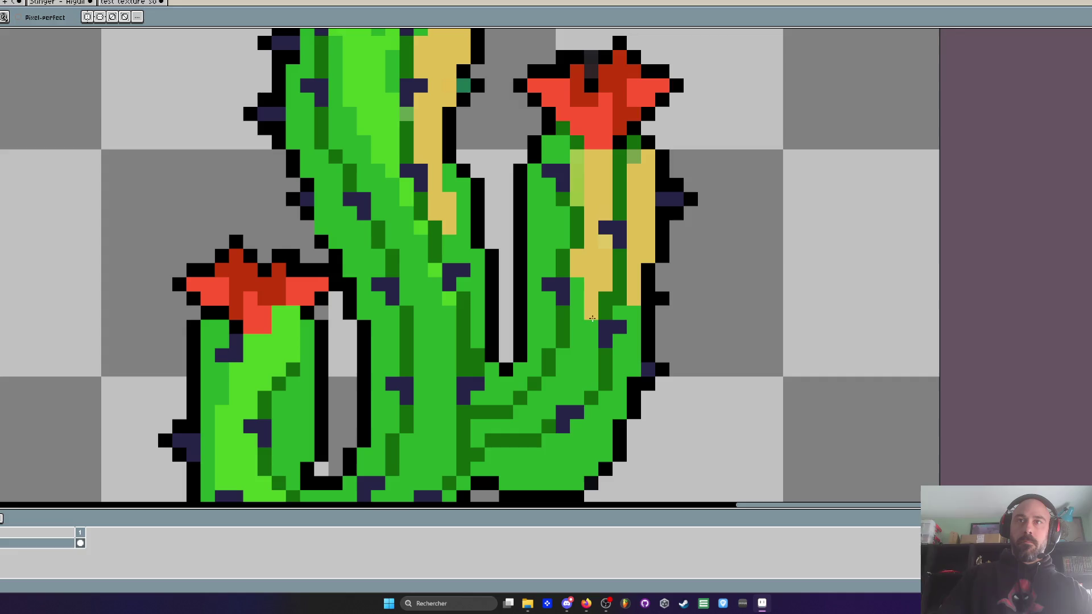
left_click_drag(577, 157, 577, 199)
left_click(633, 157)
scroll(625, 165, "down", 1)
scroll(617, 156, "down", 2)
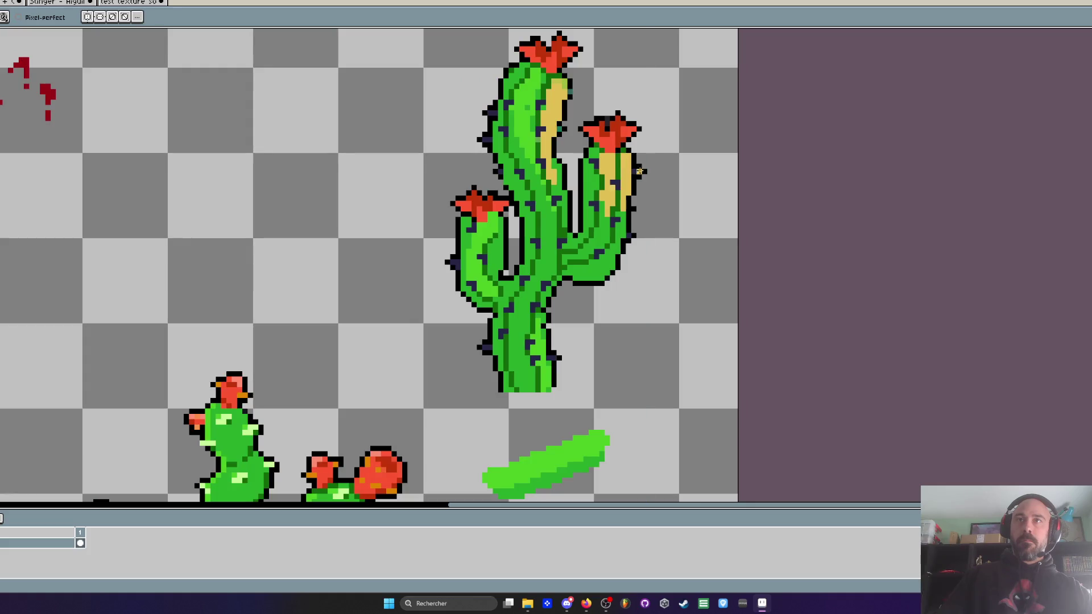
key("i")
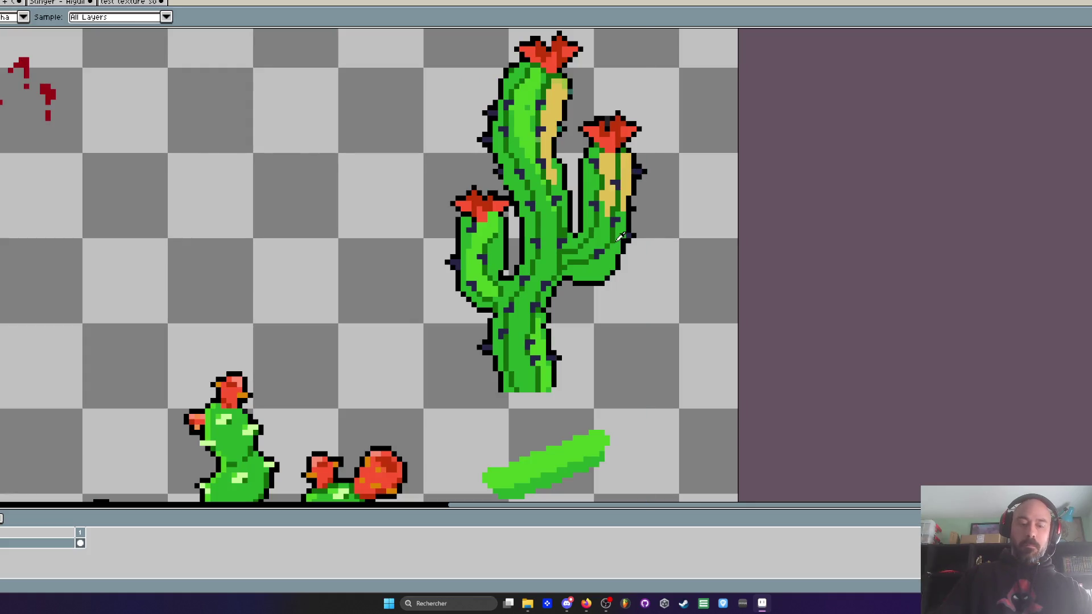
key("w")
scroll(628, 184, "down", 2)
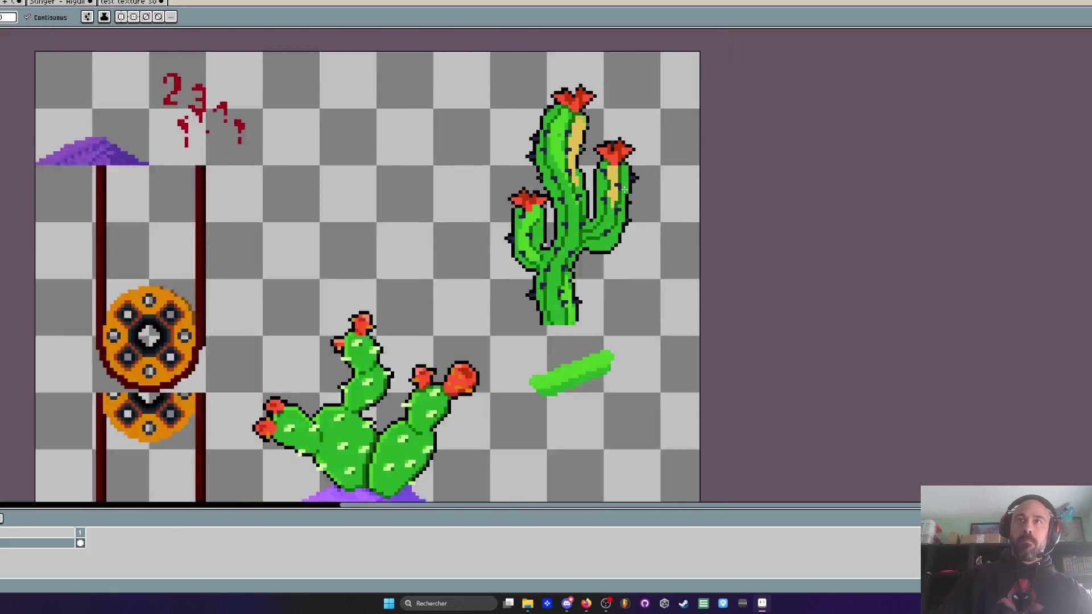
Step: Cover the three leftover yellow highlight pixels on the tall cactus with green
scroll(600, 197, "up", 1)
scroll(540, 258, "up", 1)
key("i")
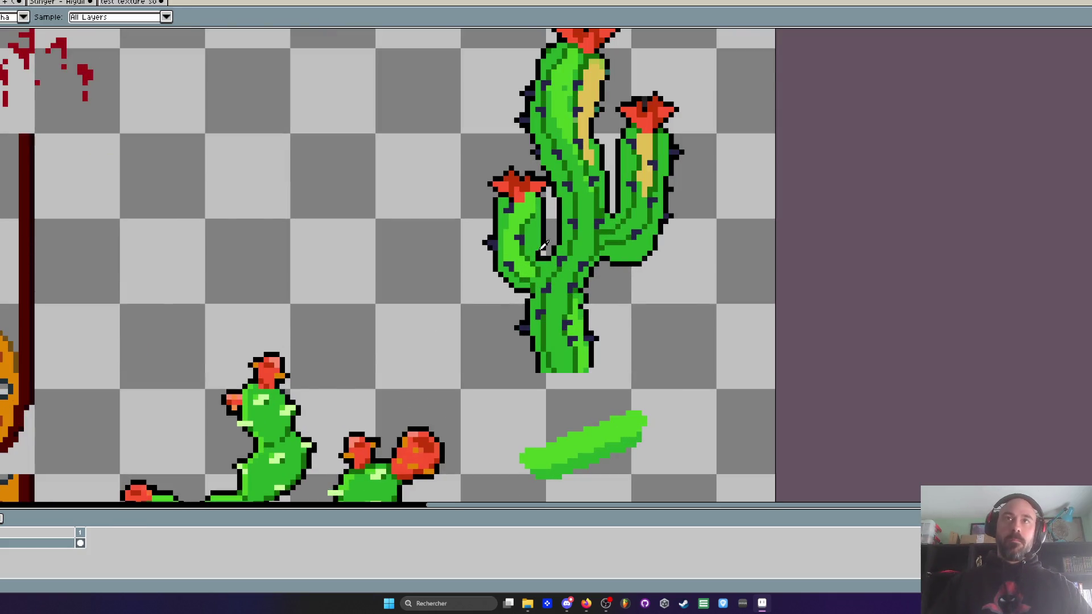
key("w")
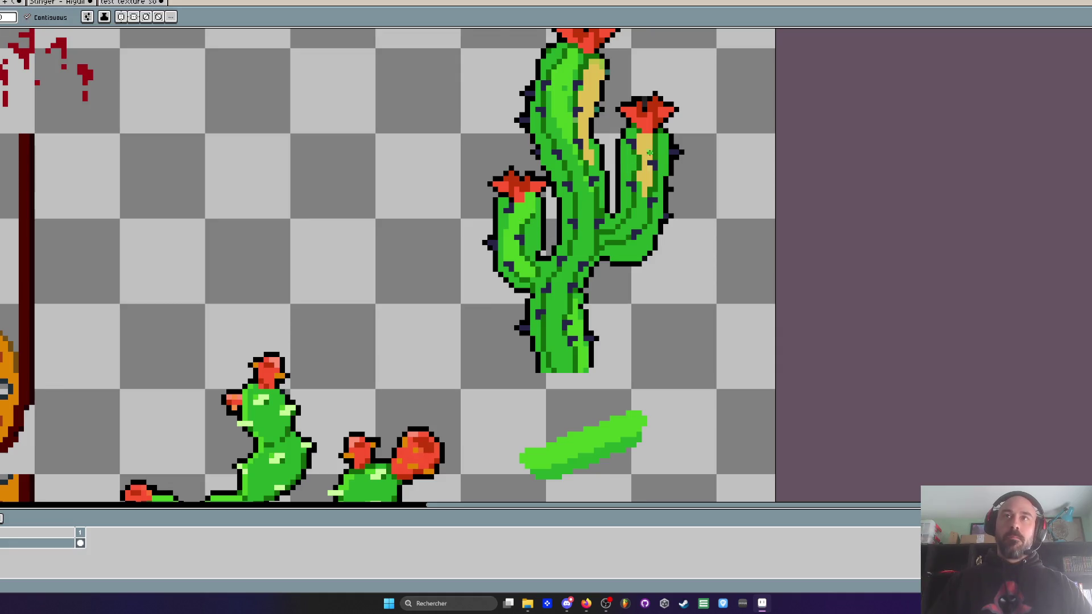
scroll(648, 165, "down", 2)
scroll(623, 128, "down", 3)
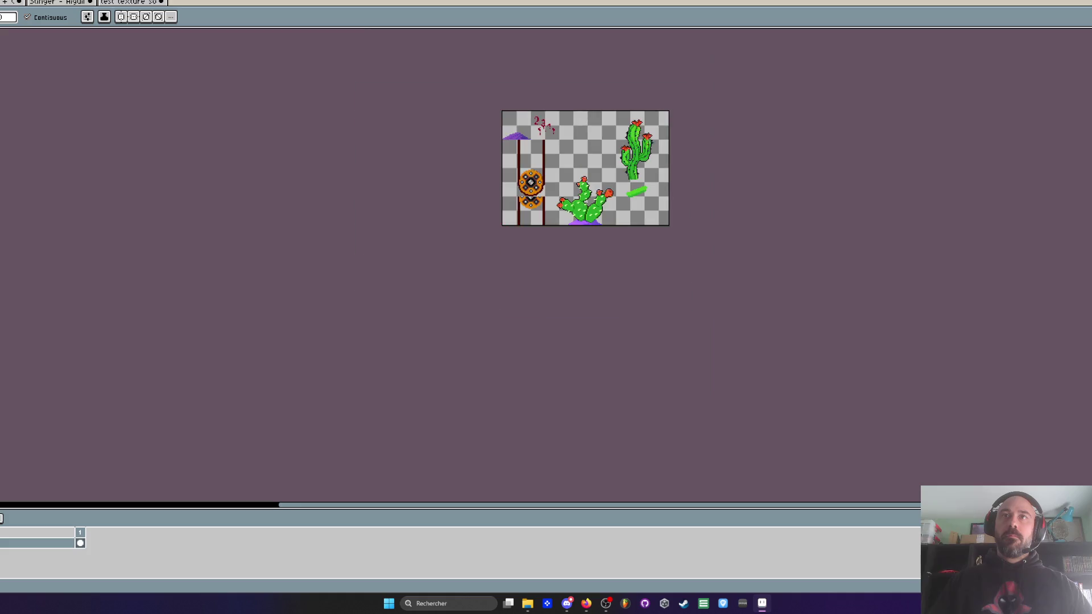
scroll(648, 142, "up", 2)
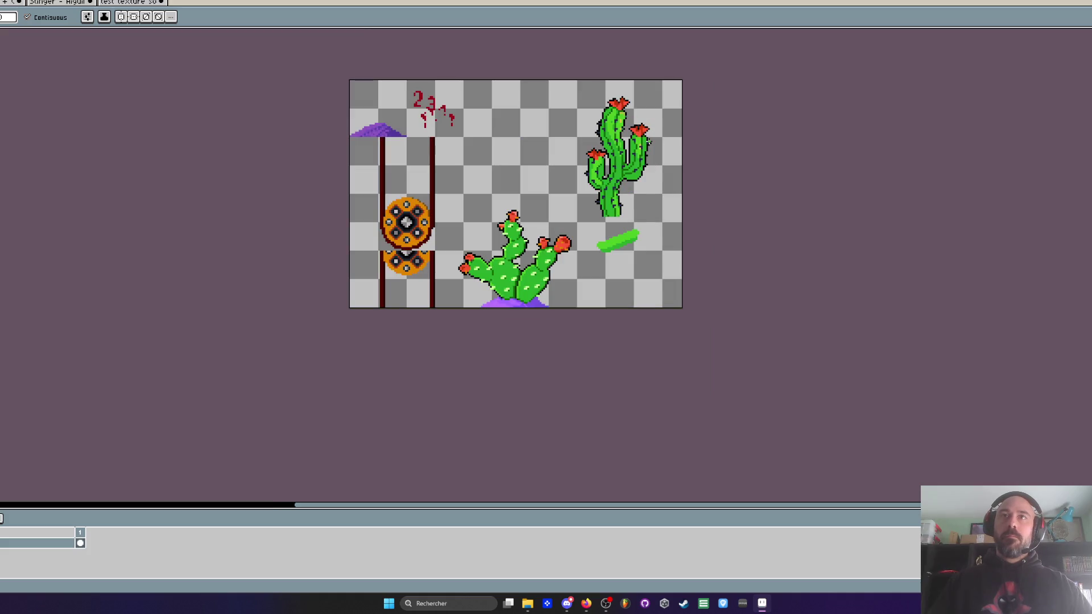
scroll(613, 116, "up", 3)
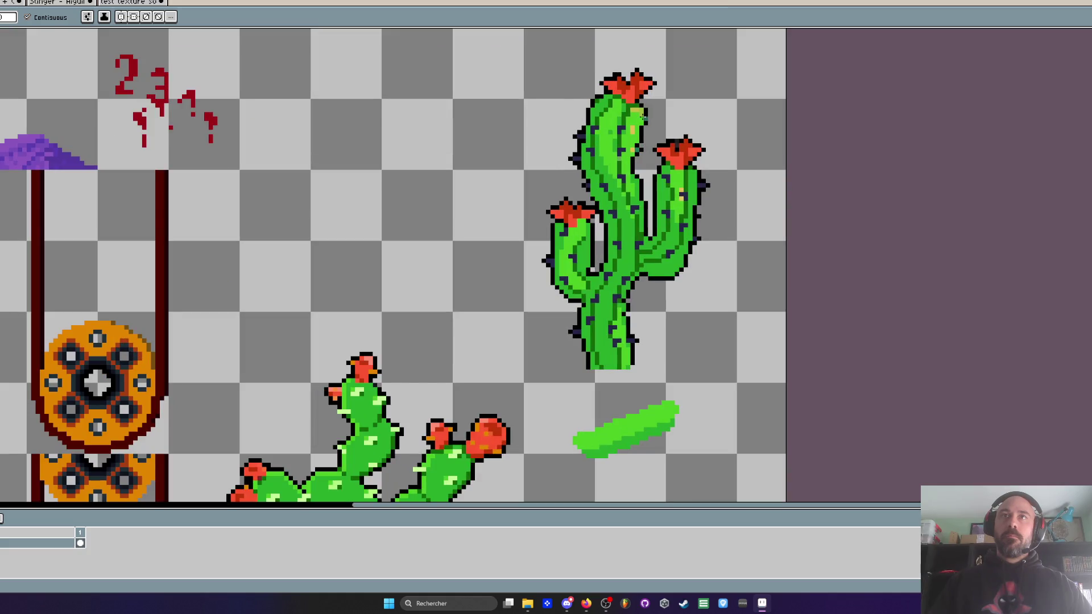
scroll(643, 116, "up", 2)
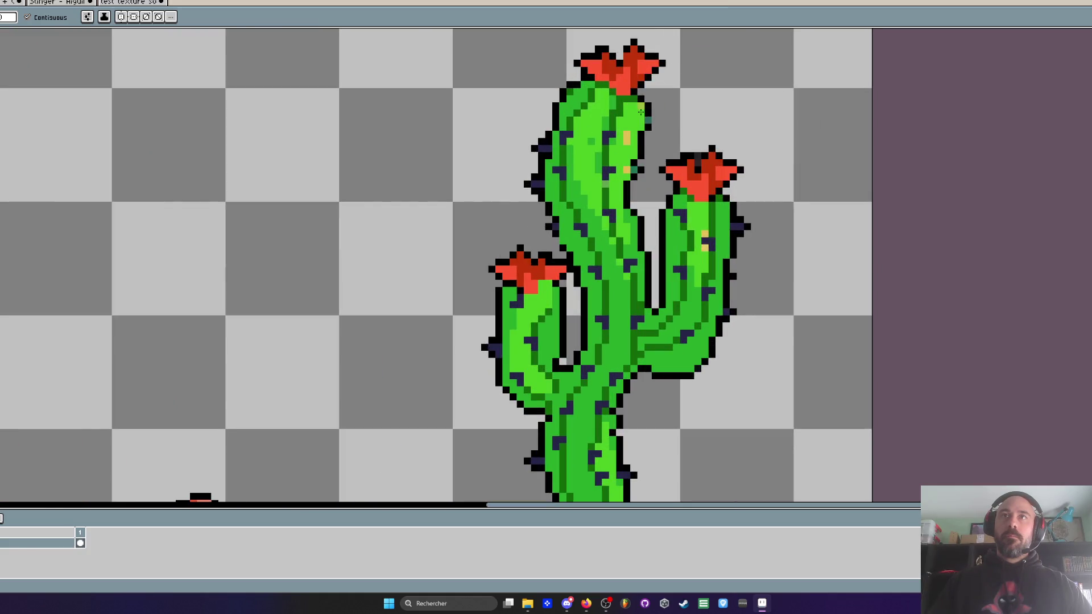
left_click(626, 135)
left_click(627, 169)
left_click(705, 234)
Step: Marquee-select the loose green stick sprite and delete it
scroll(705, 238, "down", 5)
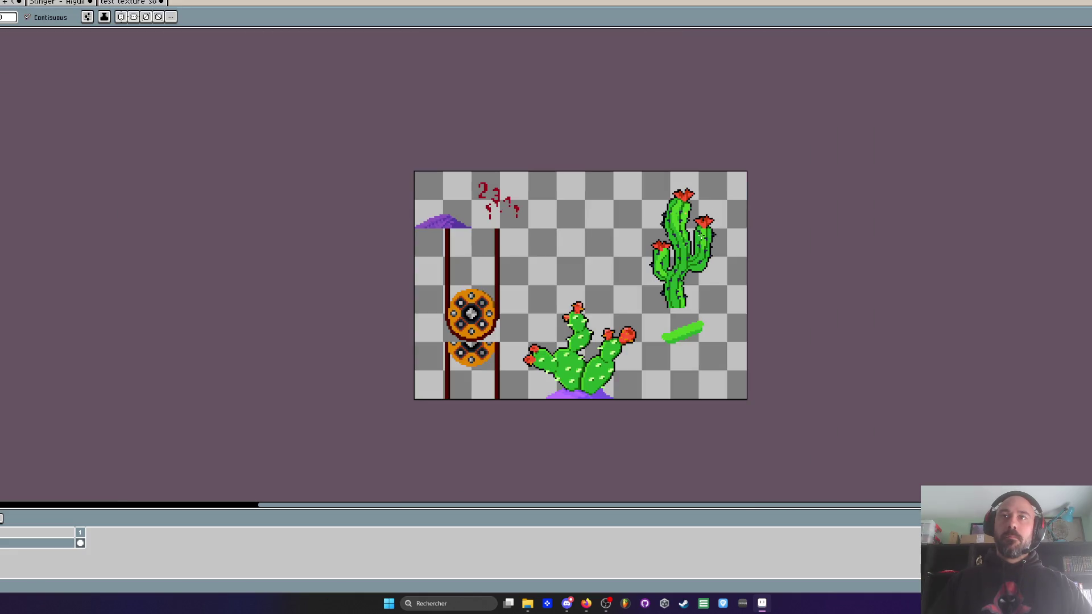
scroll(680, 316, "up", 2)
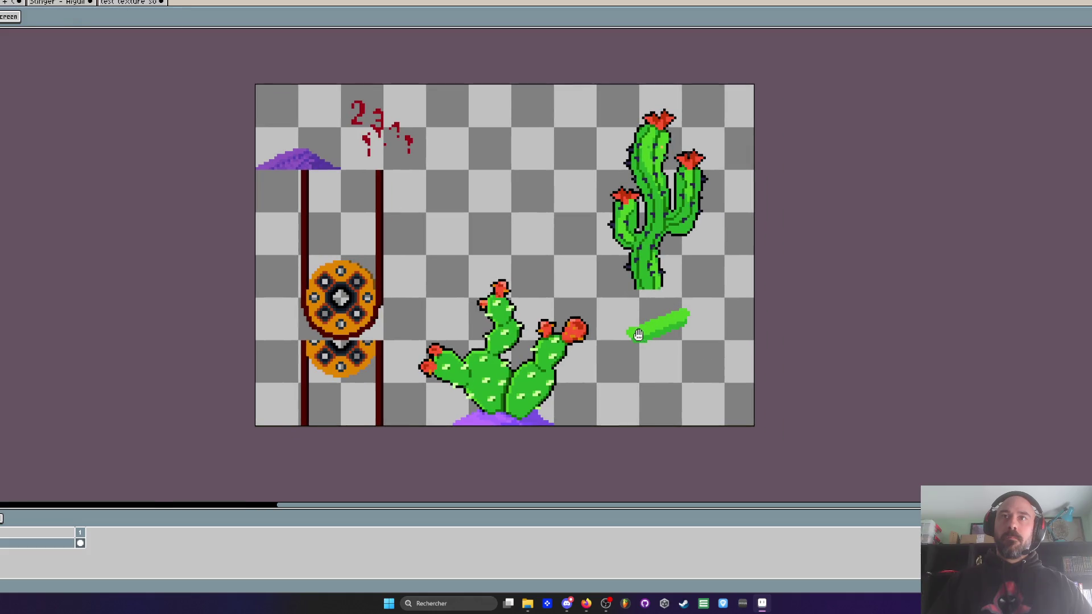
scroll(634, 334, "up", 1)
key("m")
left_click_drag(607, 289, 782, 378)
key("Delete")
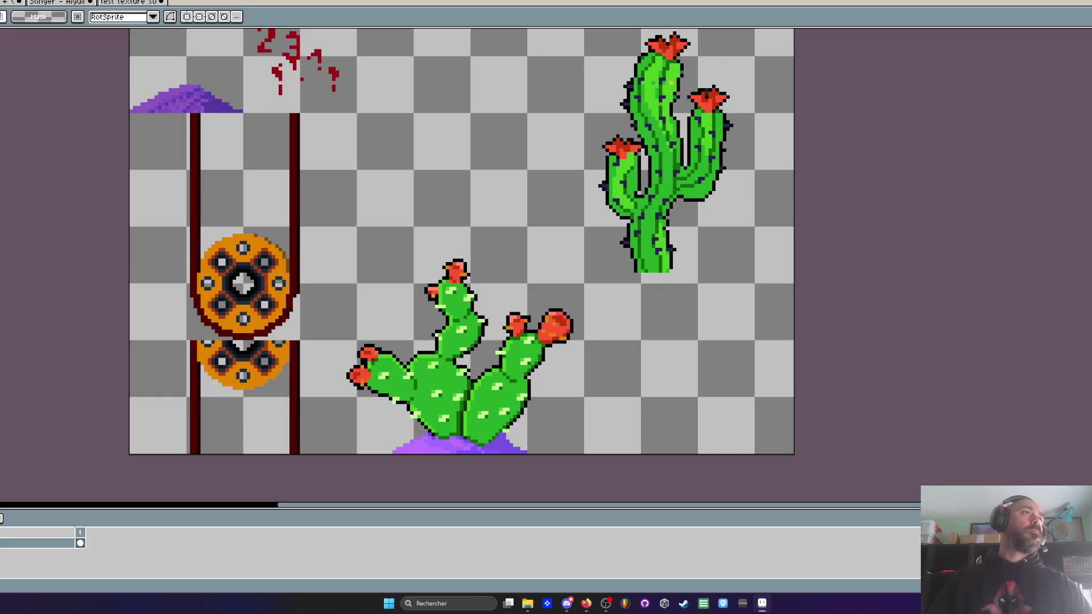
Step: Recolour three dark-red flower patches dark purple
key("h")
scroll(495, 172, "up", 3)
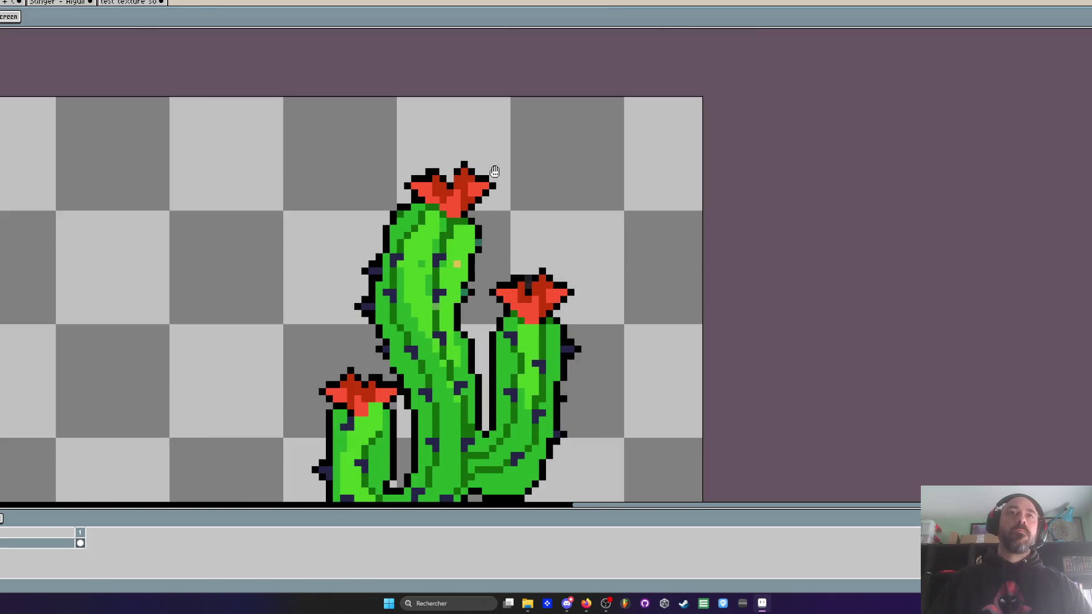
key("m")
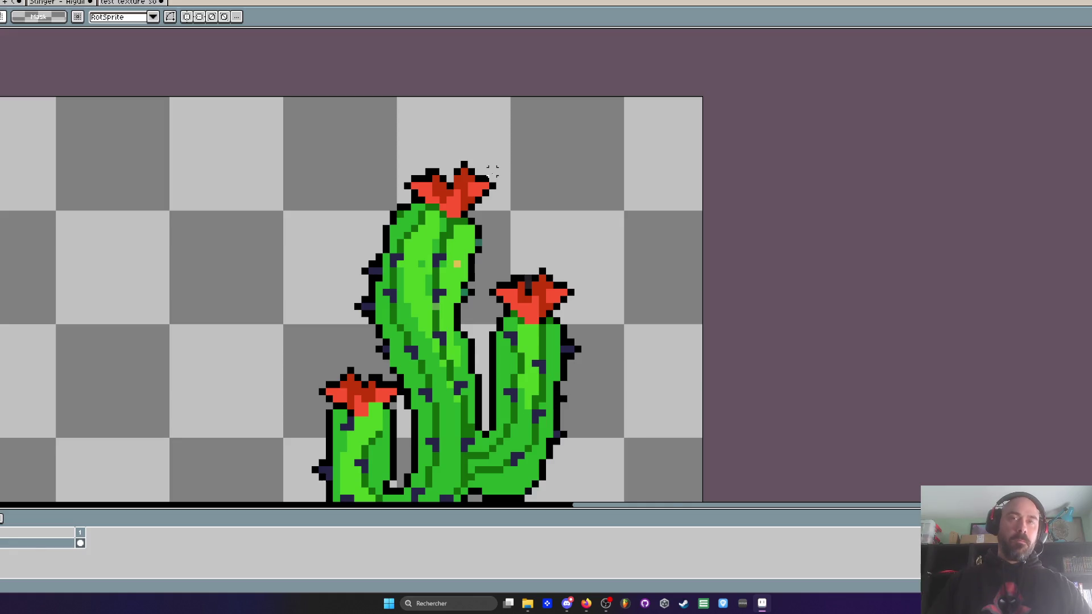
key("w")
scroll(477, 177, "up", 3)
left_click(450, 189)
left_click(423, 210)
left_click(402, 196)
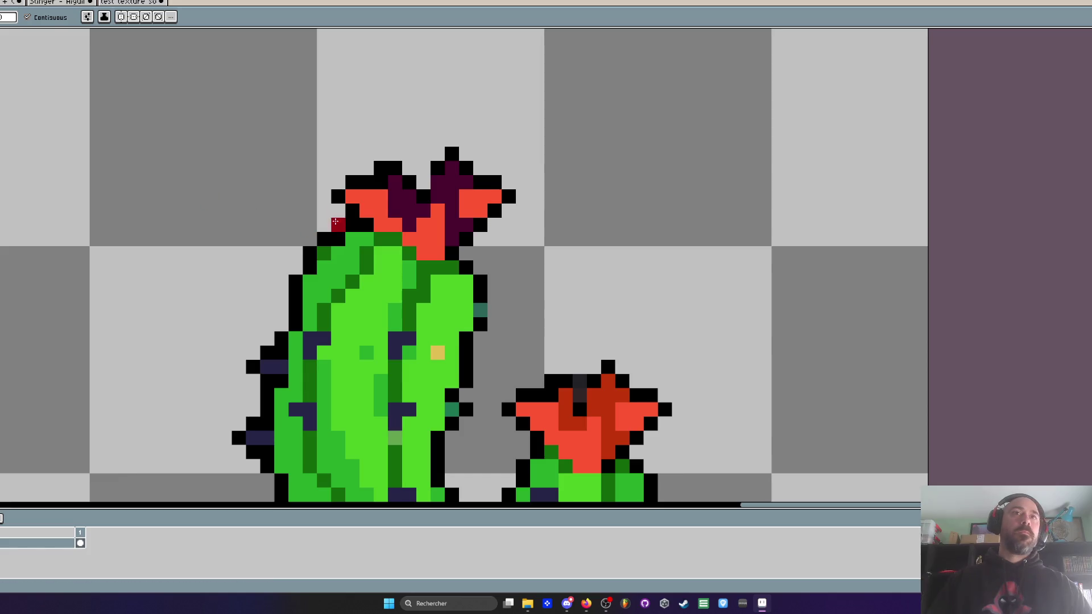
Step: Fill the top flower's petals and centre dark red, then repaint its left petal bright red
left_click(366, 210)
left_click(431, 239)
left_click(476, 206)
left_click(475, 206)
scroll(476, 206, "down", 5)
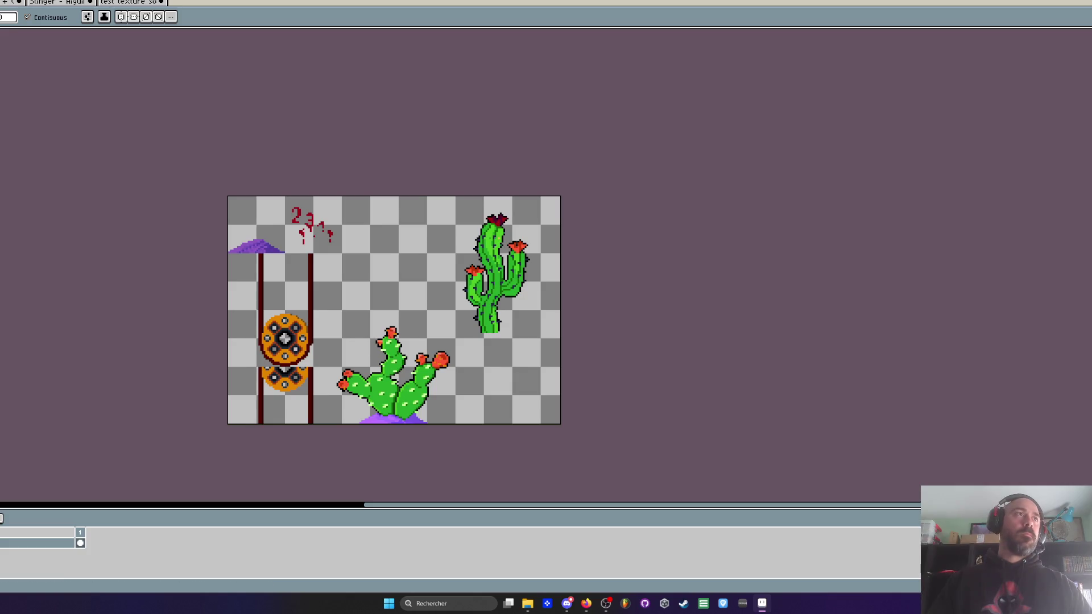
scroll(487, 224, "up", 3)
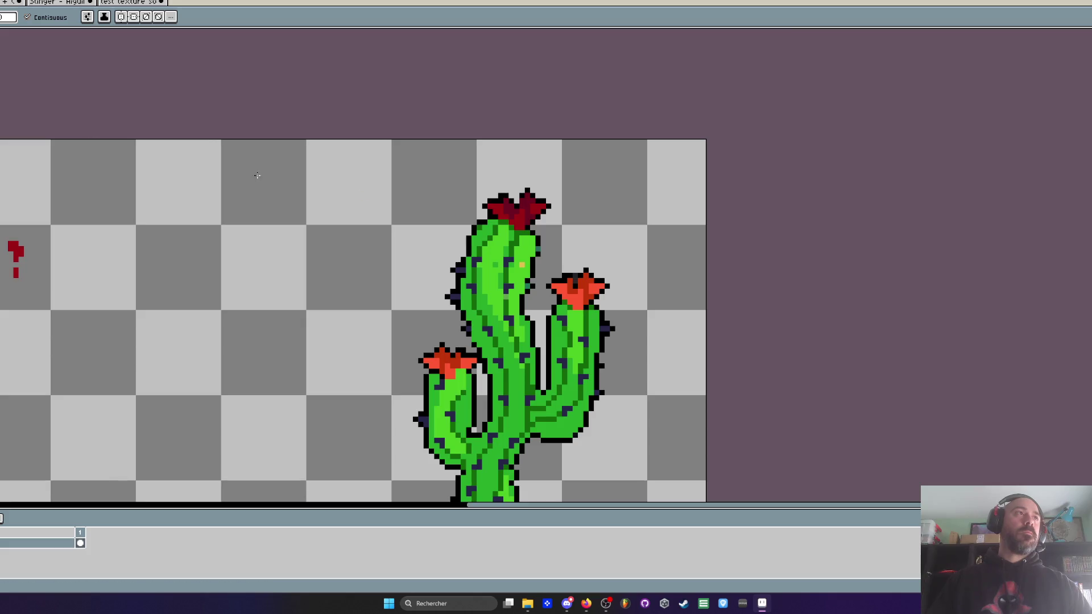
scroll(503, 222, "up", 2)
left_click(541, 219)
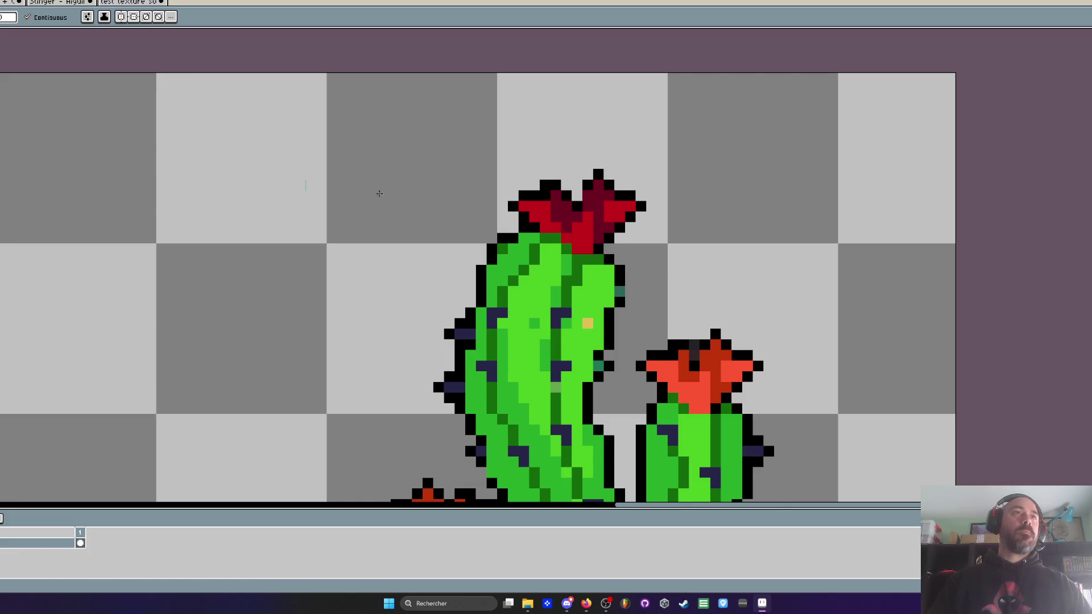
Step: Paint the top flower's petals cyan, then undo the cyan recolouring
scroll(535, 214, "up", 1)
left_click_drag(562, 189, 576, 232)
left_click_drag(619, 175, 619, 245)
left_click_drag(549, 232, 638, 214)
scroll(639, 214, "down", 5)
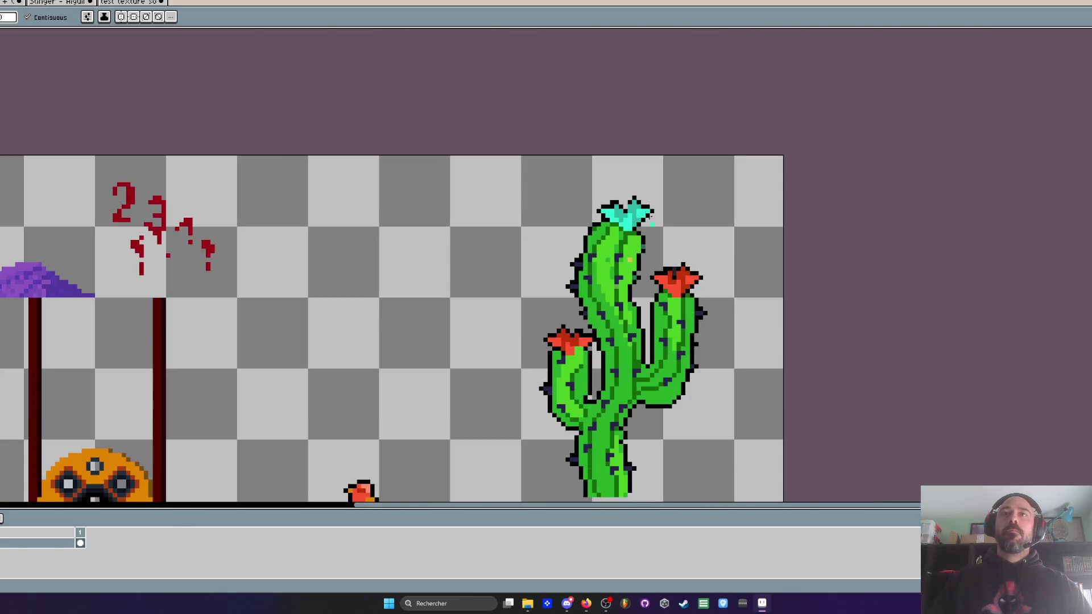
key("ctrl+z")
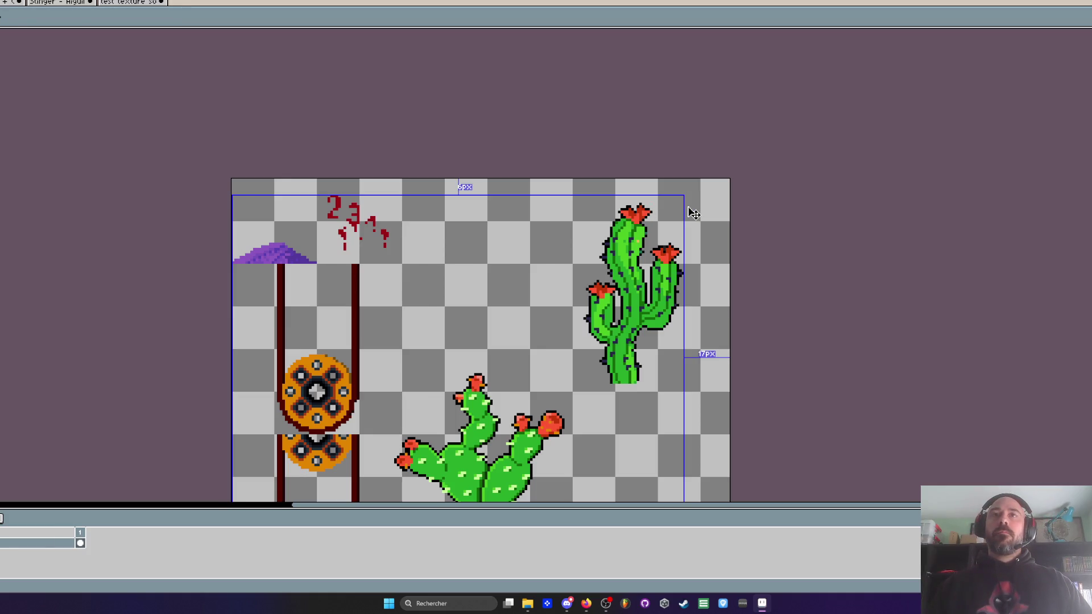
Step: Paint pale-yellow pixels across the top flower, then undo them
key("w")
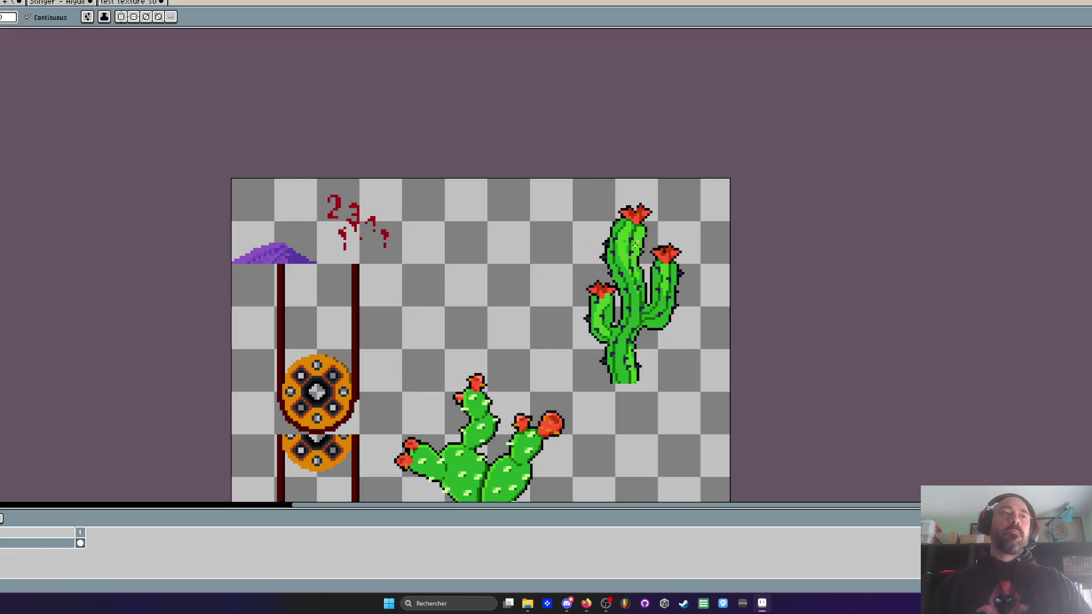
scroll(680, 219, "up", 4)
mouse_move(592, 204)
left_mouse_down()
mouse_move(569, 223)
mouse_move(538, 206)
left_mouse_up()
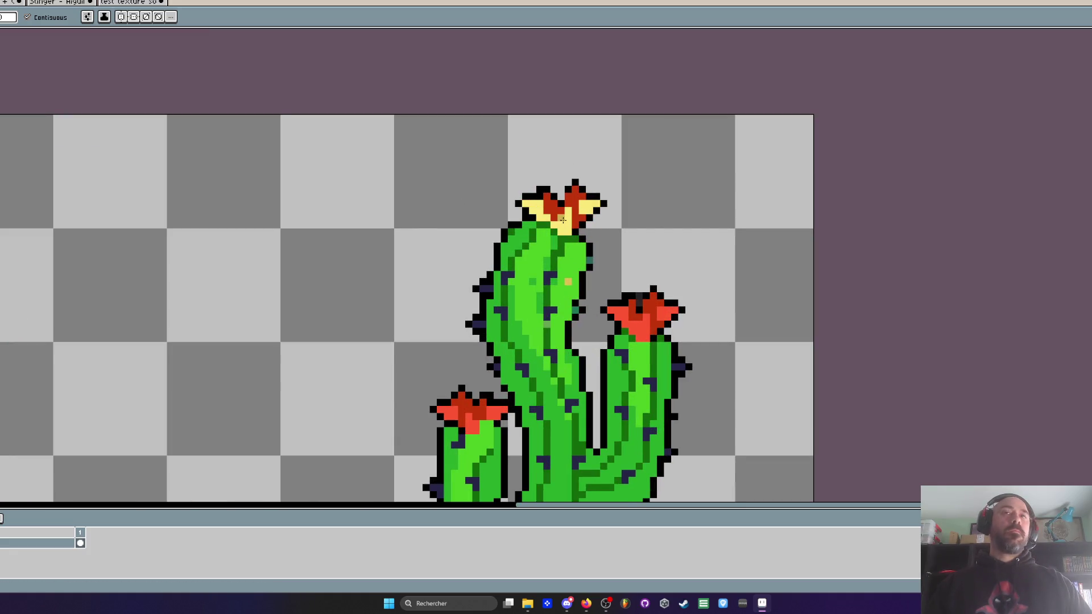
scroll(544, 199, "up", 1)
scroll(612, 205, "down", 5)
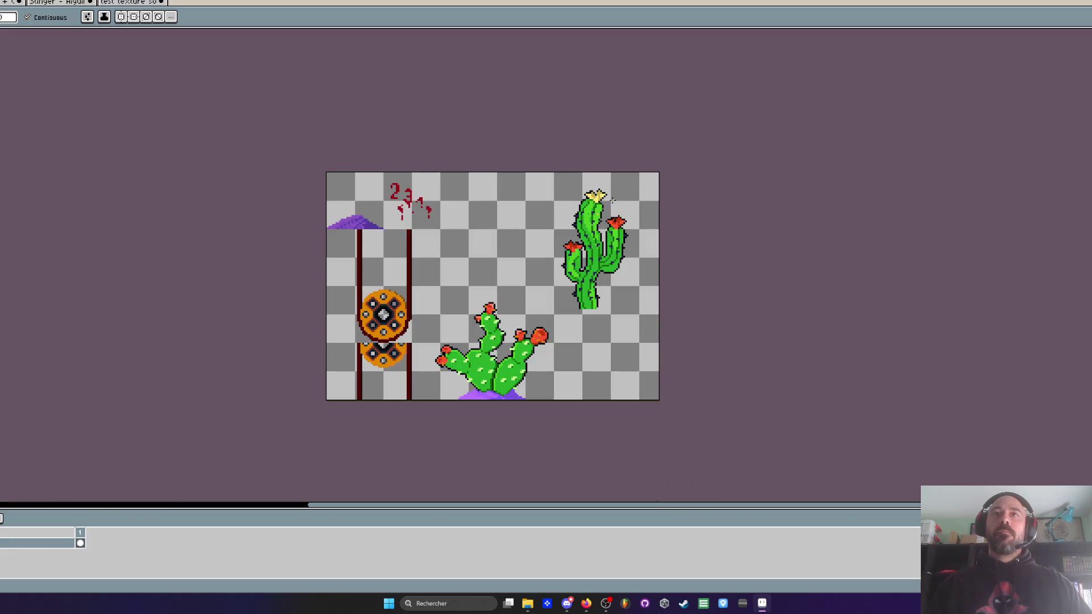
key("ctrl+z")
key("ctrl+z")
key("ctrl+z")
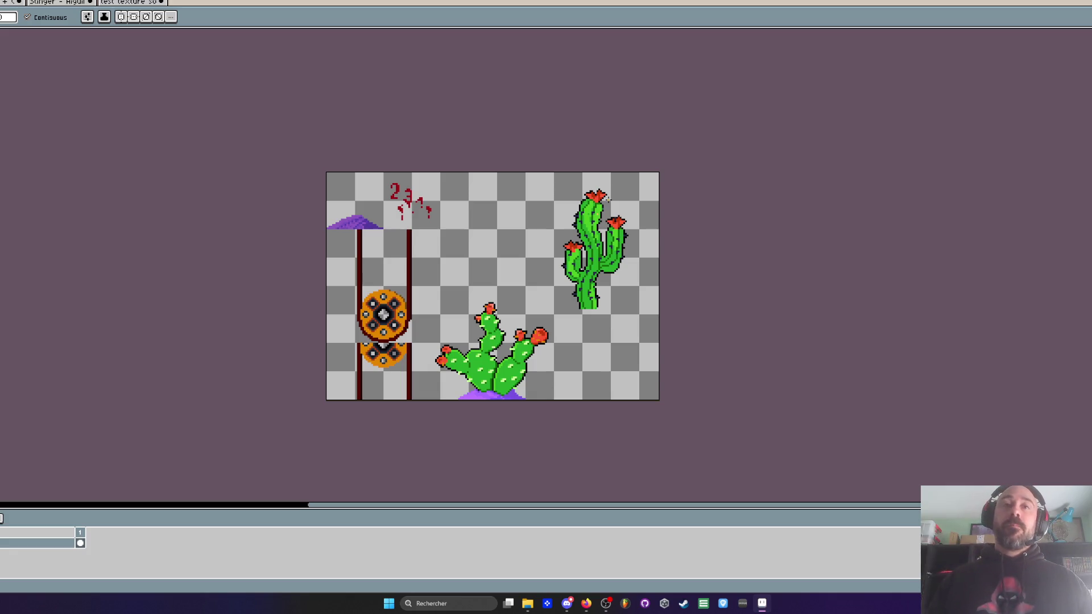
Step: Scroll the canvas to view the tall cactus's restored red top flower
scroll(569, 354, "up", 2)
Step: Copy the prickly pear's purple base and place the copy under the tall cactus
scroll(404, 369, "down", 1)
scroll(341, 273, "up", 1)
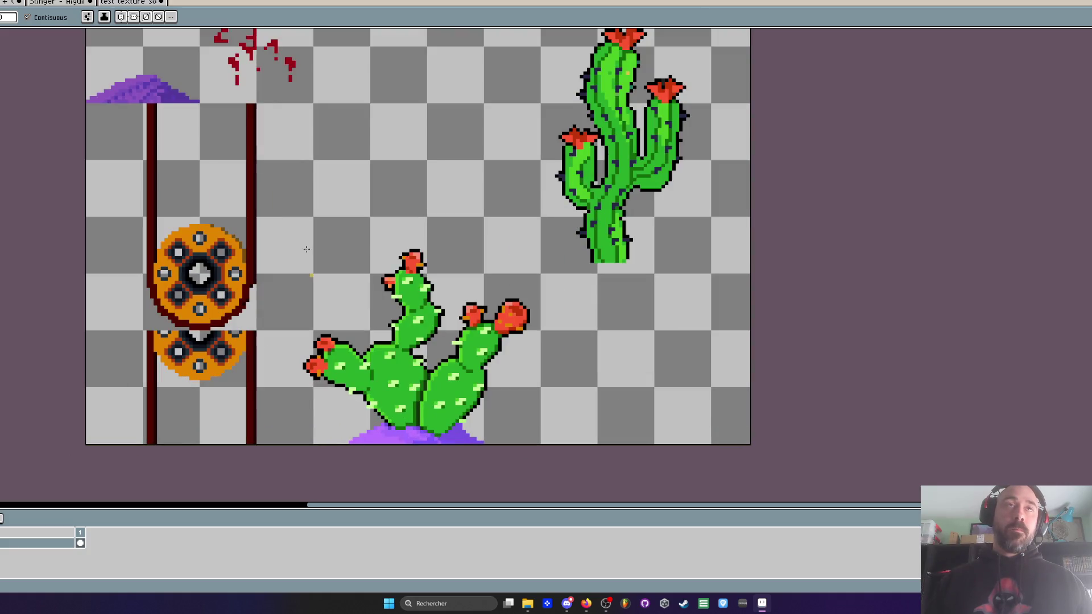
scroll(352, 354, "up", 3)
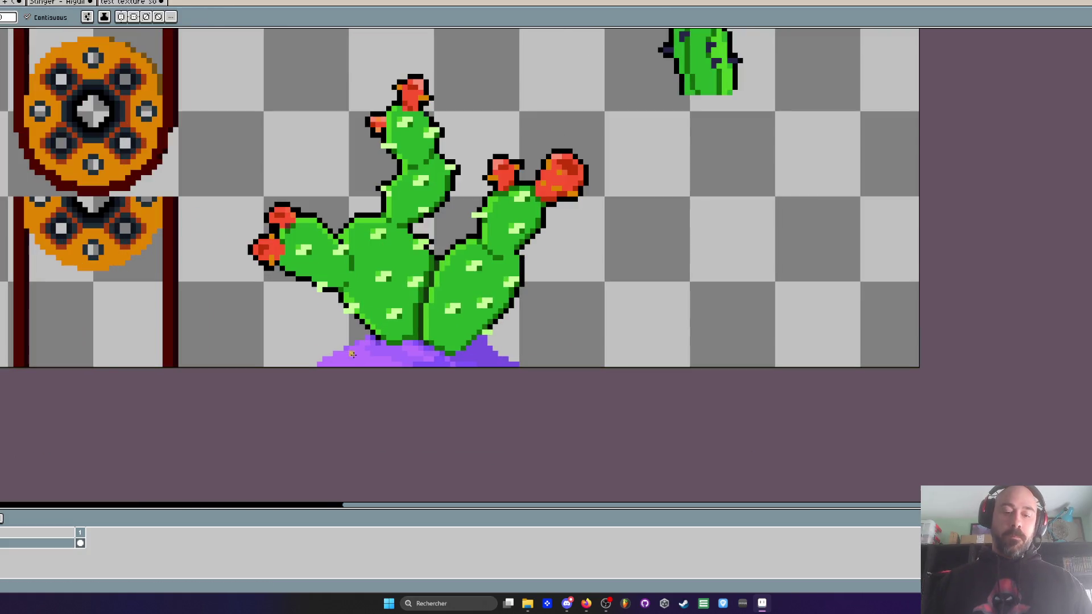
key("m")
left_click_drag(283, 322, 573, 402)
left_click_drag(281, 341, 570, 412)
scroll(485, 369, "down", 1)
left_click(394, 354)
left_click_drag(276, 336, 636, 378)
scroll(516, 371, "down", 1)
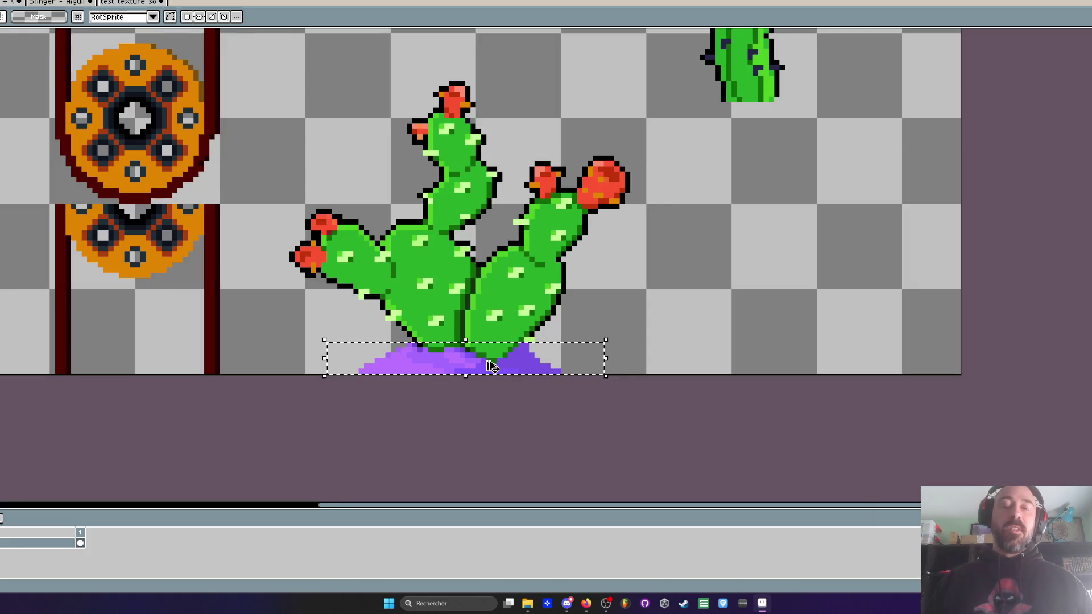
mouse_move(488, 362)
left_mouse_down()
mouse_move(818, 158)
mouse_move(779, 119)
left_mouse_up()
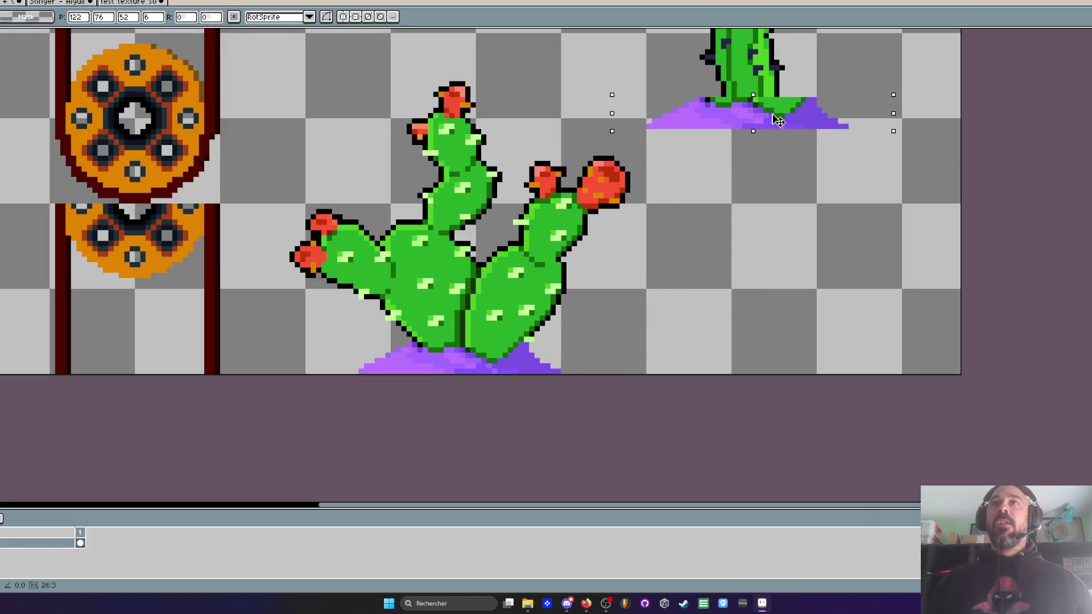
scroll(779, 119, "up", 1)
left_click_drag(779, 216, 794, 226)
Step: Erase the stray green pixels carried over onto the new mound
scroll(793, 226, "up", 1)
scroll(794, 232, "up", 1)
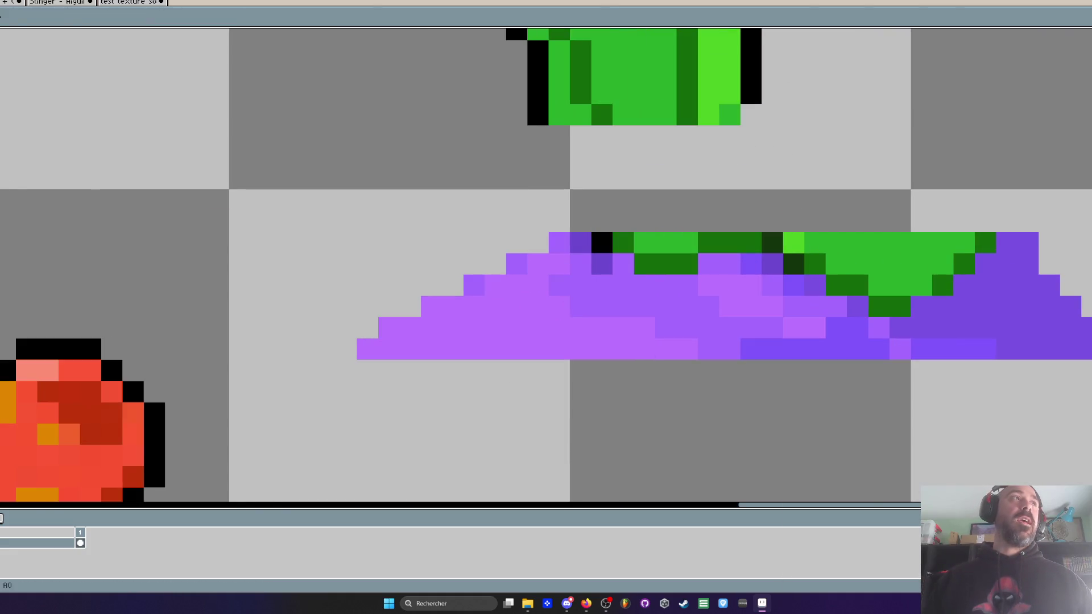
key("e")
mouse_move(624, 243)
left_mouse_down()
mouse_move(602, 243)
mouse_move(729, 242)
left_mouse_up()
left_click_drag(666, 264, 687, 264)
mouse_move(964, 243)
left_mouse_down()
mouse_move(985, 243)
mouse_move(943, 243)
mouse_move(943, 286)
mouse_move(879, 306)
mouse_move(880, 243)
mouse_move(815, 264)
mouse_move(836, 285)
mouse_move(794, 265)
mouse_move(807, 258)
left_mouse_up()
Step: Shift the new mound's right peak left and raise the mound up under the tall cactus
scroll(807, 258, "down", 2)
scroll(807, 258, "up", 2)
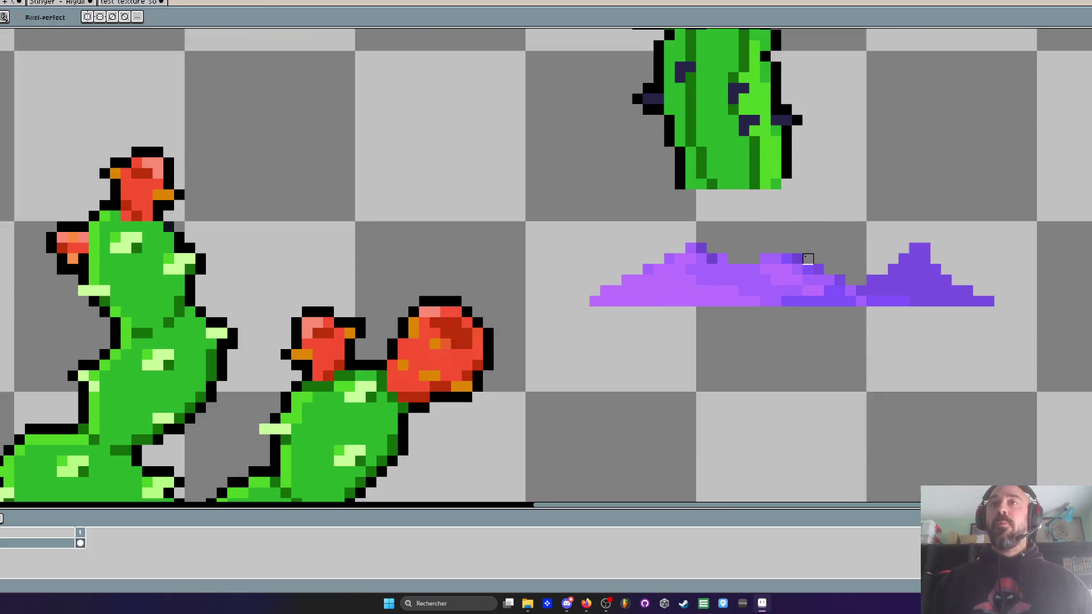
key("m")
left_click_drag(757, 209, 1082, 404)
left_click_drag(914, 285, 875, 288)
key("ctrl+d")
left_click_drag(825, 219, 979, 341)
left_click_drag(937, 297, 882, 296)
mouse_move(545, 199)
left_mouse_down()
mouse_move(646, 268)
mouse_move(922, 363)
left_mouse_up()
left_click_drag(885, 320, 853, 234)
Step: Move the tall cactus with its mound down to the sheet's bottom edge
scroll(853, 233, "down", 4)
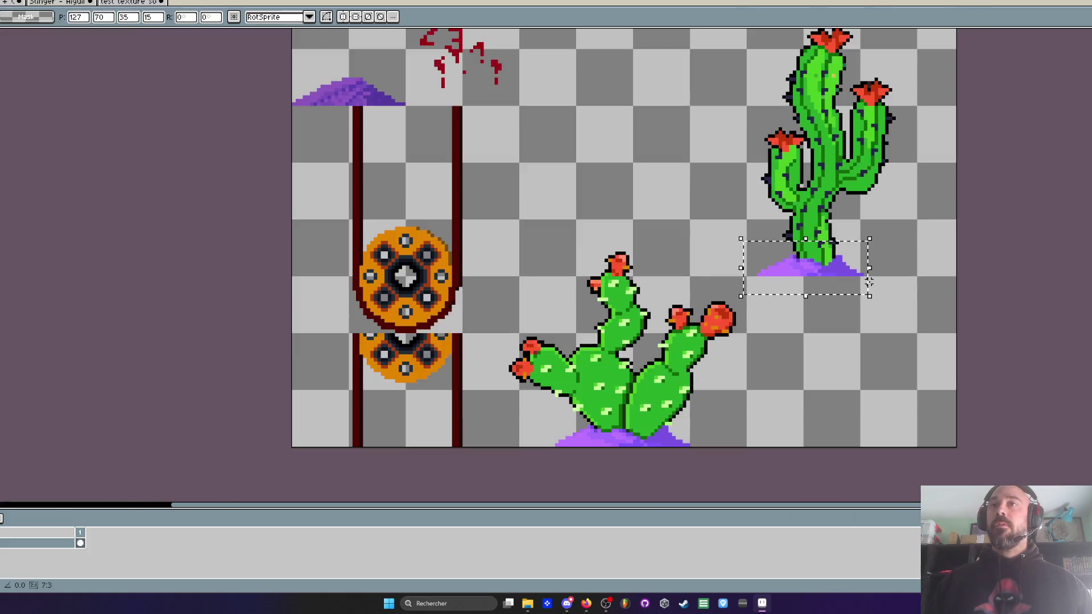
scroll(828, 270, "up", 3)
scroll(828, 271, "down", 3)
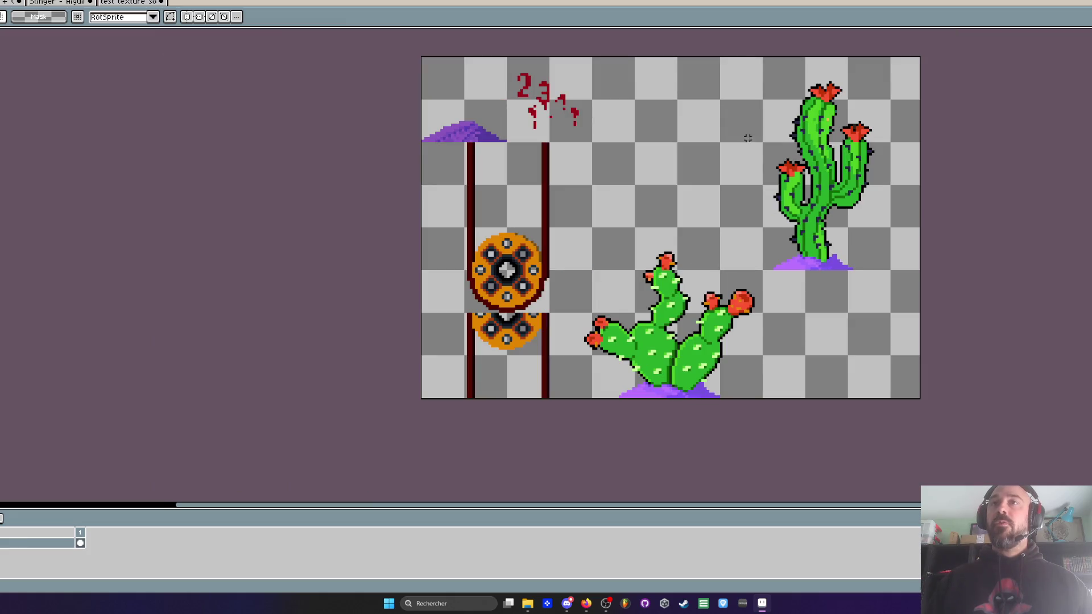
mouse_move(719, 57)
left_mouse_down()
mouse_move(881, 221)
mouse_move(914, 285)
left_mouse_up()
mouse_move(843, 249)
left_mouse_down()
mouse_move(763, 251)
mouse_move(803, 255)
mouse_move(853, 355)
mouse_move(852, 379)
left_mouse_up()
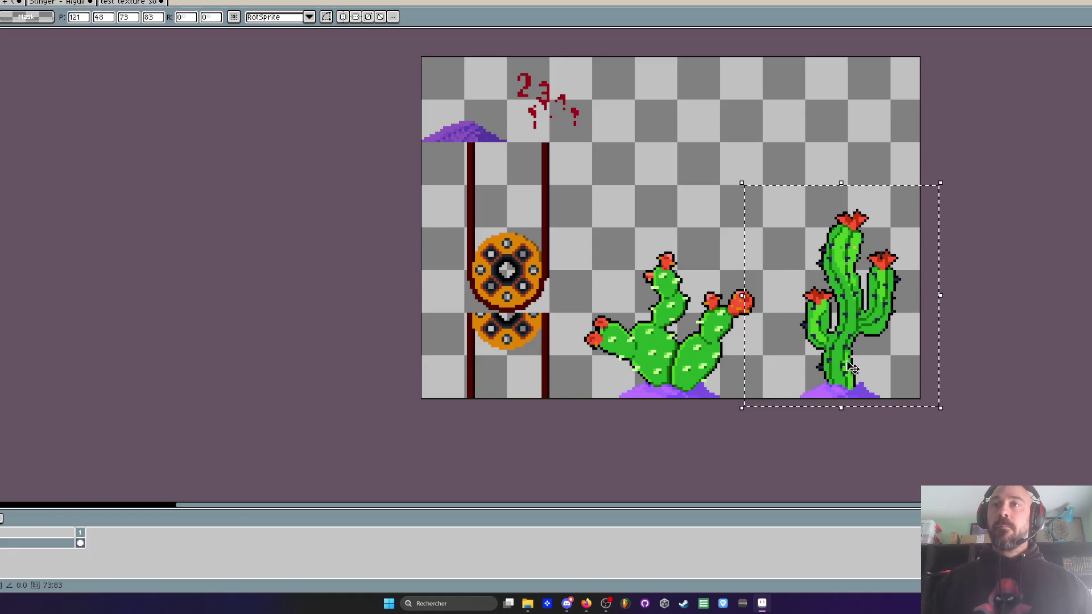
key("ctrl+d")
scroll(852, 342, "down", 3)
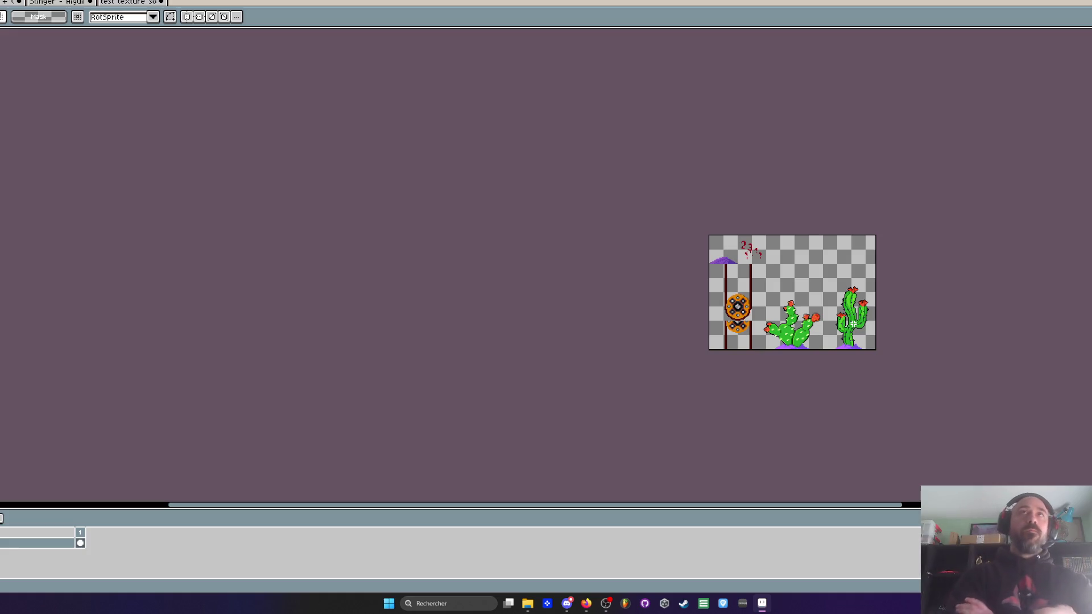
scroll(801, 442, "up", 1)
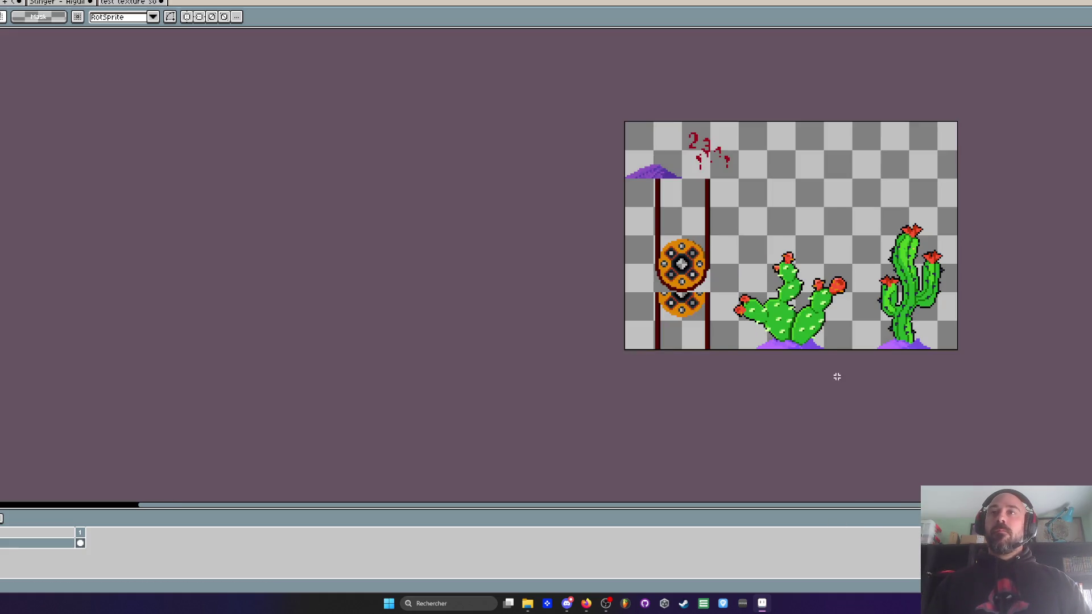
left_click_drag(858, 504, 892, 505)
scroll(772, 240, "up", 1)
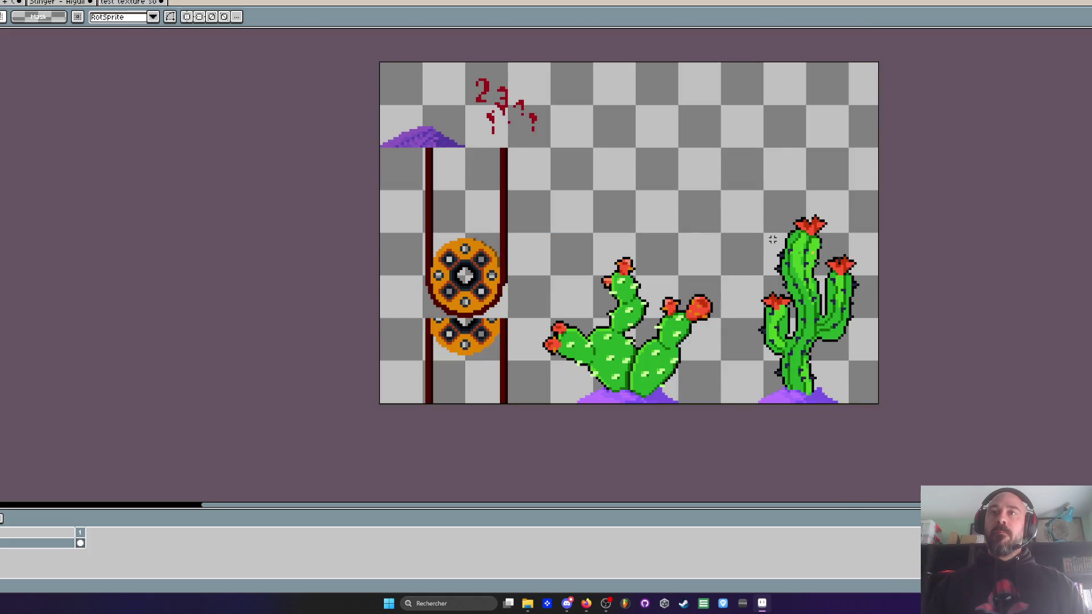
scroll(772, 240, "up", 3)
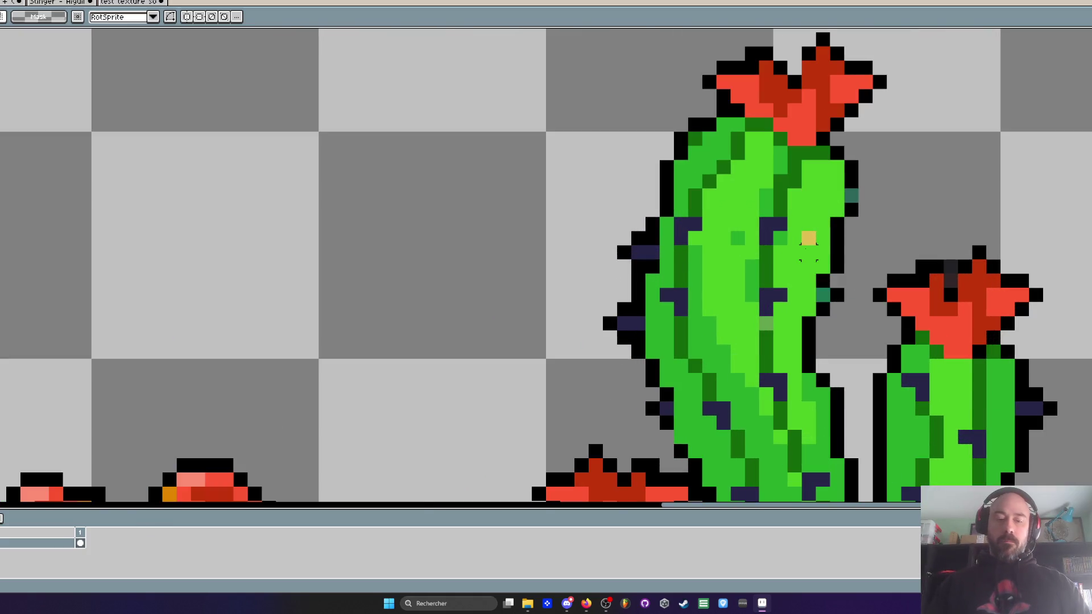
key("i")
key("b")
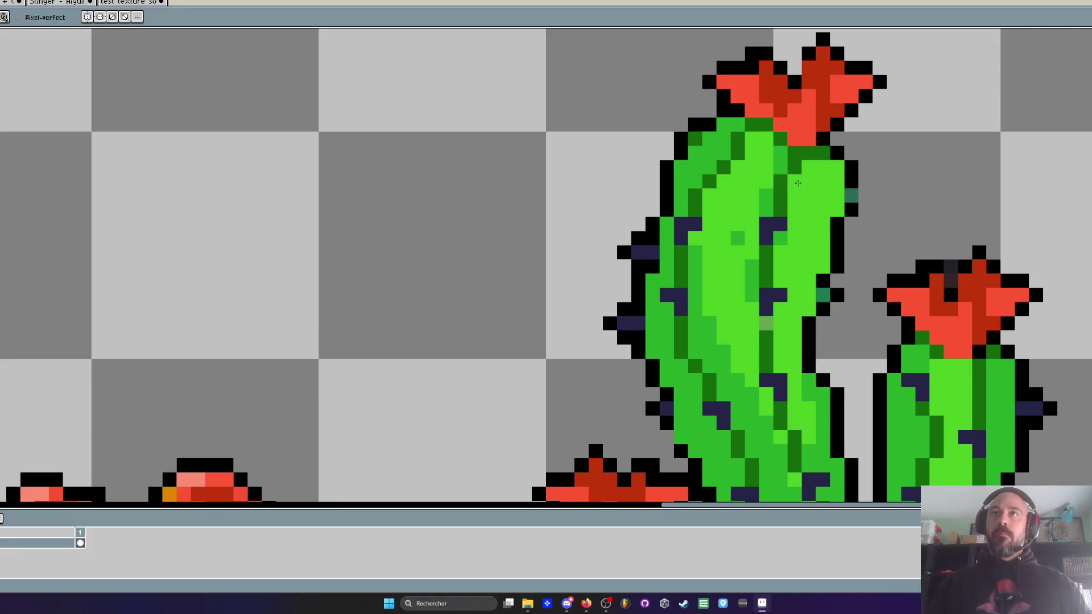
scroll(812, 204, "down", 4)
scroll(811, 203, "down", 2)
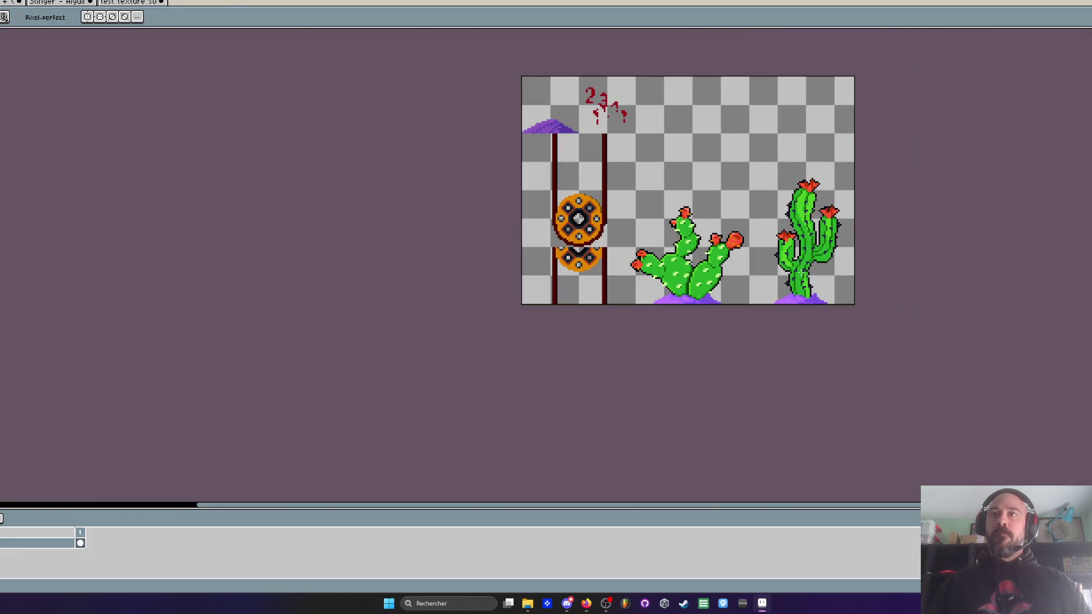
scroll(799, 267, "up", 3)
scroll(740, 250, "down", 2)
key("space")
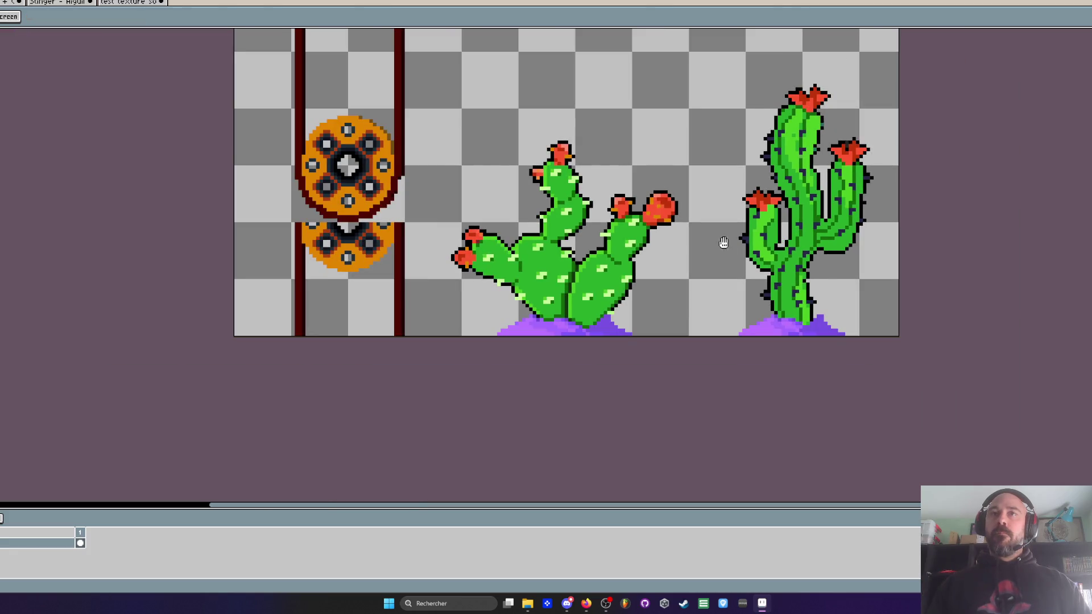
left_click_drag(723, 242, 709, 356)
scroll(710, 358, "down", 1)
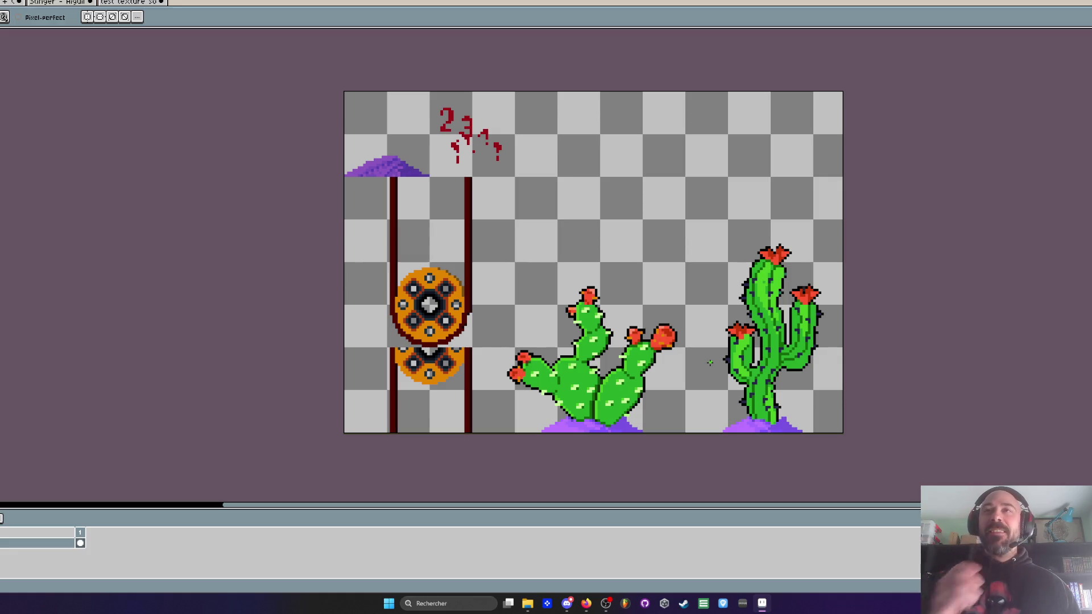
scroll(774, 308, "up", 2)
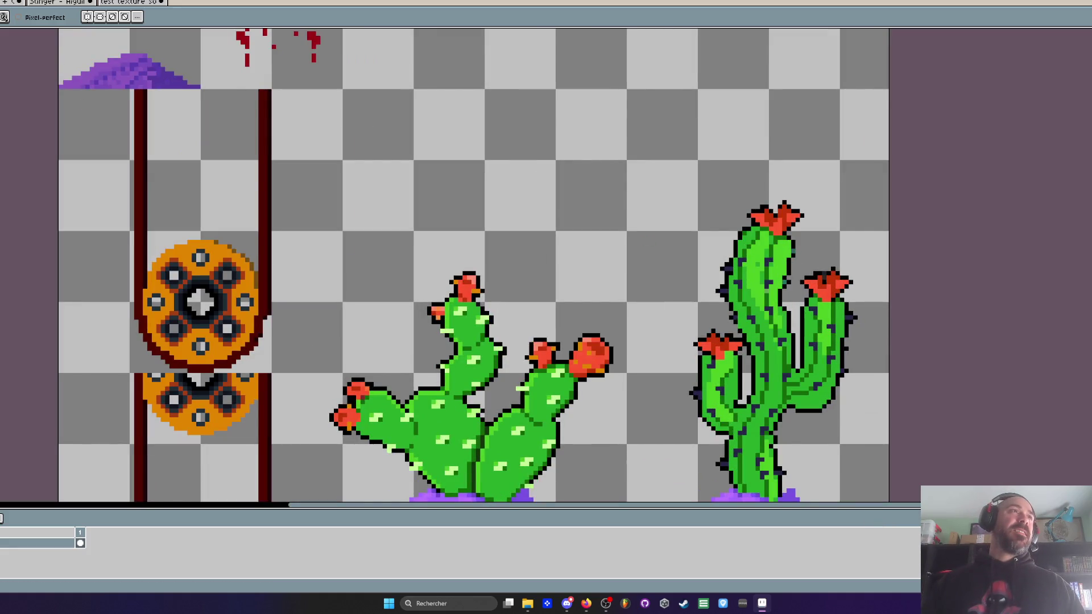
scroll(749, 201, "up", 2)
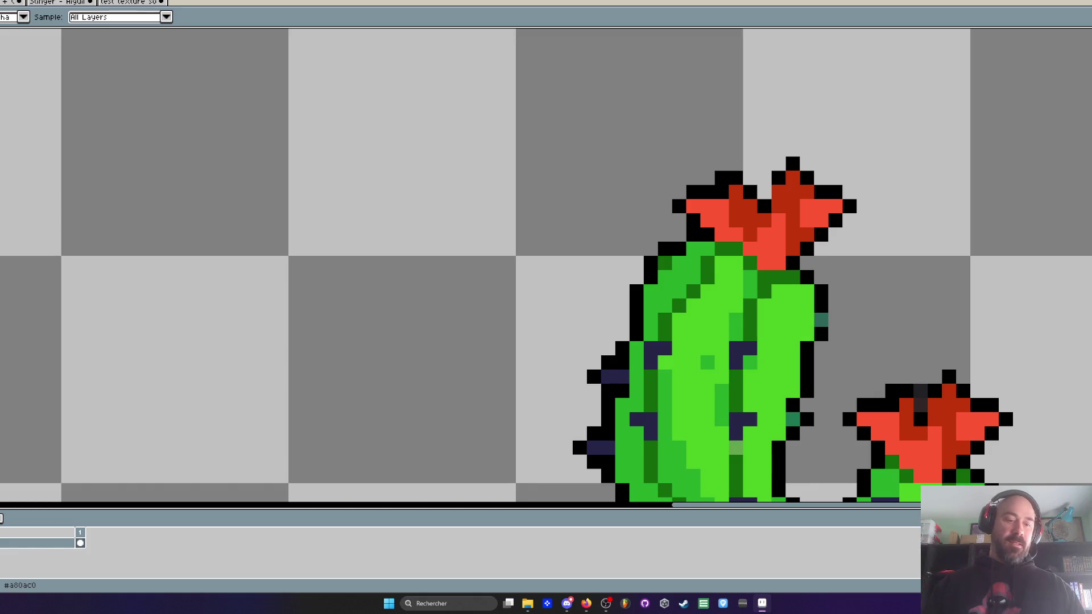
key("g")
left_click(737, 219)
left_click(719, 231)
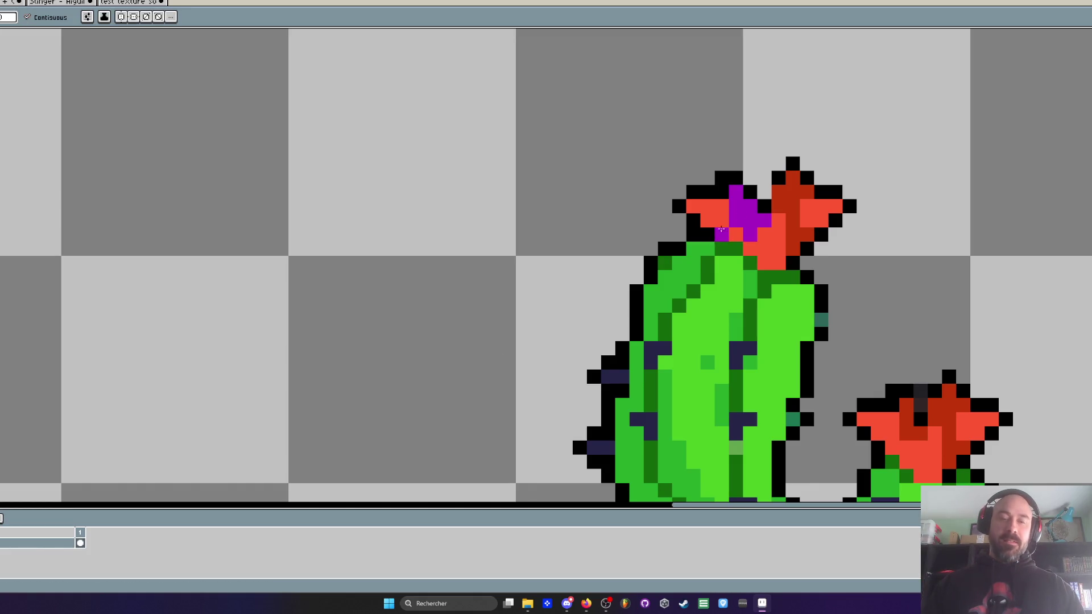
key("i")
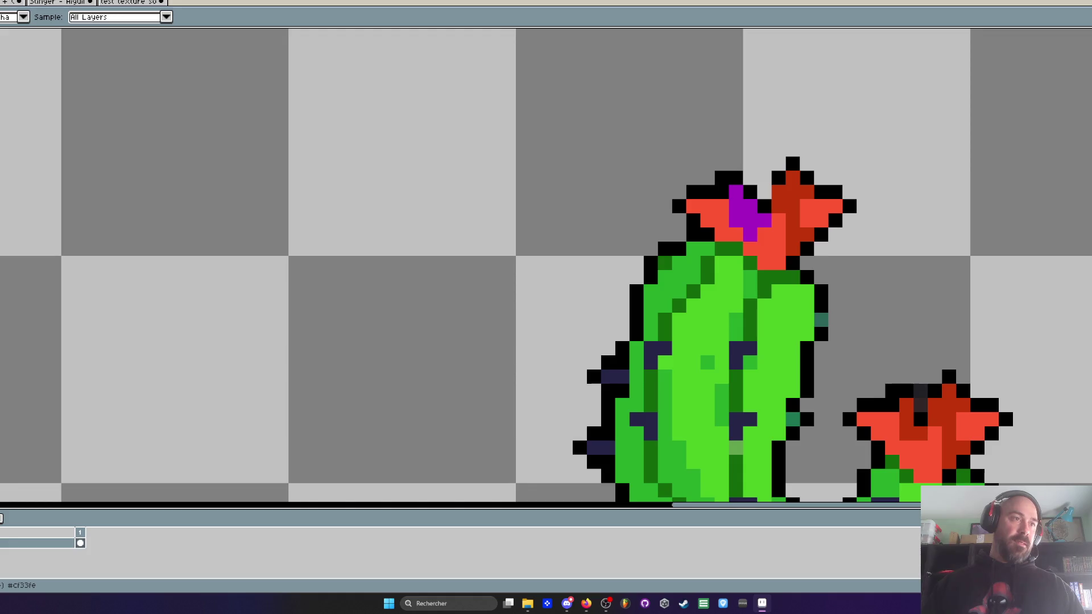
key("g")
left_click(714, 222)
left_click(765, 248)
left_click(762, 244)
scroll(825, 215, "down", 2)
scroll(824, 215, "down", 2)
scroll(791, 207, "up", 2)
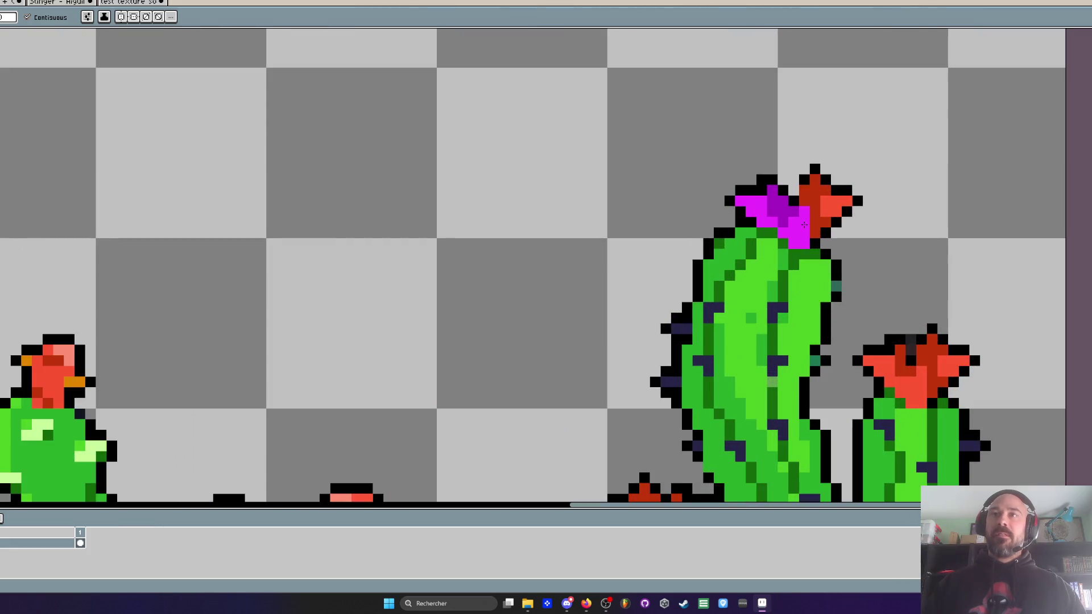
key("i")
scroll(774, 198, "up", 3)
scroll(775, 198, "down", 3)
key("ctrl+z")
key("ctrl+z")
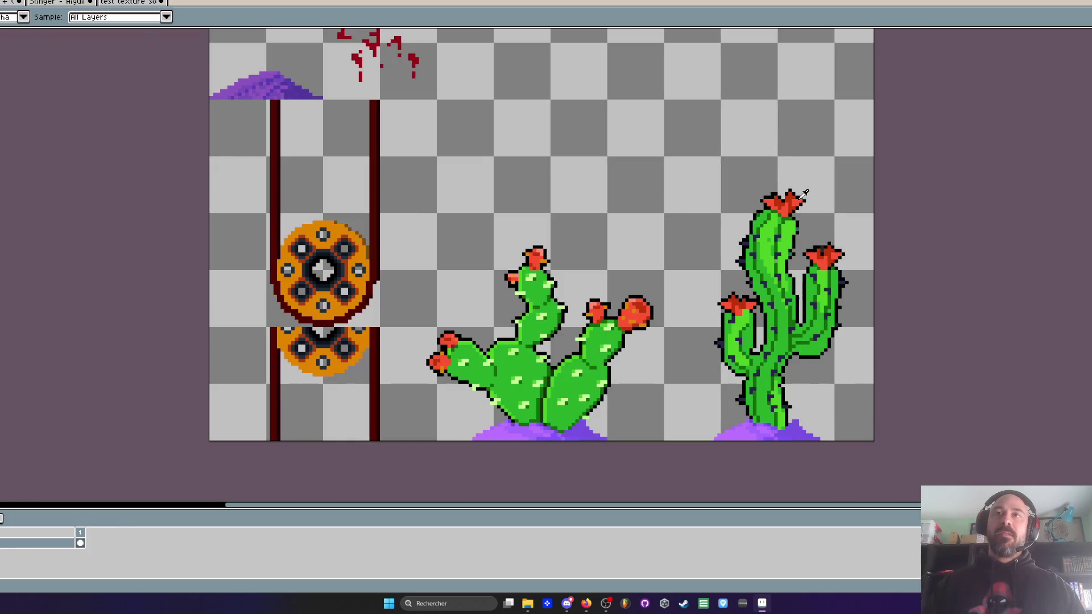
scroll(796, 196, "up", 3)
scroll(783, 195, "up", 2)
key("b")
Step: Recolour the top flower with Hue/Saturation, trying magenta, green and yellow before keeping red
mouse_move(728, 194)
left_mouse_down()
mouse_move(657, 221)
mouse_move(672, 222)
mouse_move(699, 279)
mouse_move(785, 308)
mouse_move(814, 307)
mouse_move(898, 250)
mouse_move(910, 222)
mouse_move(840, 199)
left_mouse_up()
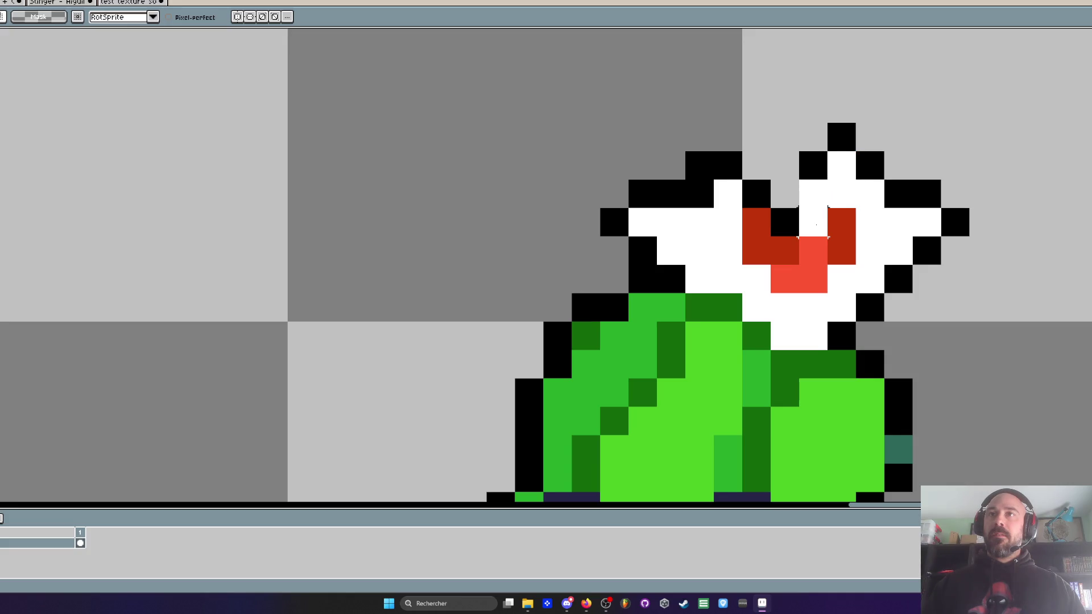
scroll(763, 228, "down", 3)
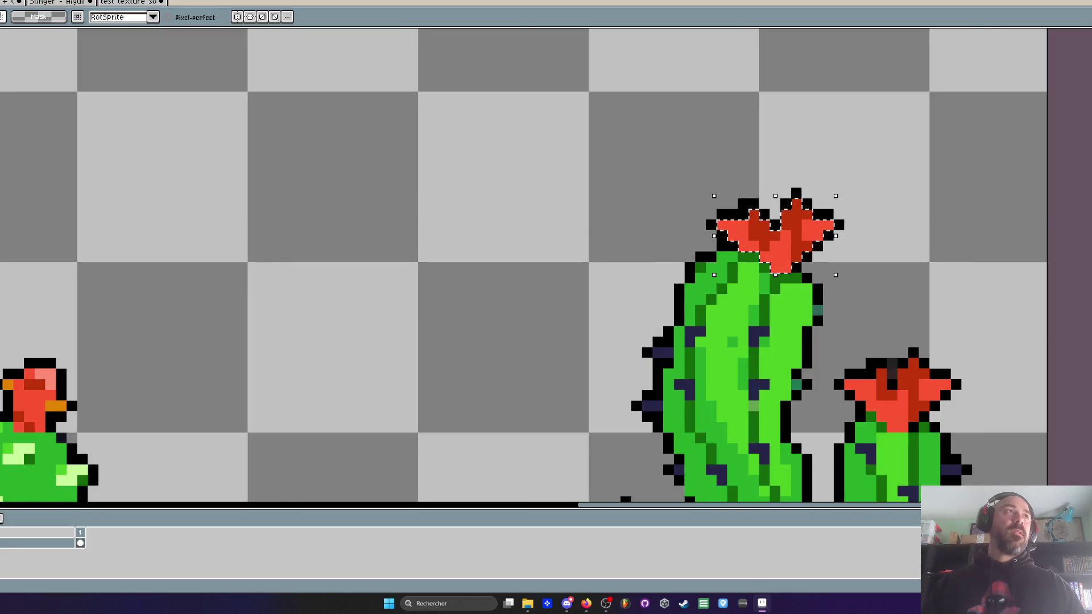
key("ctrl+u")
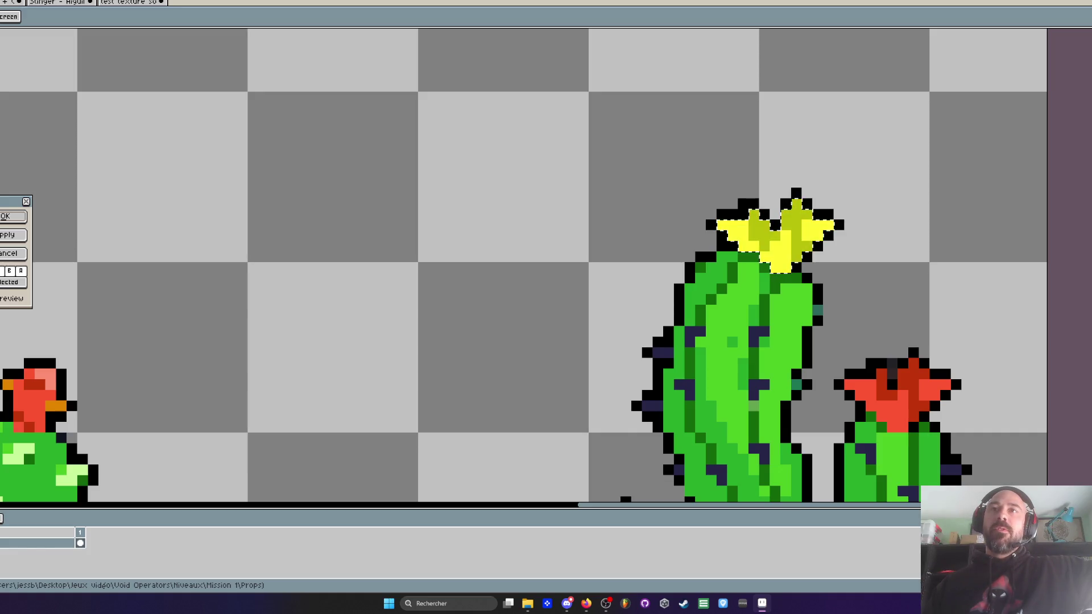
scroll(636, 227, "down", 4)
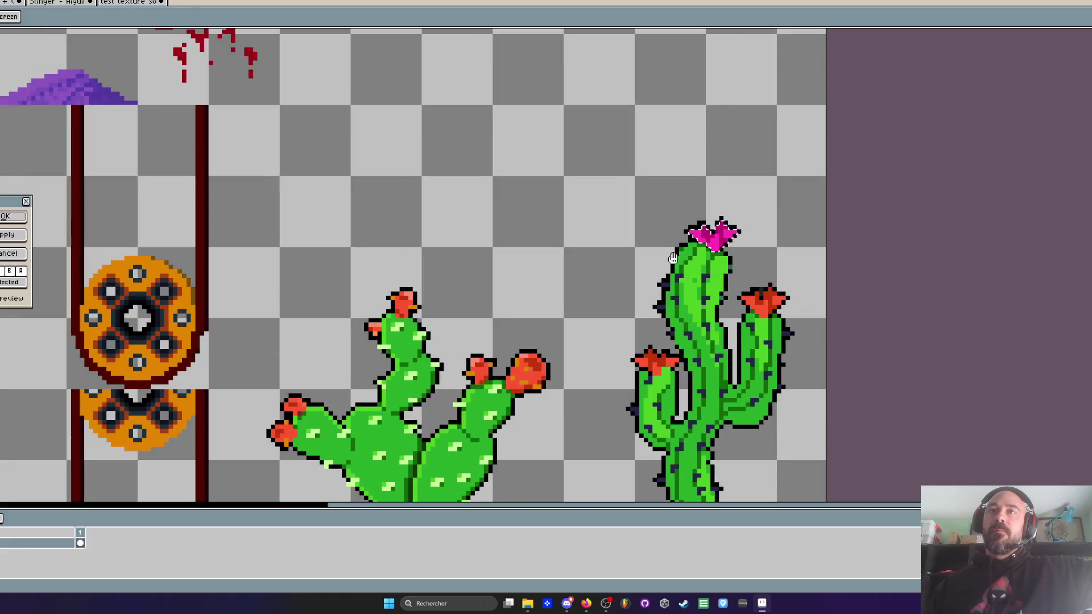
scroll(637, 227, "up", 1)
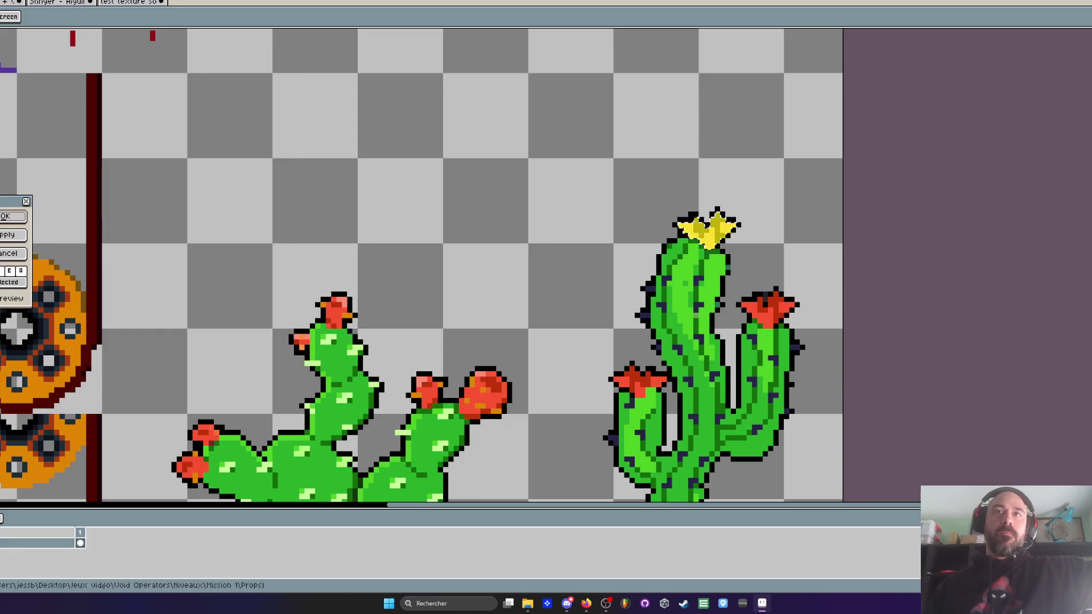
scroll(538, 242, "down", 1)
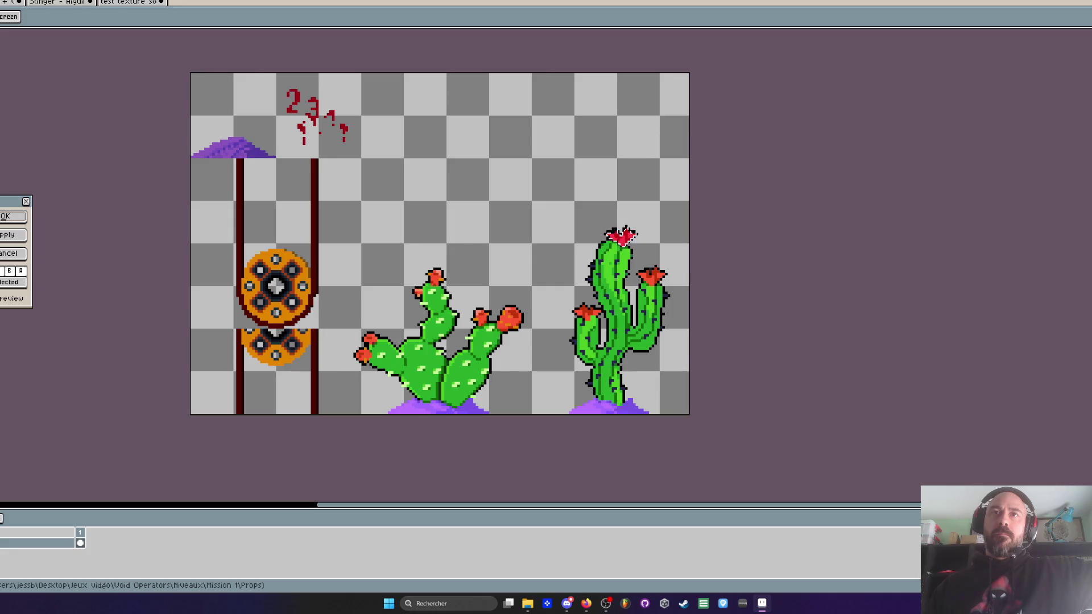
key("Return")
scroll(543, 234, "down", 1)
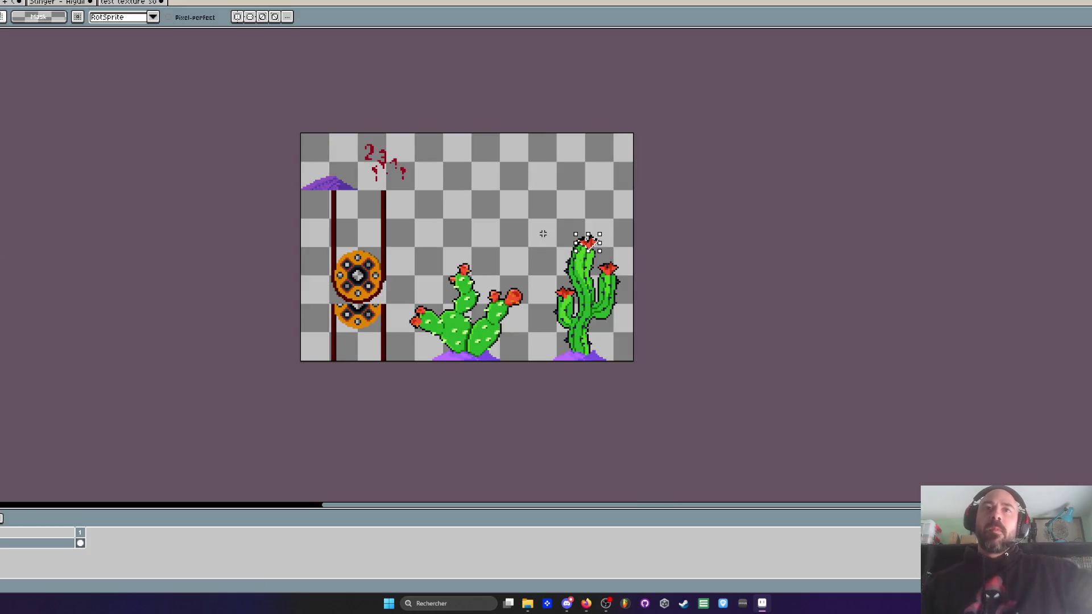
scroll(532, 230, "up", 1)
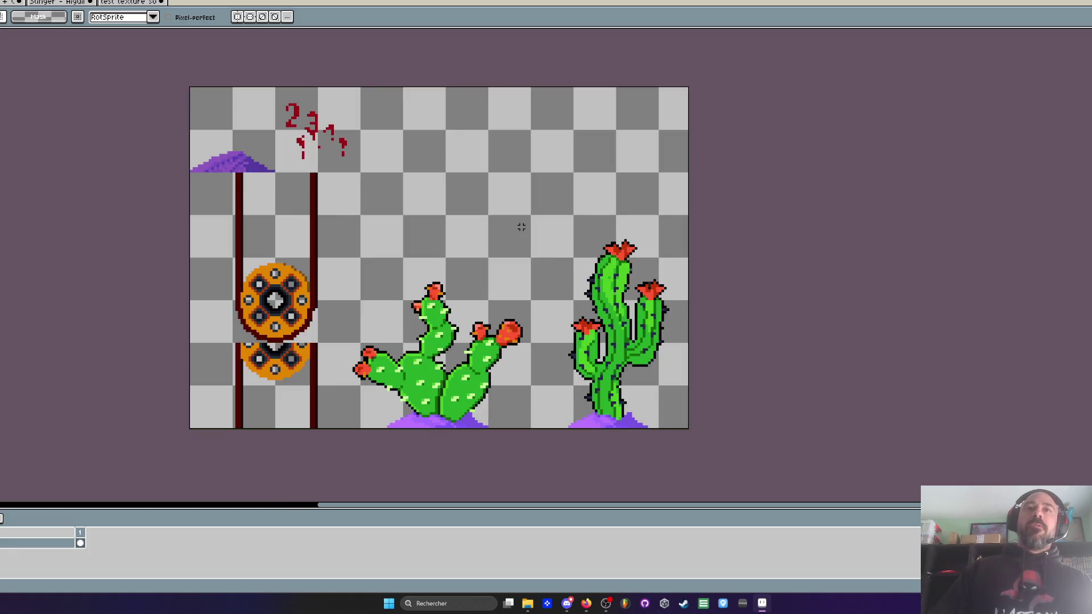
Step: Inspect the cactus sheet using the eyedropper and pencil tools
scroll(521, 227, "up", 1)
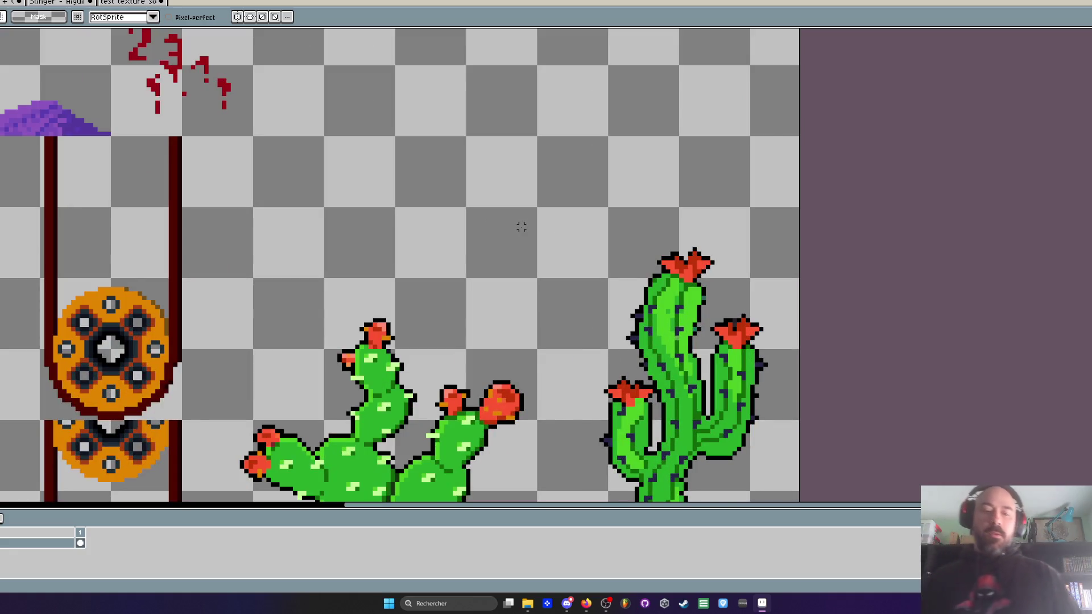
key("i")
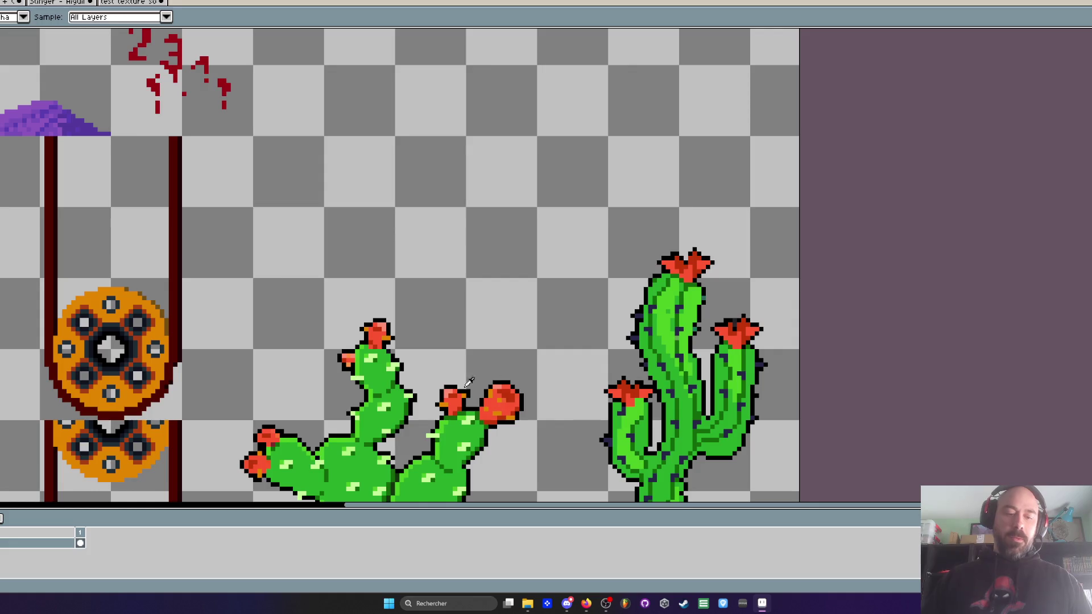
key("b")
scroll(721, 279, "up", 1)
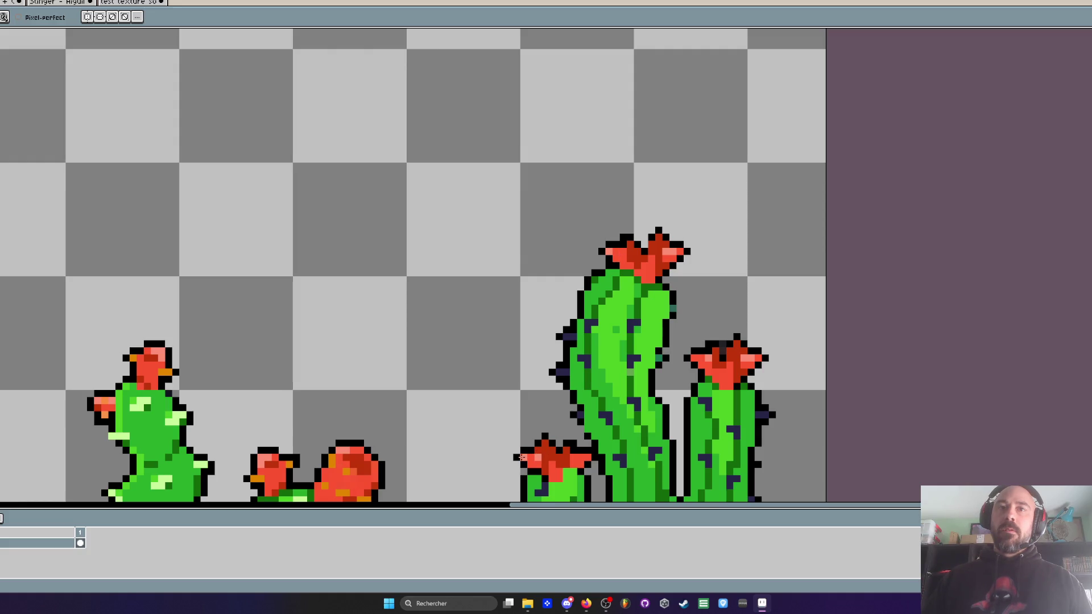
scroll(552, 469, "down", 3)
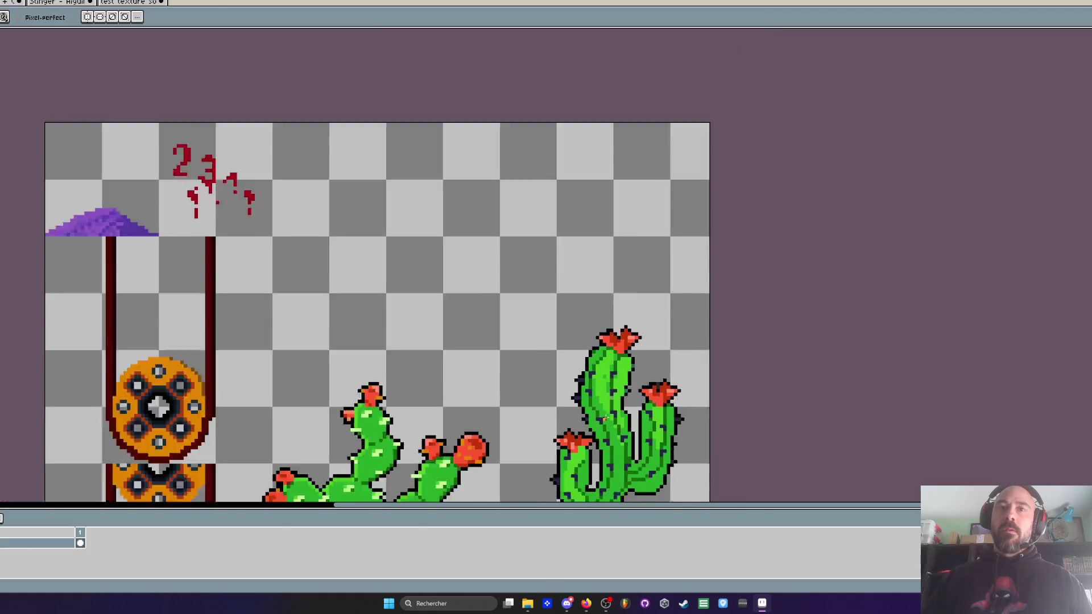
scroll(700, 370, "up", 2)
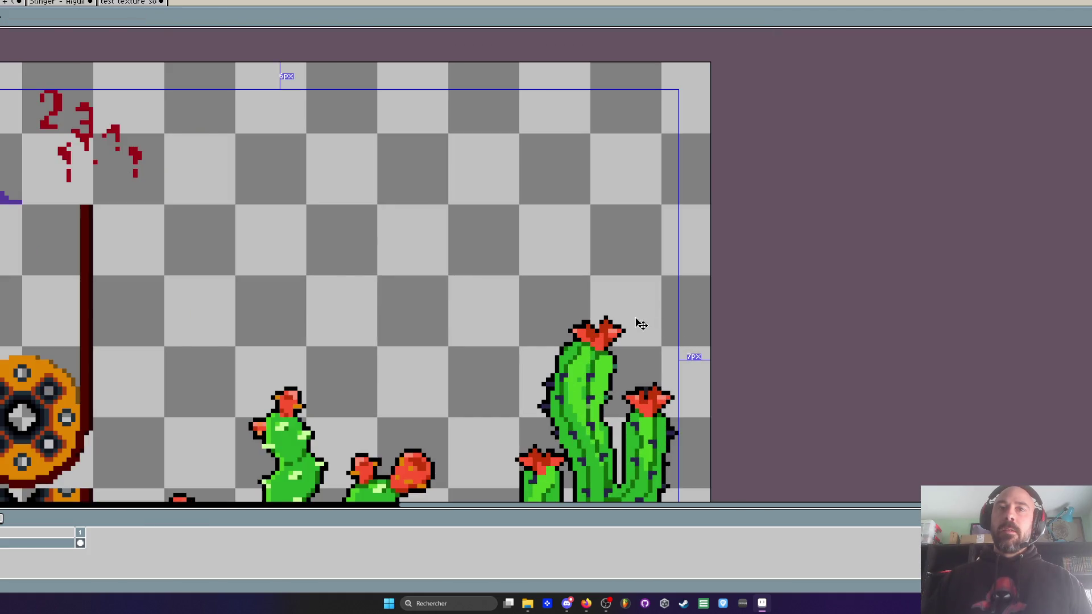
key("b")
scroll(641, 324, "down", 2)
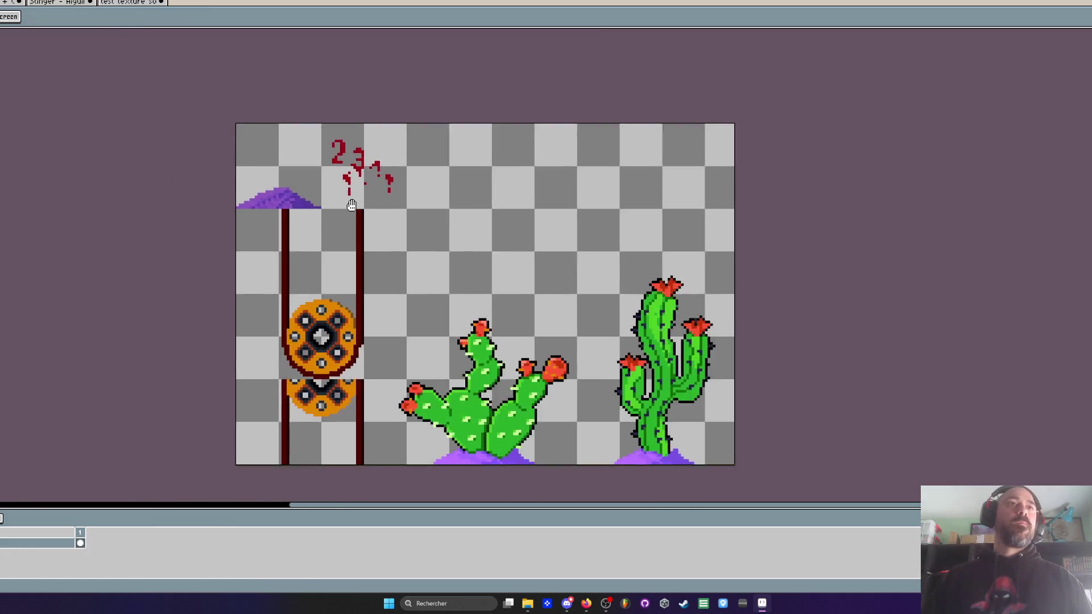
scroll(352, 206, "down", 1)
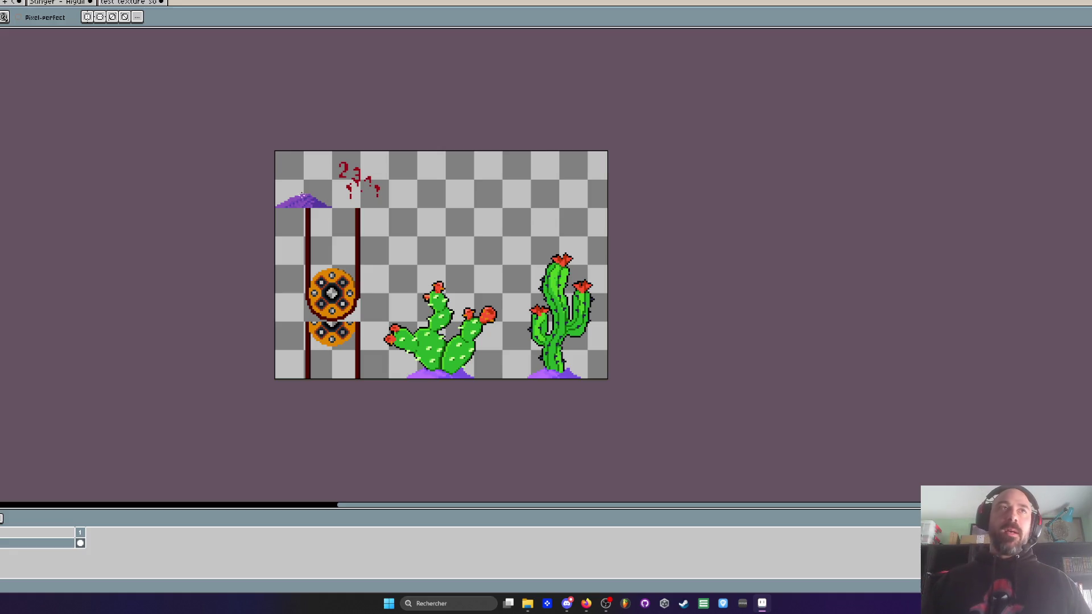
Step: Switch to the Stinger boss desert level document
scroll(558, 350, "up", 3)
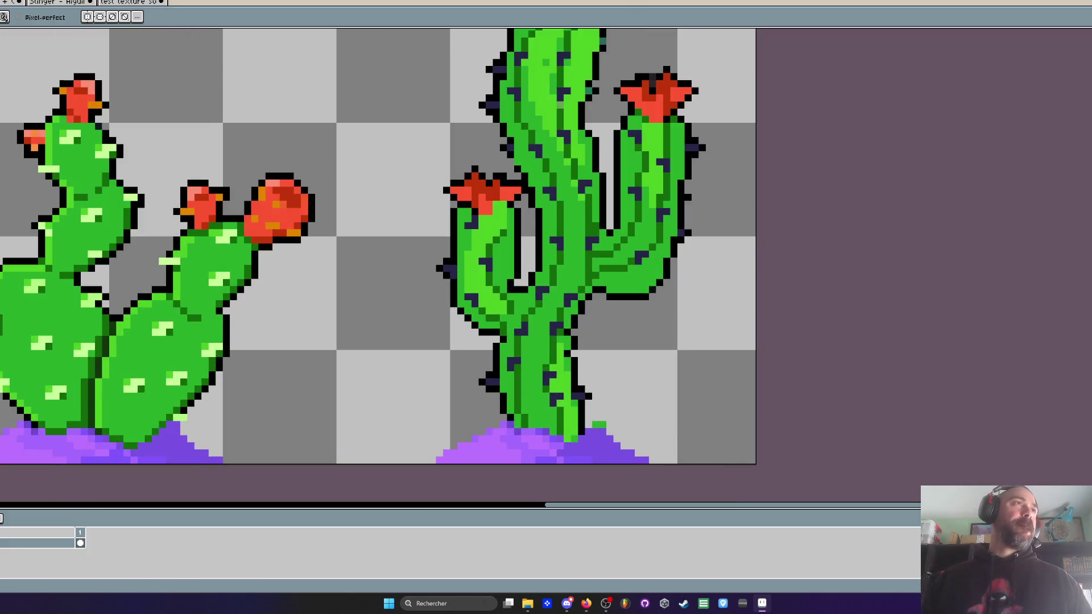
scroll(581, 438, "up", 1)
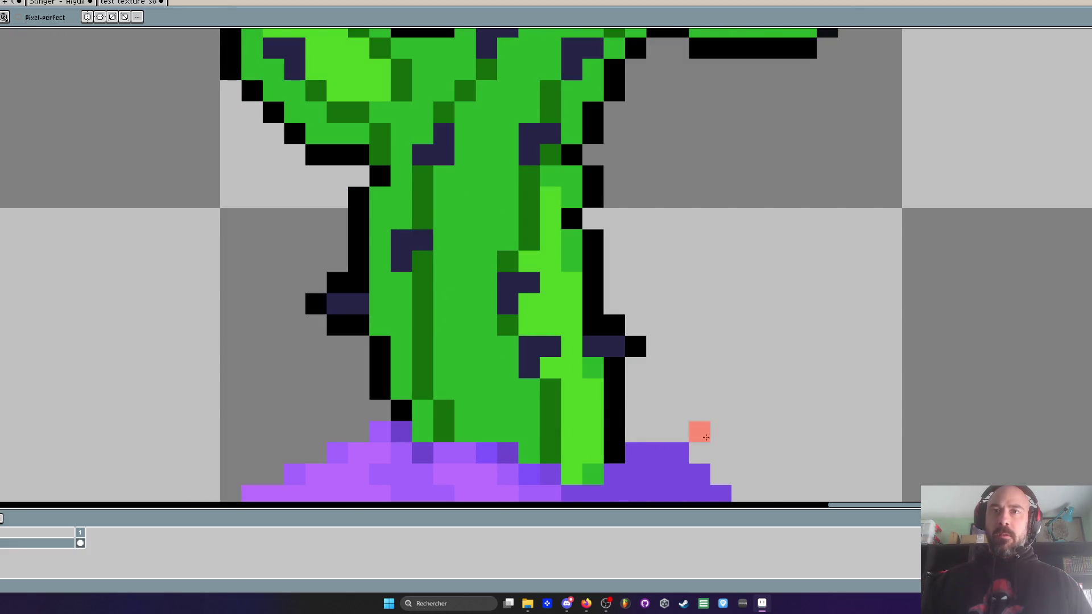
scroll(699, 451, "down", 2)
scroll(712, 285, "down", 4)
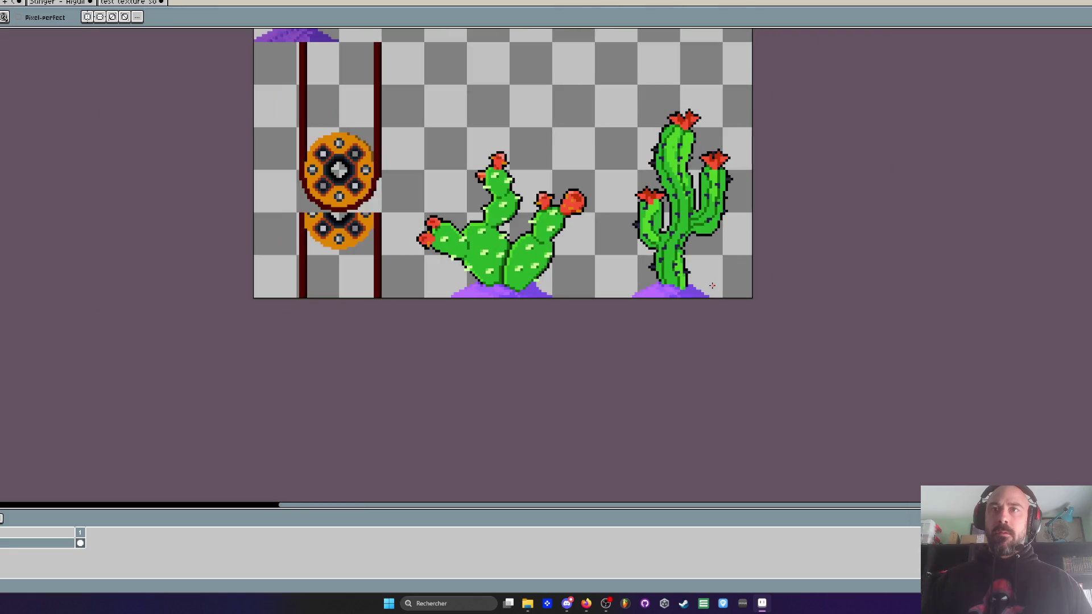
scroll(712, 285, "down", 1)
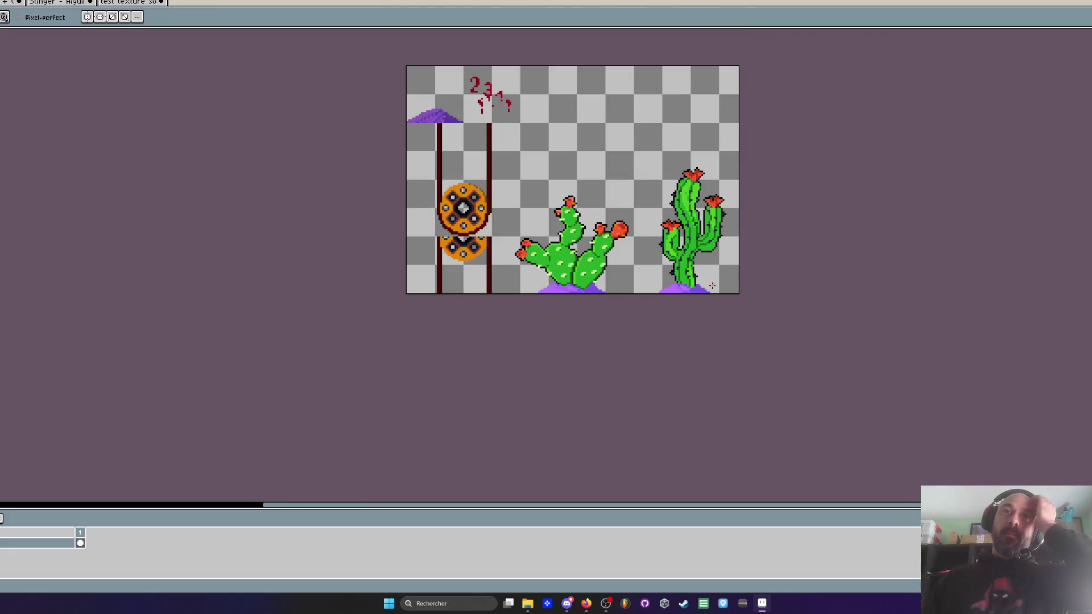
left_click(57, 2)
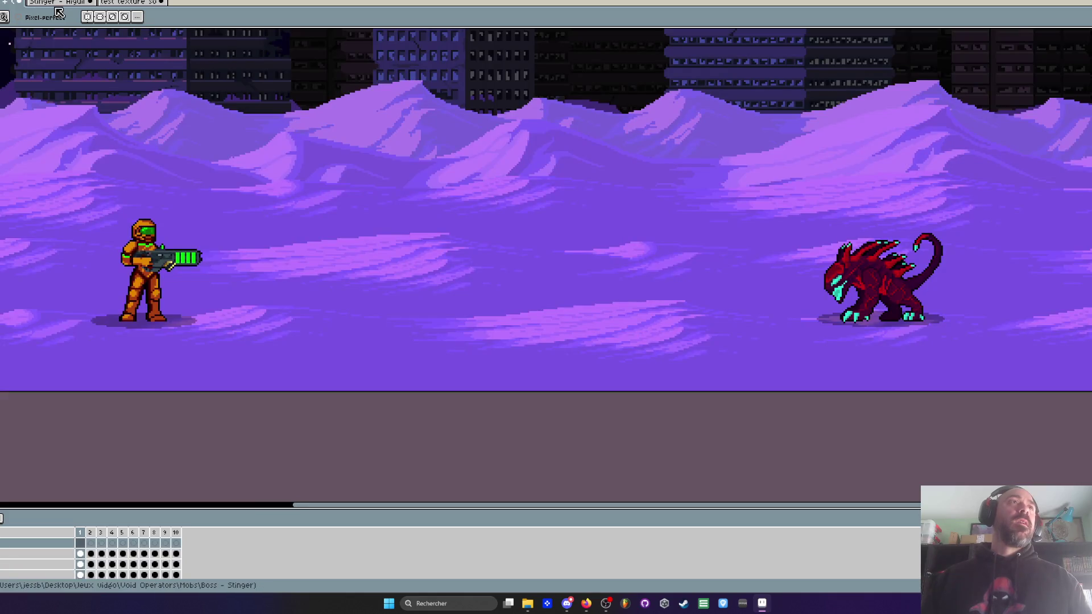
Step: Switch to File Explorer and navigate Jeux vidéo > L'Artisan Meurtrier > Réfs
key("alt+Tab")
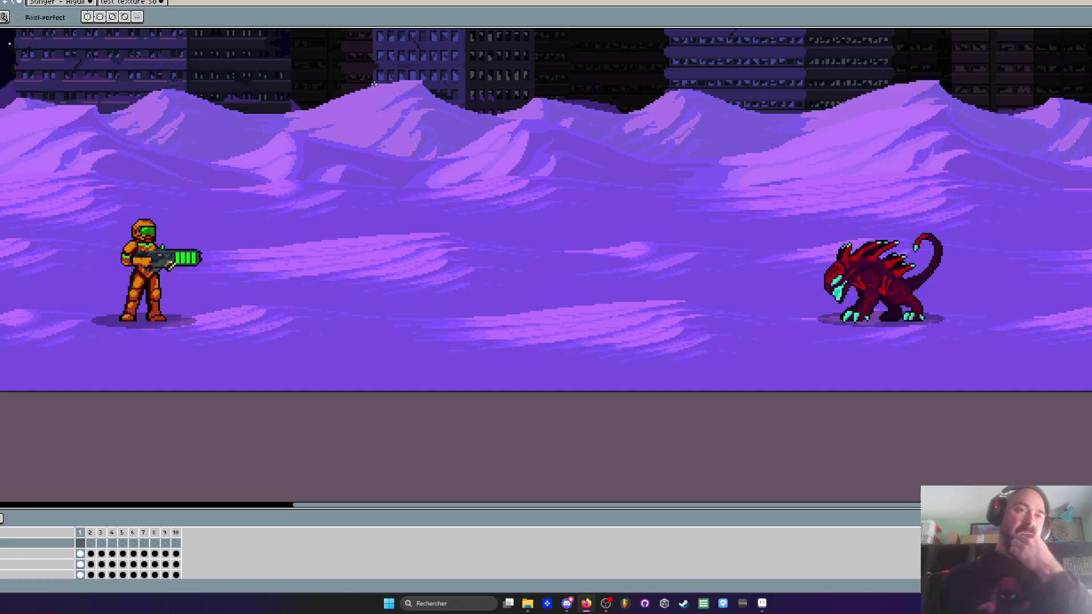
scroll(411, 225, "down", 3)
scroll(414, 218, "up", 1)
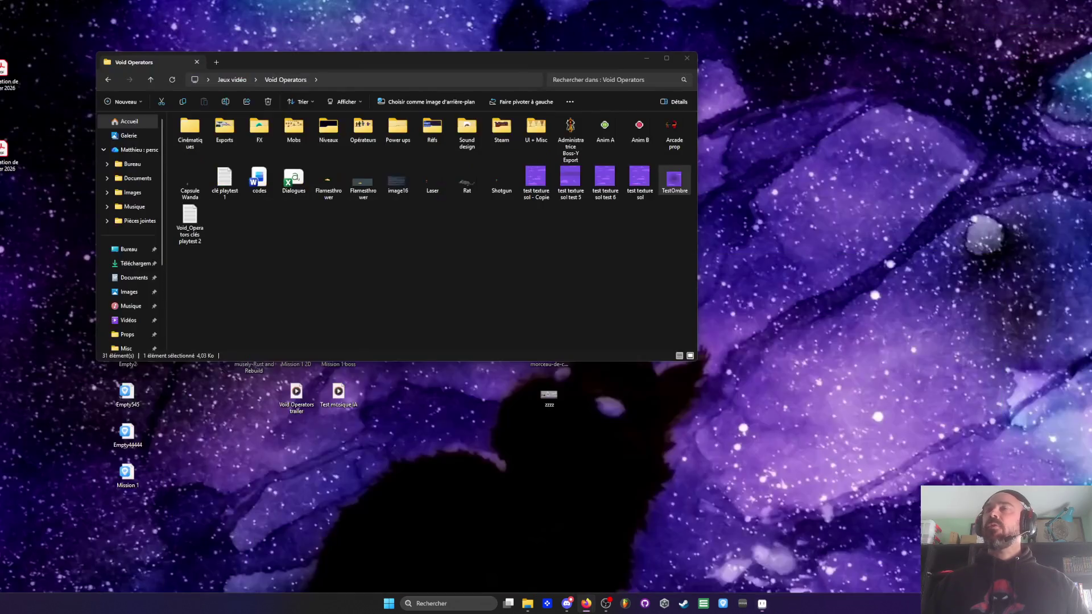
left_click(108, 80)
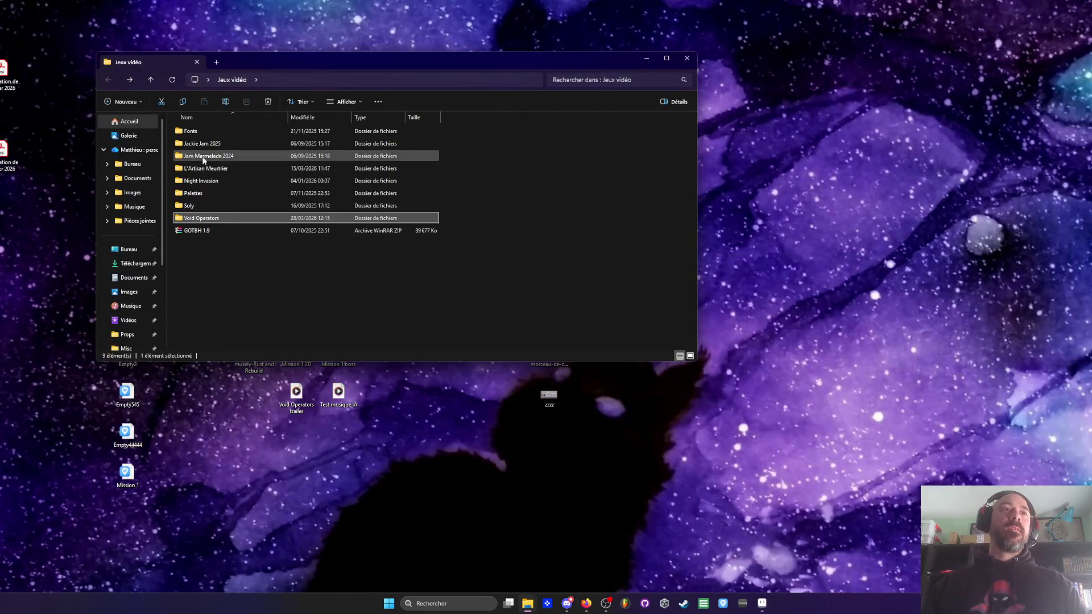
double_click(205, 168)
left_click(199, 170)
double_click(199, 172)
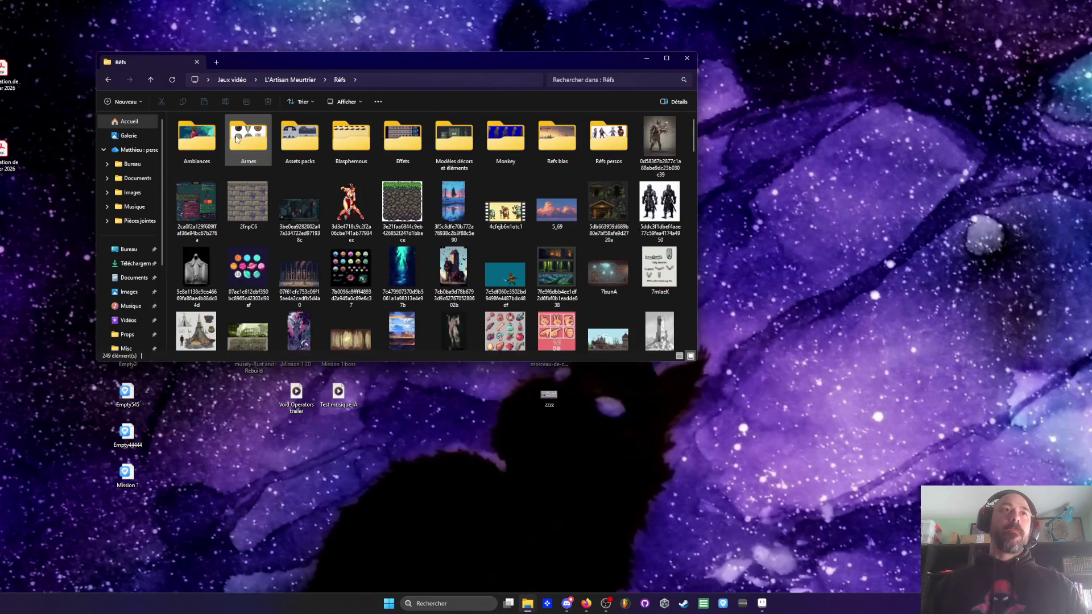
left_click(666, 58)
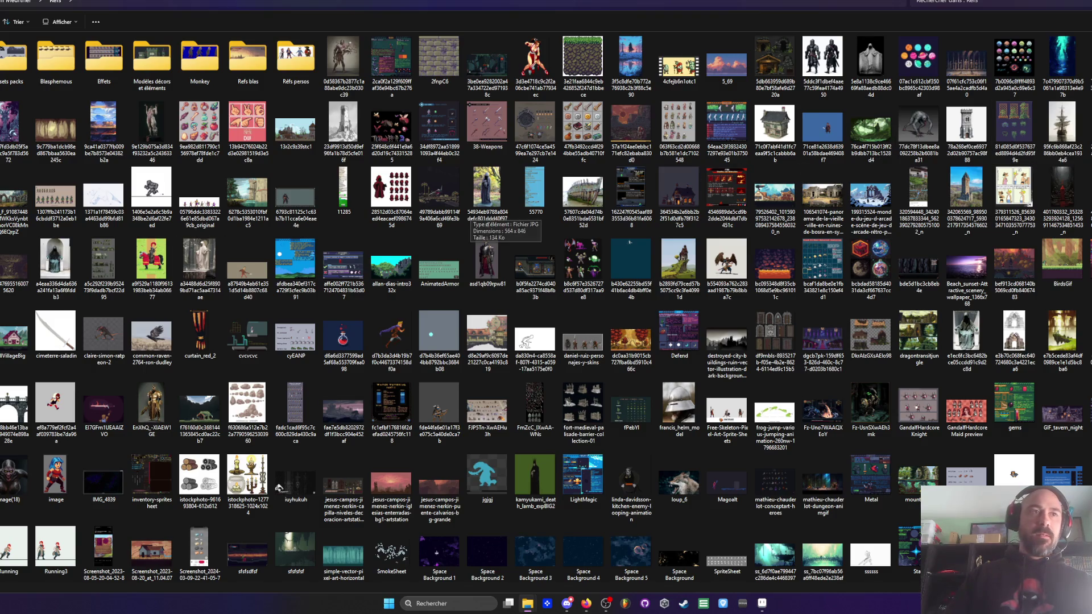
scroll(506, 234, "down", 2)
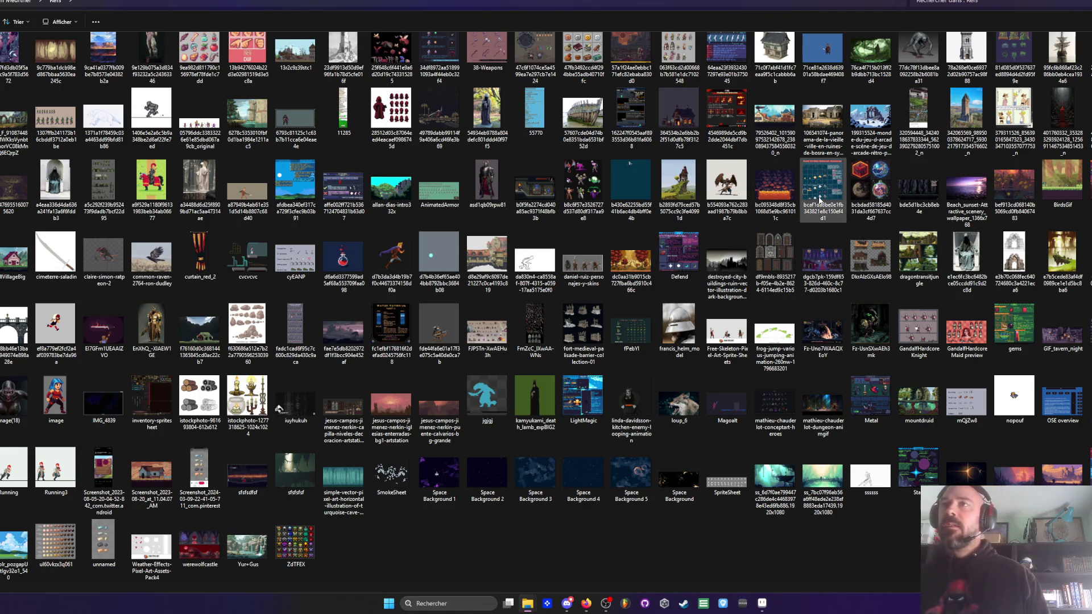
mouse_move(917, 243)
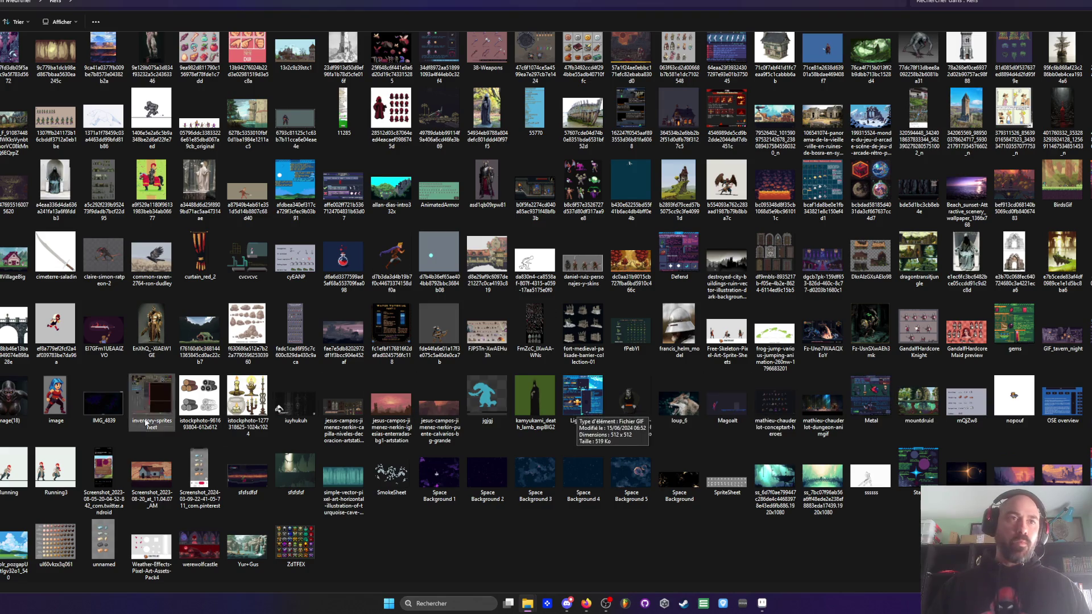
mouse_move(607, 407)
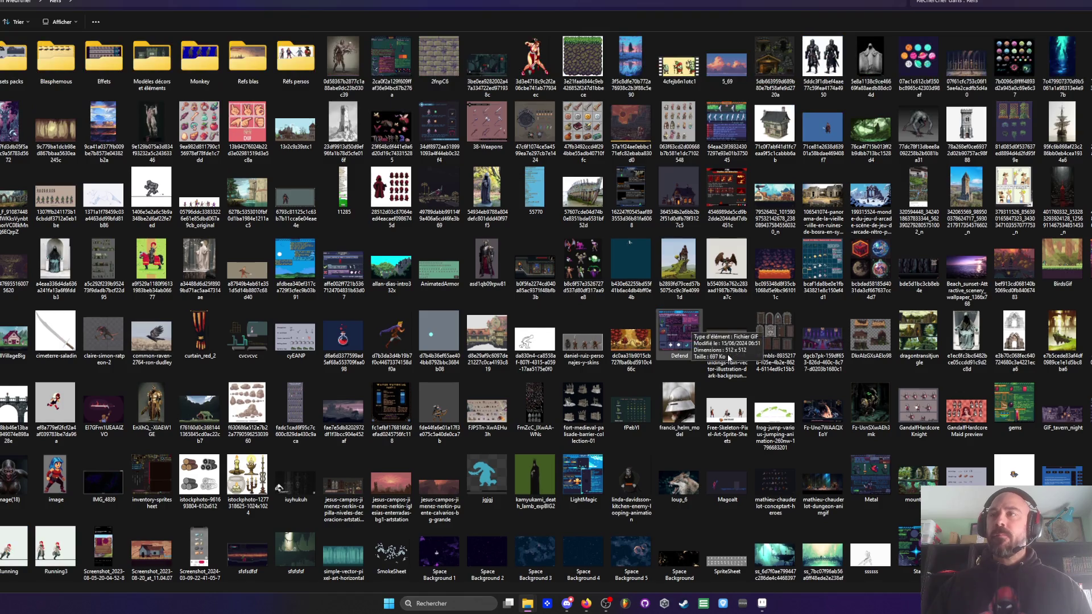
mouse_move(932, 399)
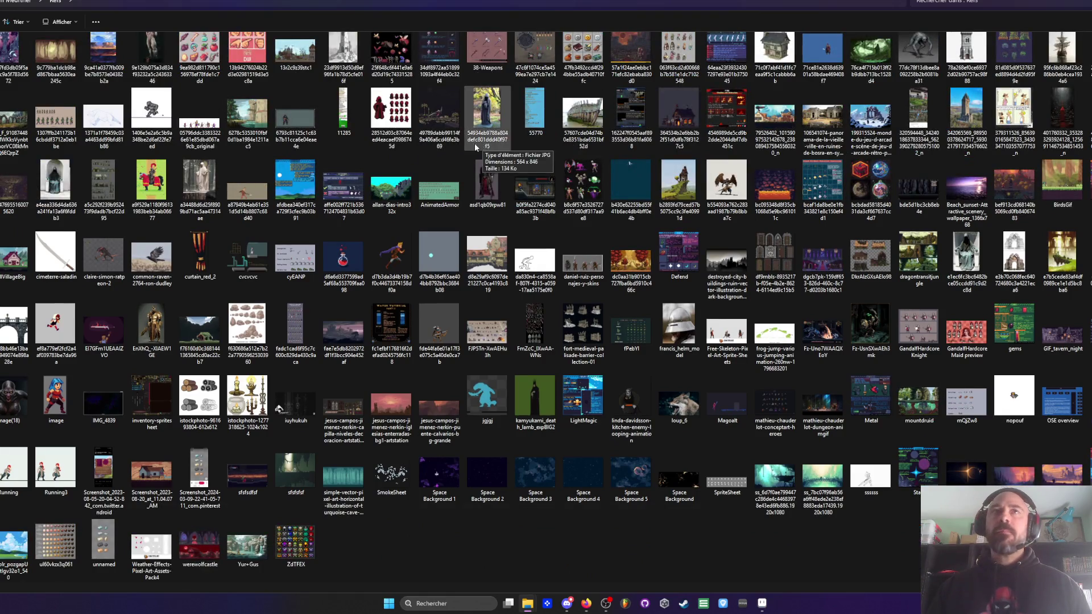
scroll(488, 131, "up", 1)
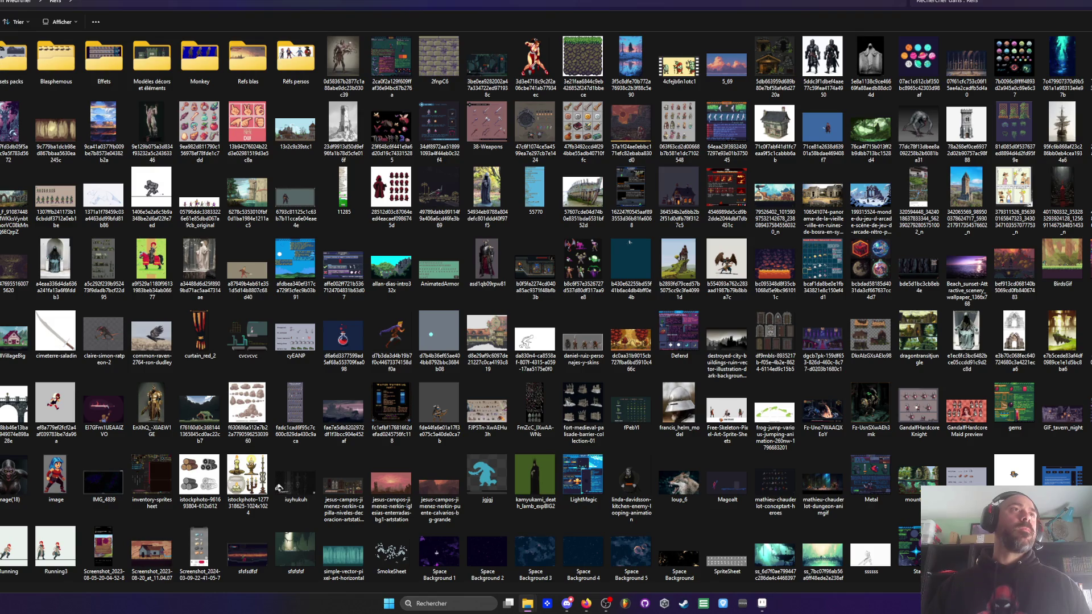
key("Return")
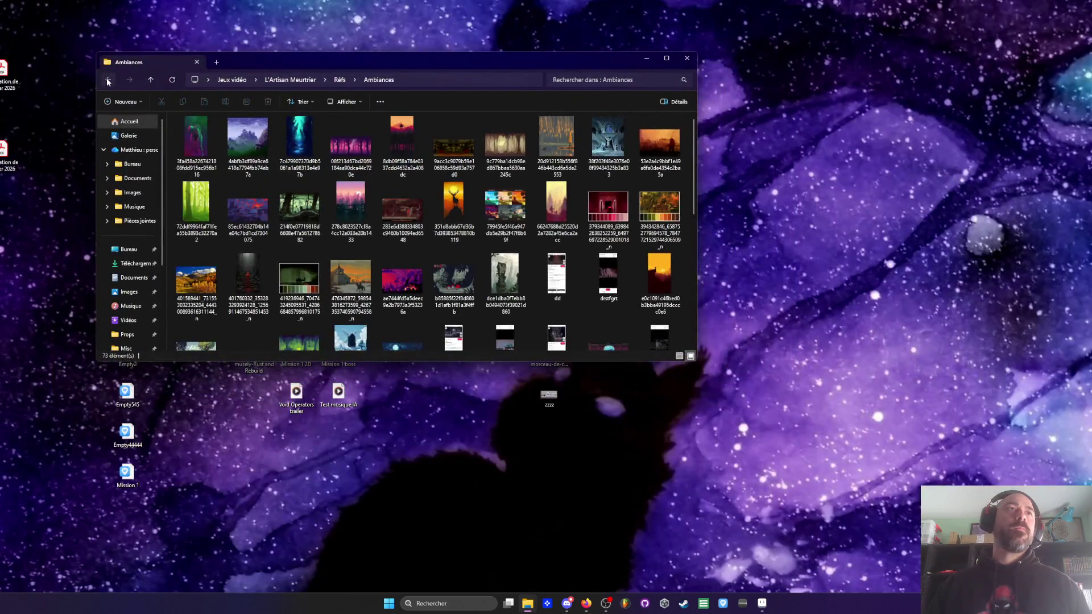
key("alt+Left")
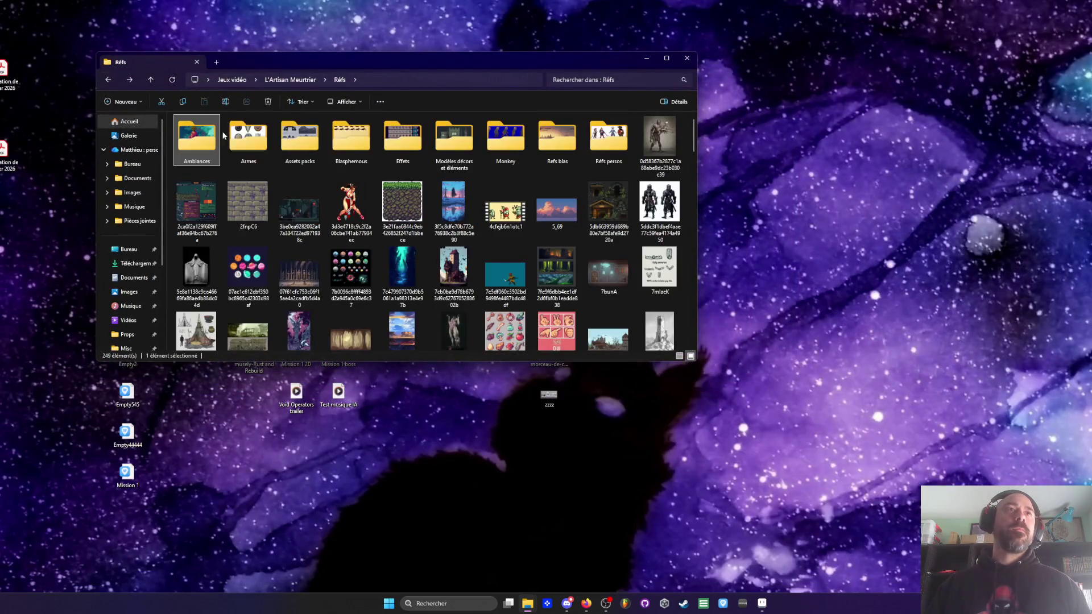
Step: Glance through the Armes, Assets packs and Blasphemous folders, returning to Réfs each time
double_click(243, 135)
key("alt+Left")
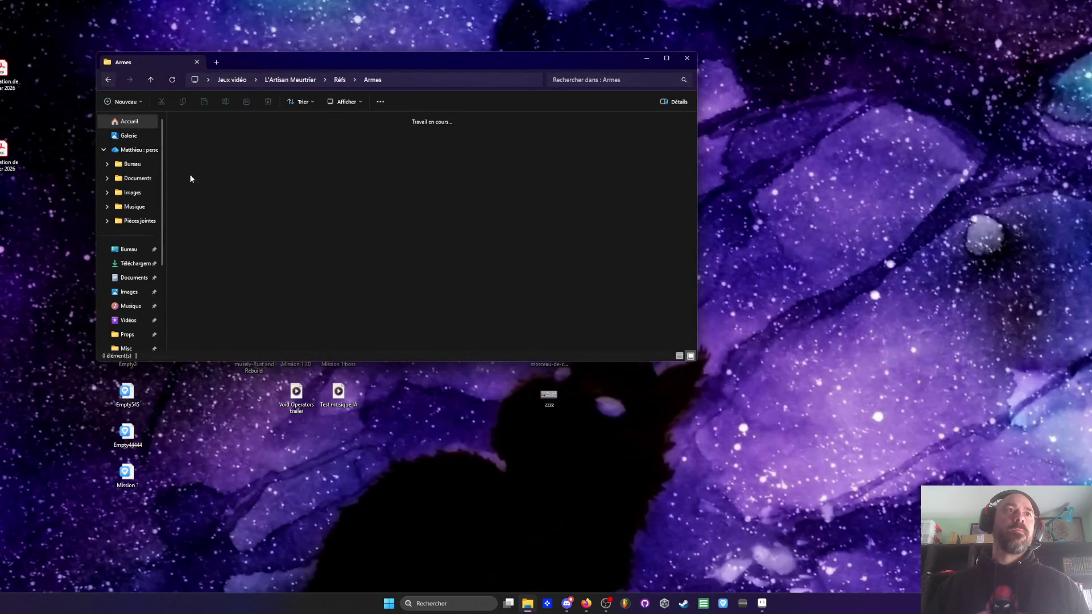
double_click(284, 134)
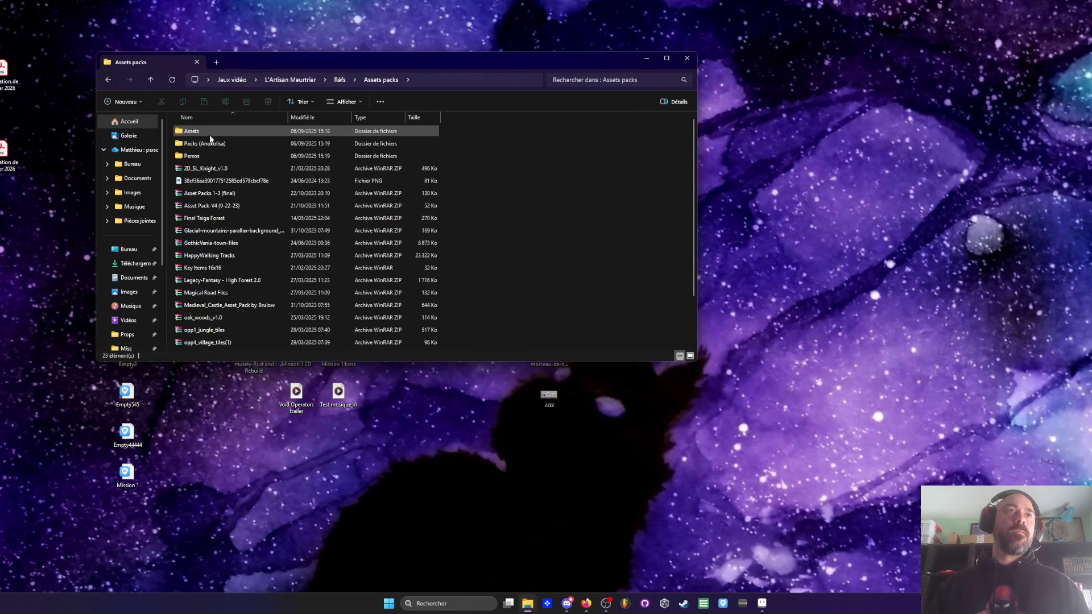
key("alt+Left")
double_click(343, 134)
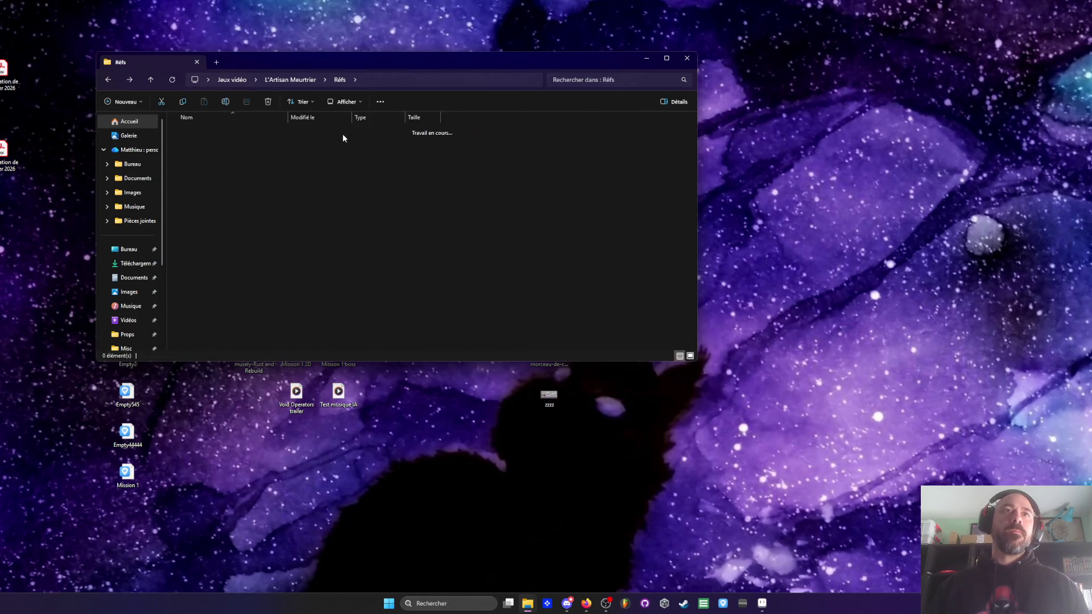
left_click(108, 80)
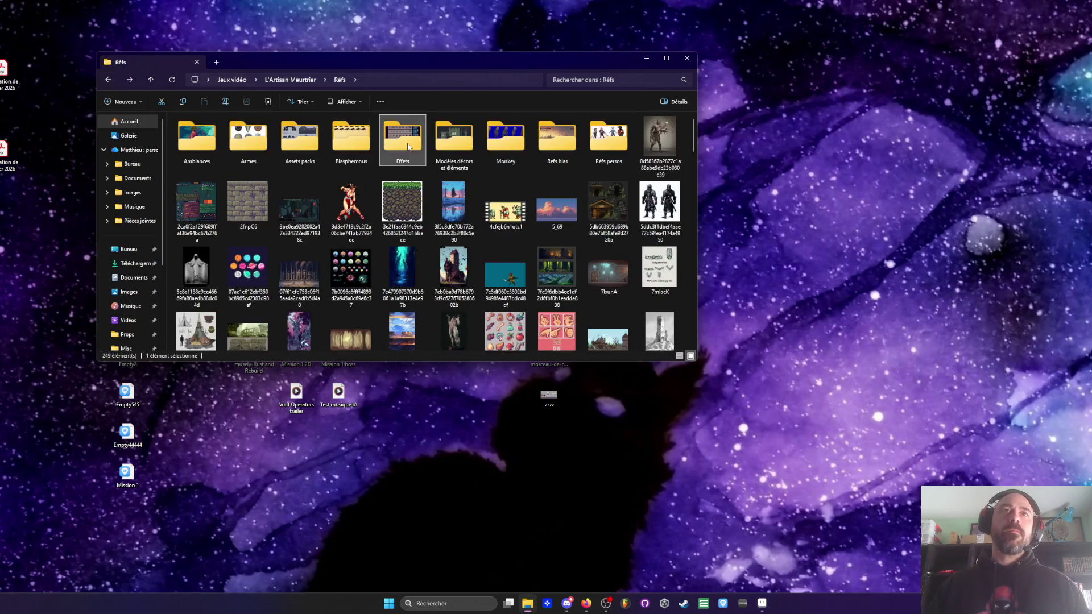
Step: Look inside Effets, then open Modèles décors et éléments
double_click(402, 142)
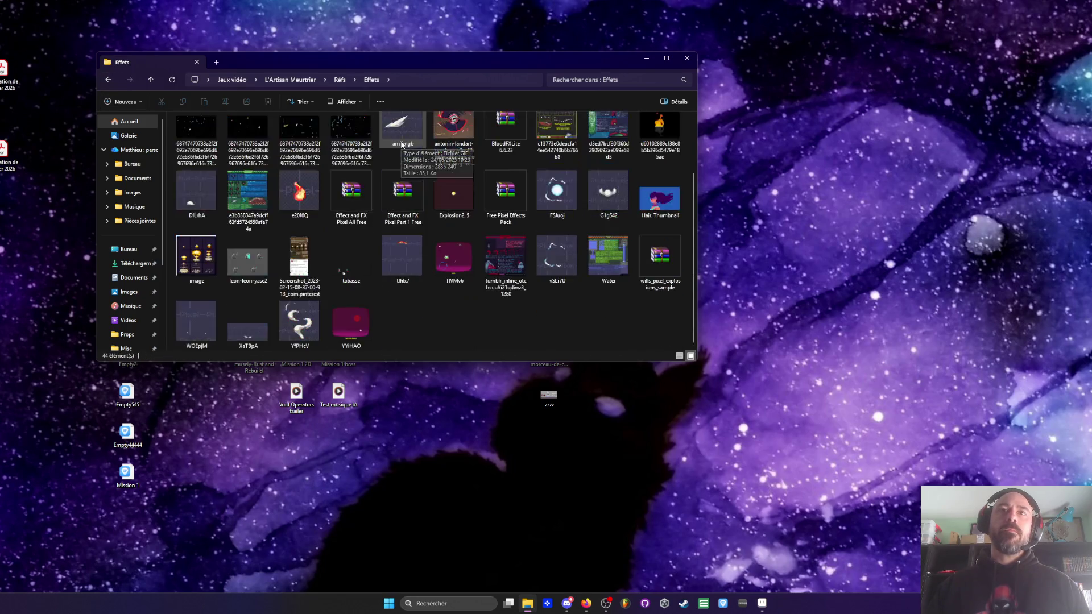
left_click(106, 80)
double_click(444, 146)
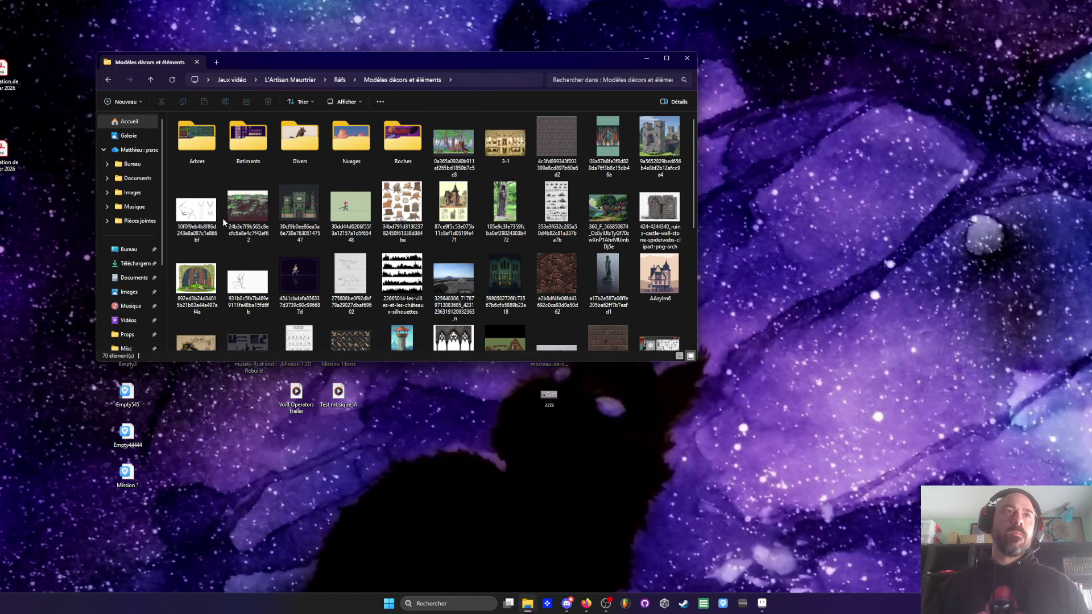
Step: Browse the Modèles décors et éléments images and its Divers subfolder, then go back to Réfs
scroll(223, 223, "down", 2)
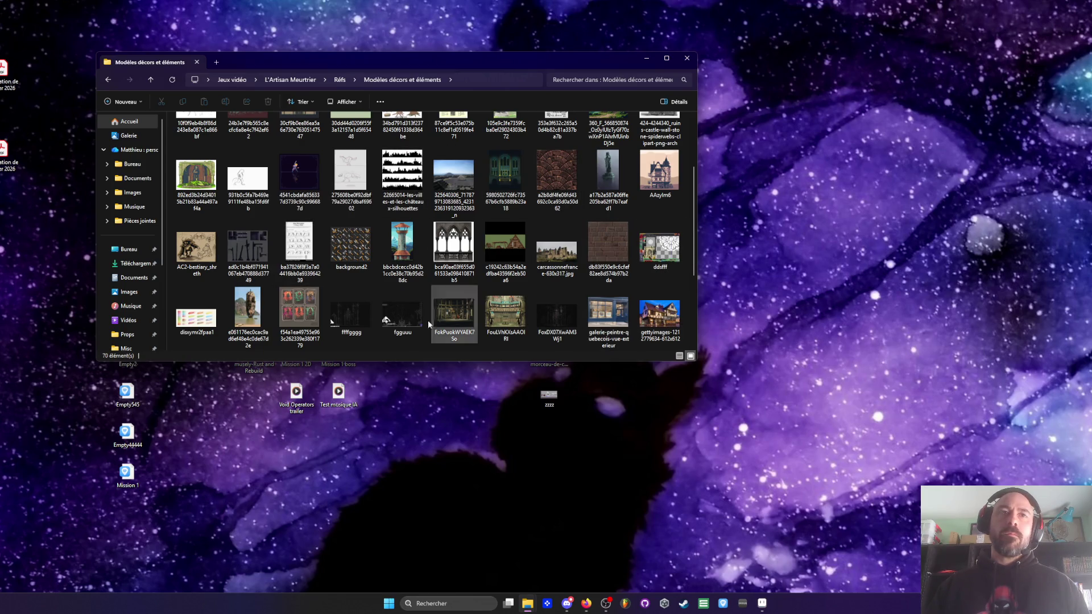
scroll(198, 334, "down", 2)
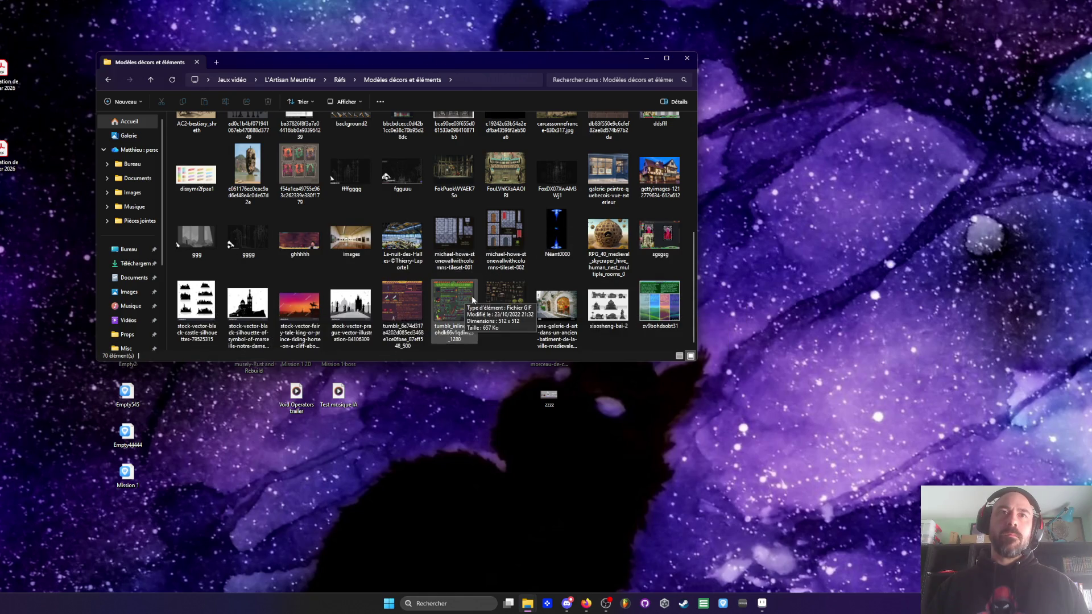
scroll(361, 272, "up", 2)
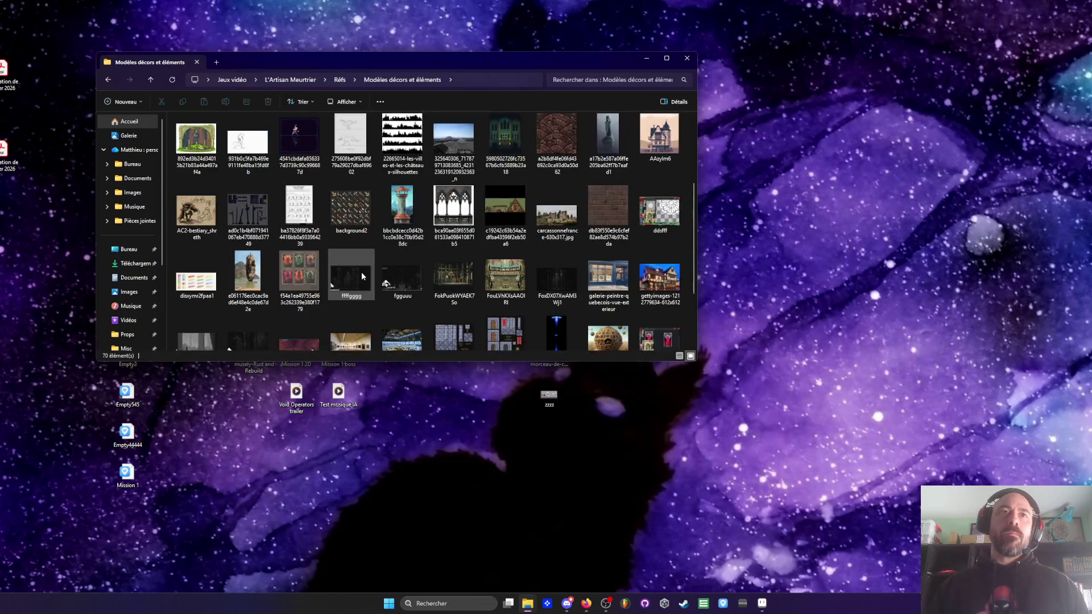
scroll(418, 274, "up", 3)
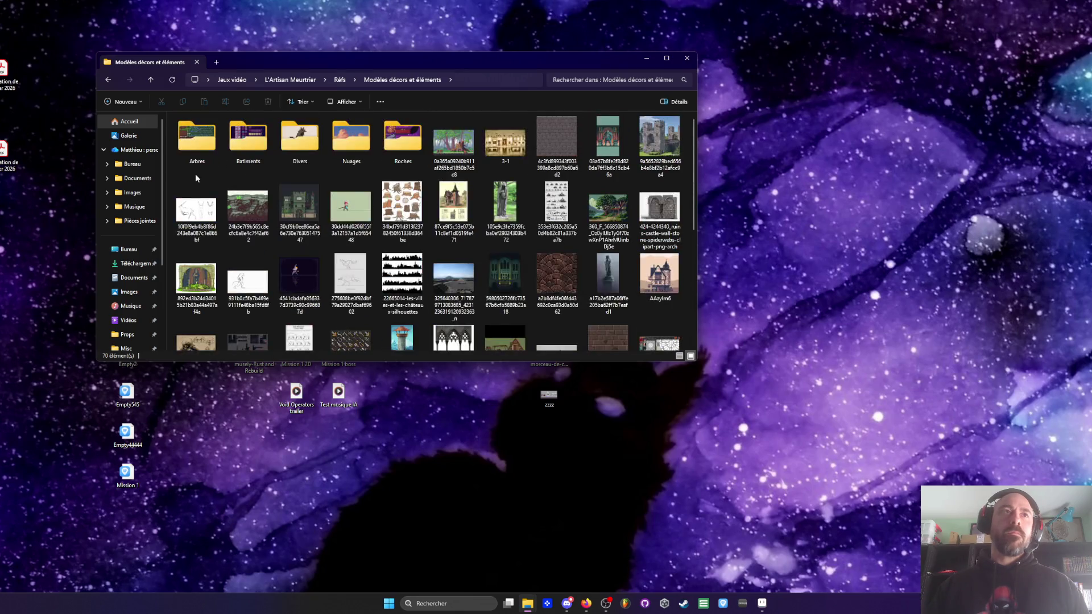
double_click(302, 145)
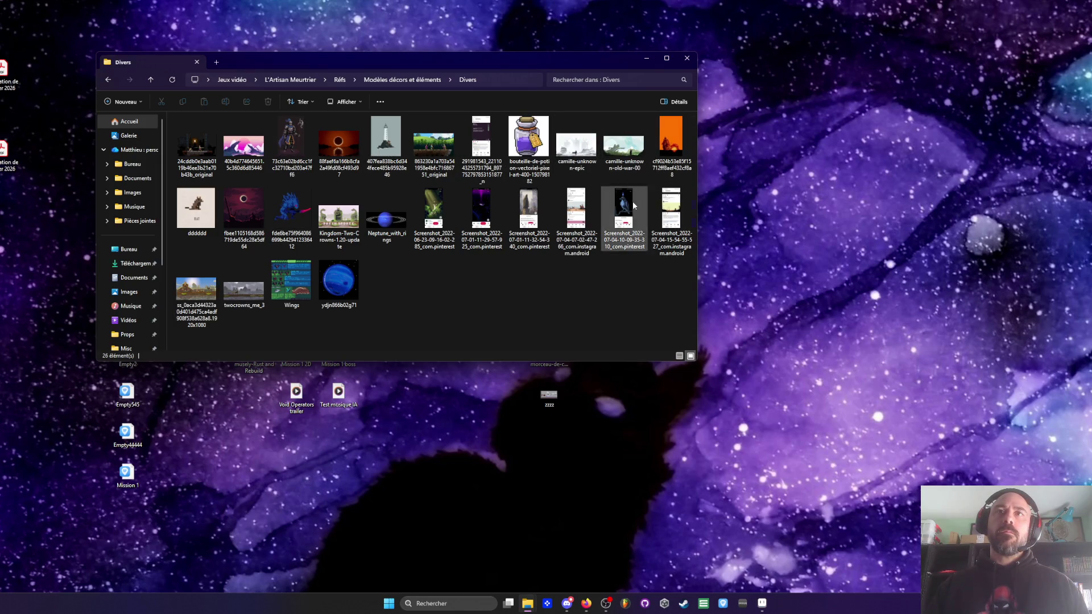
key("alt+Left")
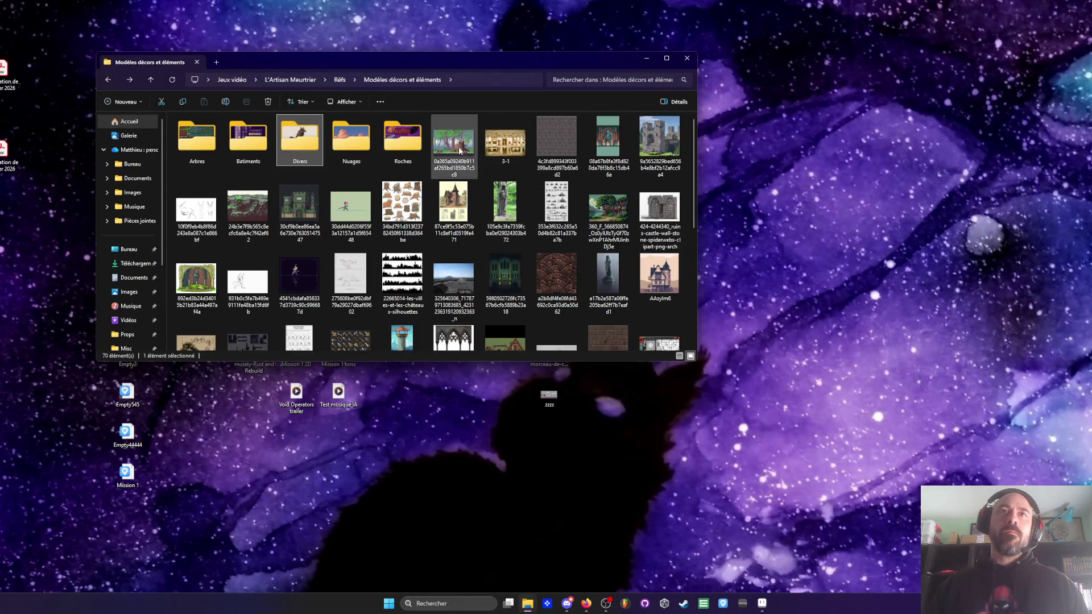
scroll(569, 244, "down", 5)
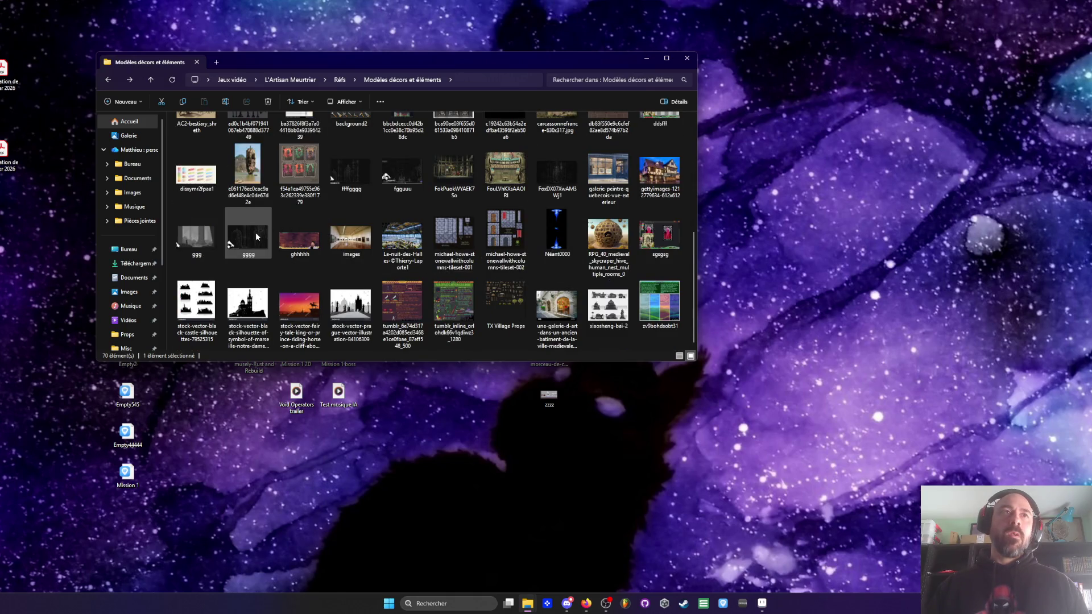
scroll(255, 230, "up", 5)
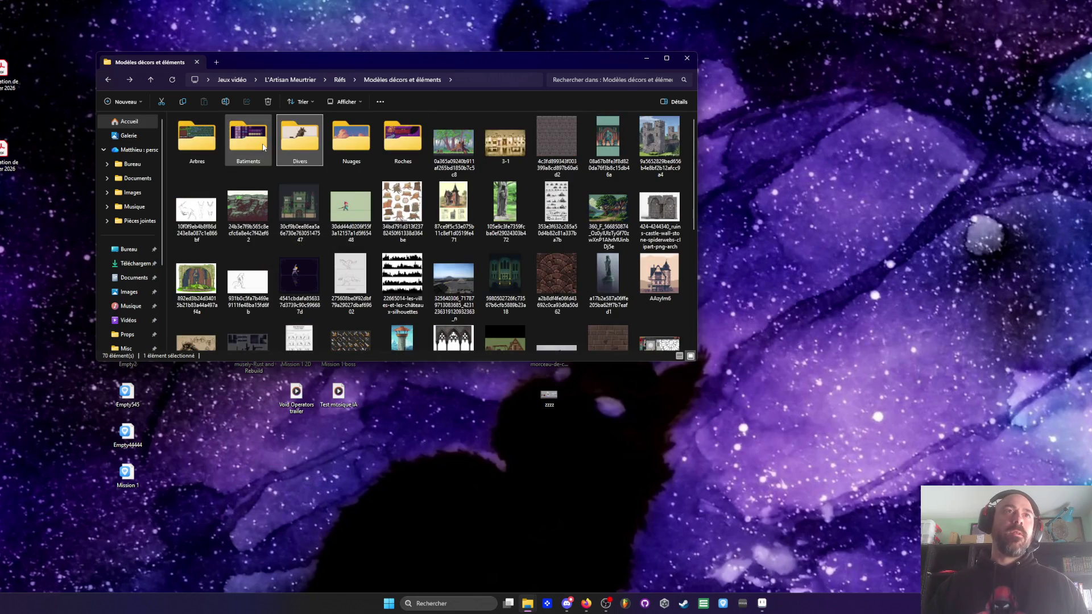
left_click(108, 80)
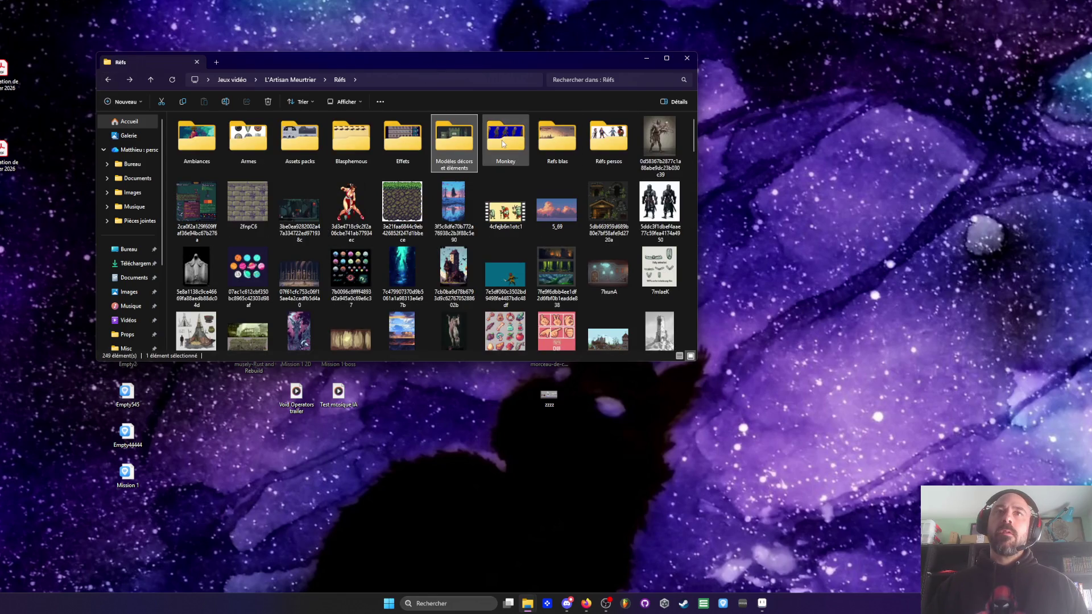
Step: Peek into the Monkey folder, then go back up to L'Artisan Meurtrier
double_click(502, 140)
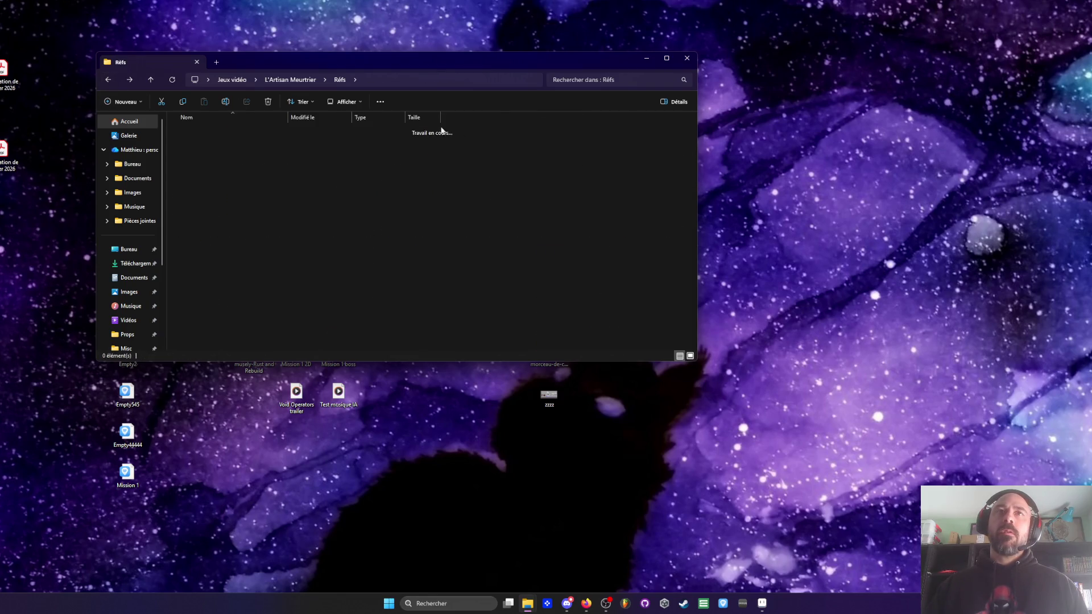
left_click(108, 84)
left_click(108, 83)
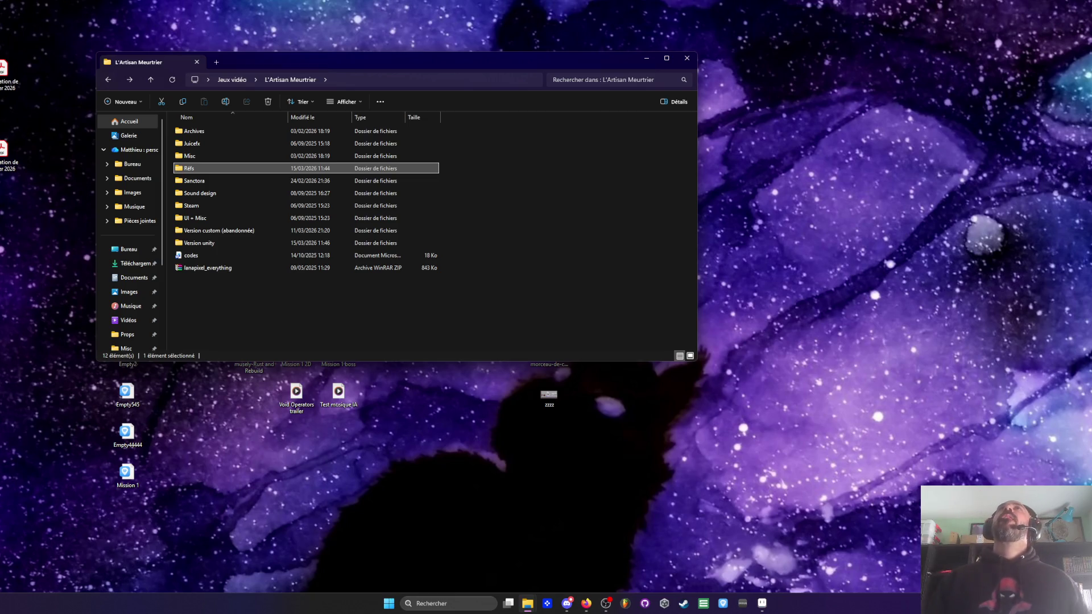
key("alt+Tab")
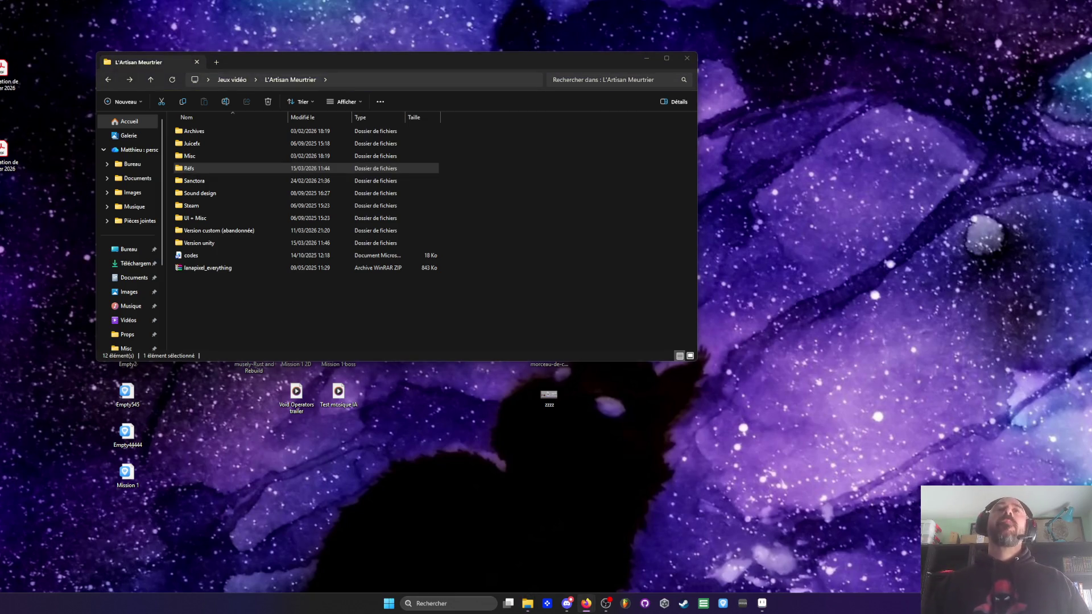